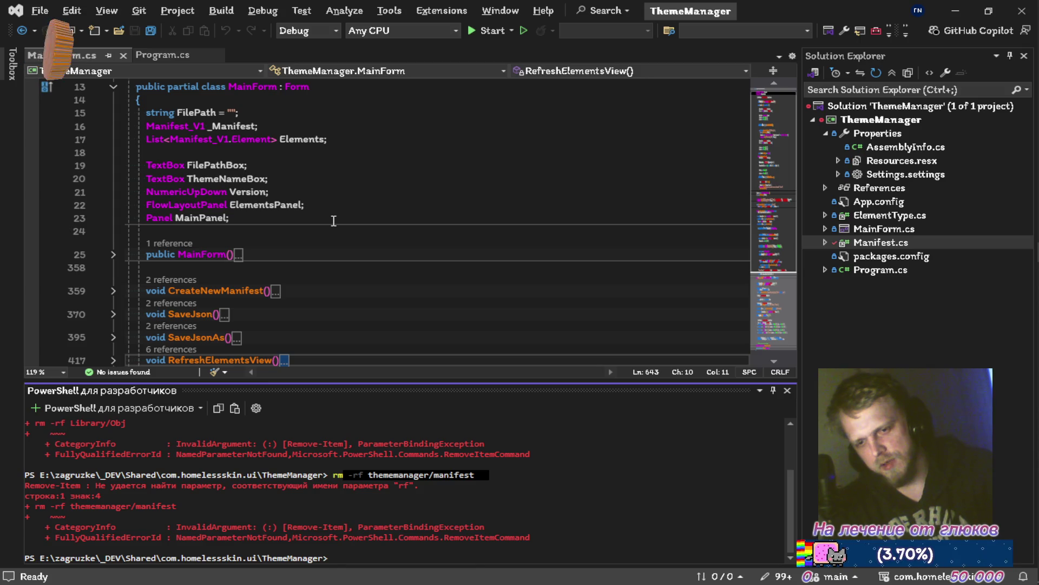
Step: Erase the recalled rm command and close the Developer PowerShell panel, then return to Unity
{"action": "key", "text": "ctrl+Left"}
{"action": "key", "text": "ctrl+Left"}
{"action": "key", "text": "ctrl+Left"}
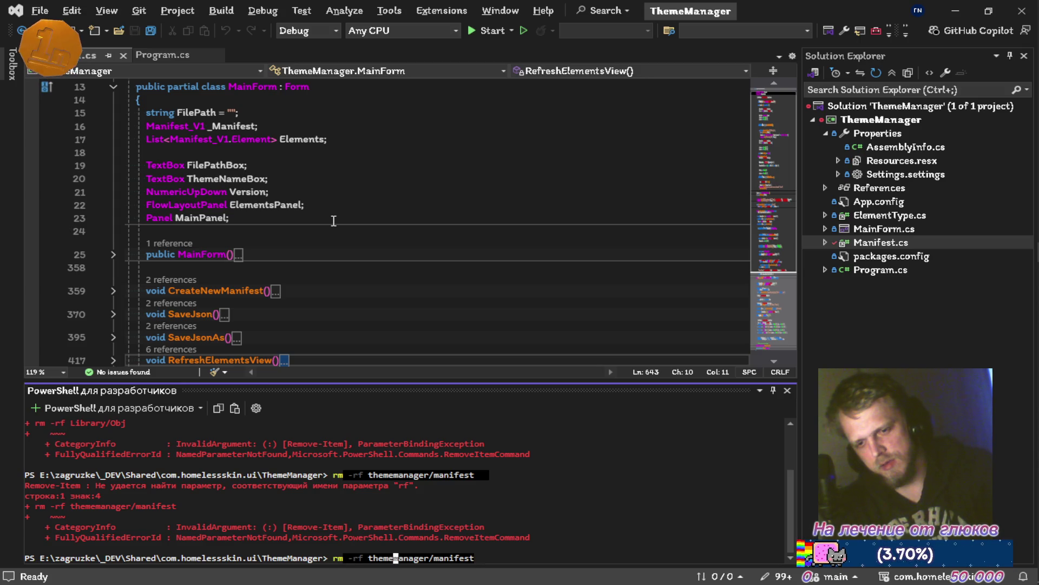
{"action": "key", "text": "Delete"}
{"action": "key", "text": "Delete"}
{"action": "key", "text": "Delete"}
{"action": "key", "text": "Delete"}
{"action": "key", "text": "Right"}
{"action": "key", "text": "Right"}
{"action": "key", "text": "Right"}
{"action": "key", "text": "Right"}
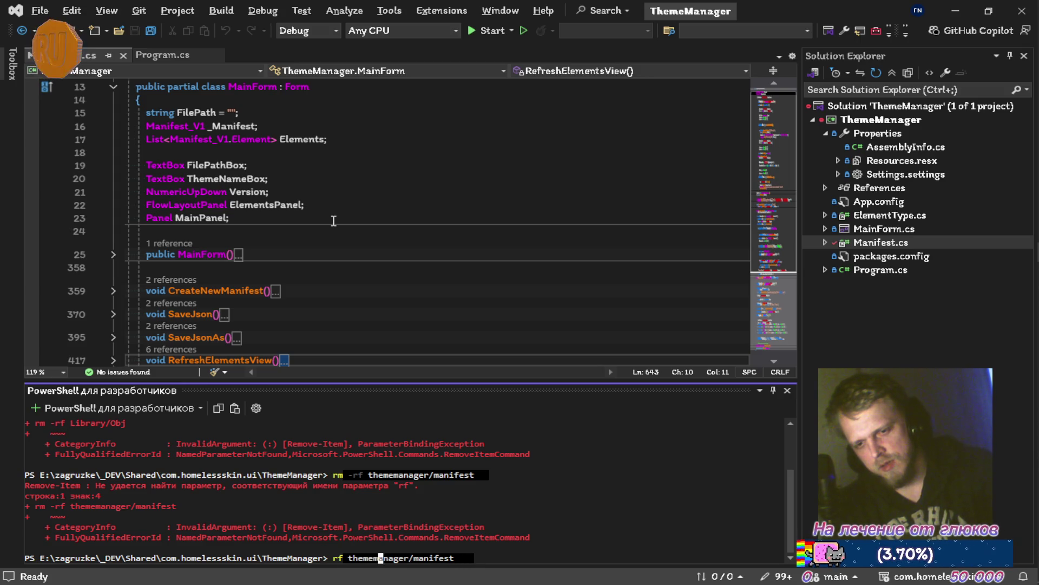
{"action": "key", "text": "Delete"}
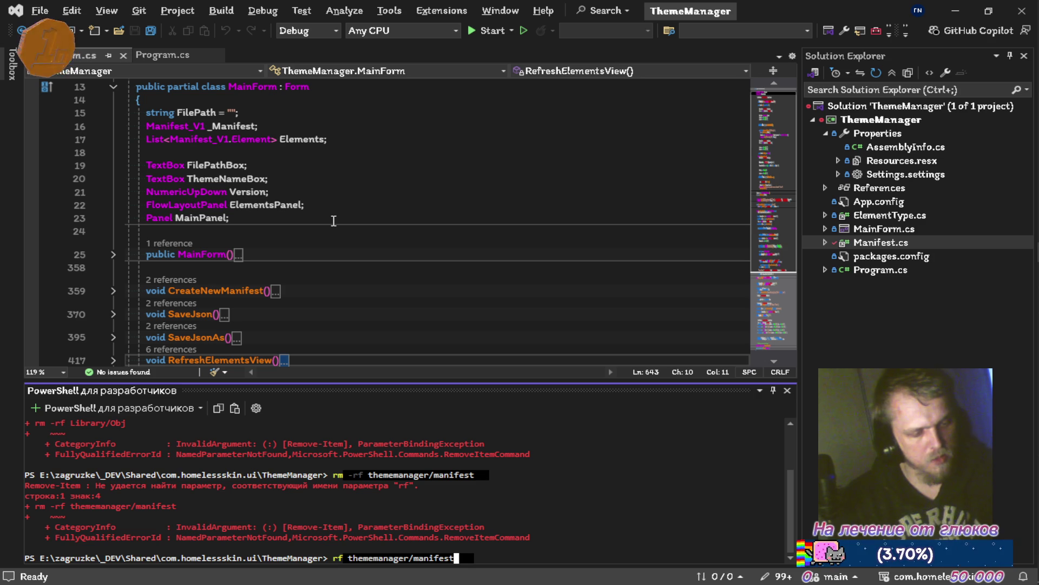
{"action": "key", "text": "BackSpace"}
{"action": "key", "text": "BackSpace"}
{"action": "key", "text": "BackSpace"}
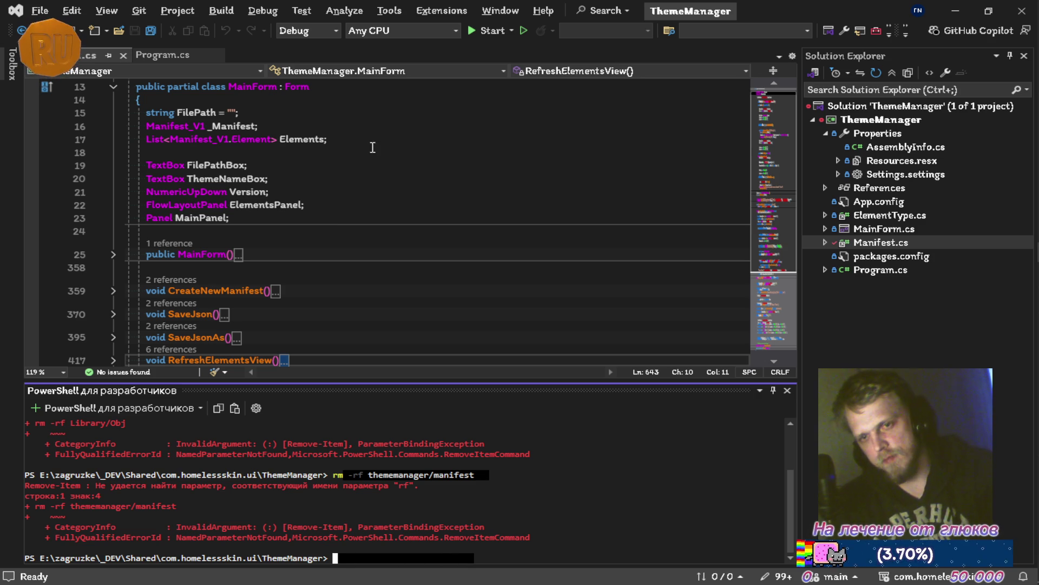
{"action": "left_click", "coordinate": [788, 390]}
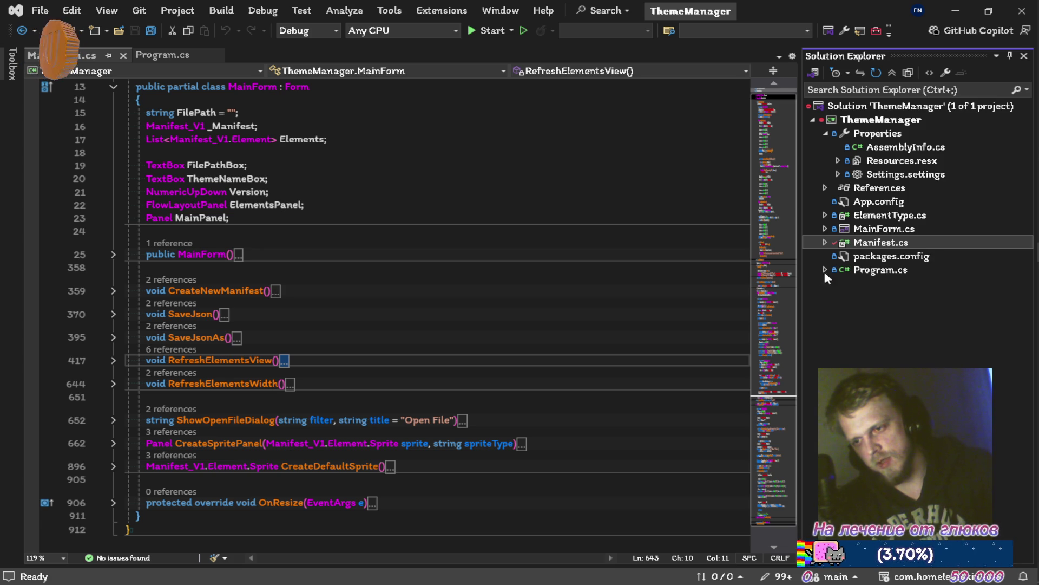
{"action": "key", "text": "alt+Tab"}
{"action": "key", "text": "alt+Tab"}
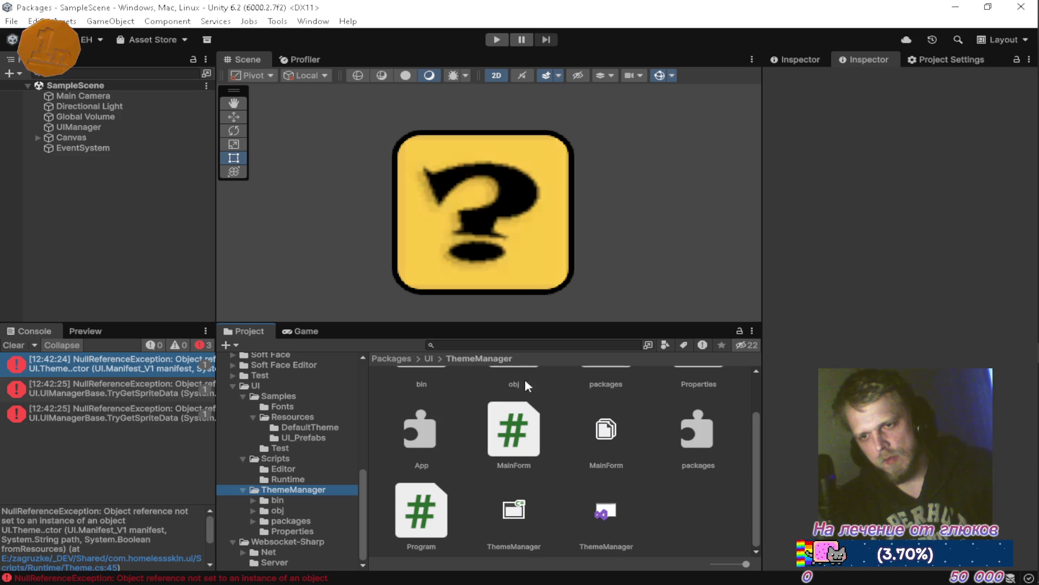
Step: Clear the three Console errors and inspect the Runtime Manifest script's assembly in the Inspector
{"action": "left_click", "coordinate": [21, 347]}
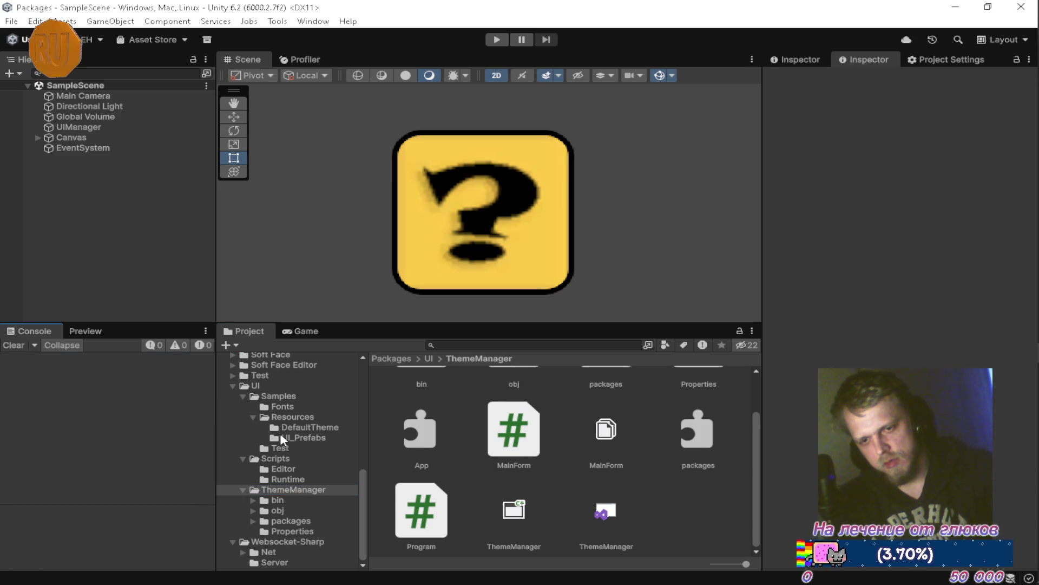
{"action": "left_click", "coordinate": [285, 480]}
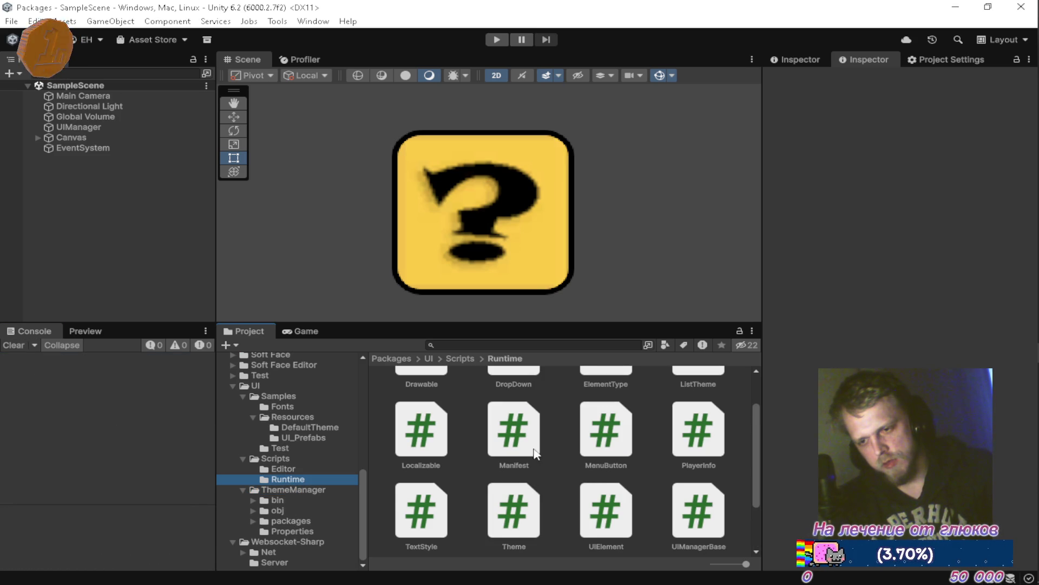
{"action": "left_click", "coordinate": [525, 438]}
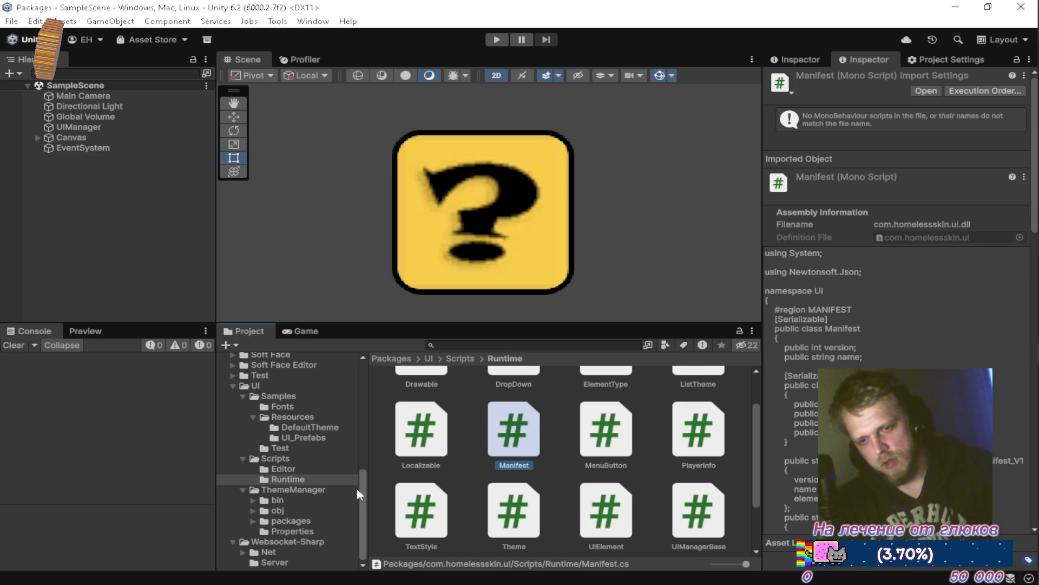
Step: Show the ThemeManager folder contents, then bring up Visual Studio with Theme.cs
{"action": "left_click", "coordinate": [288, 489]}
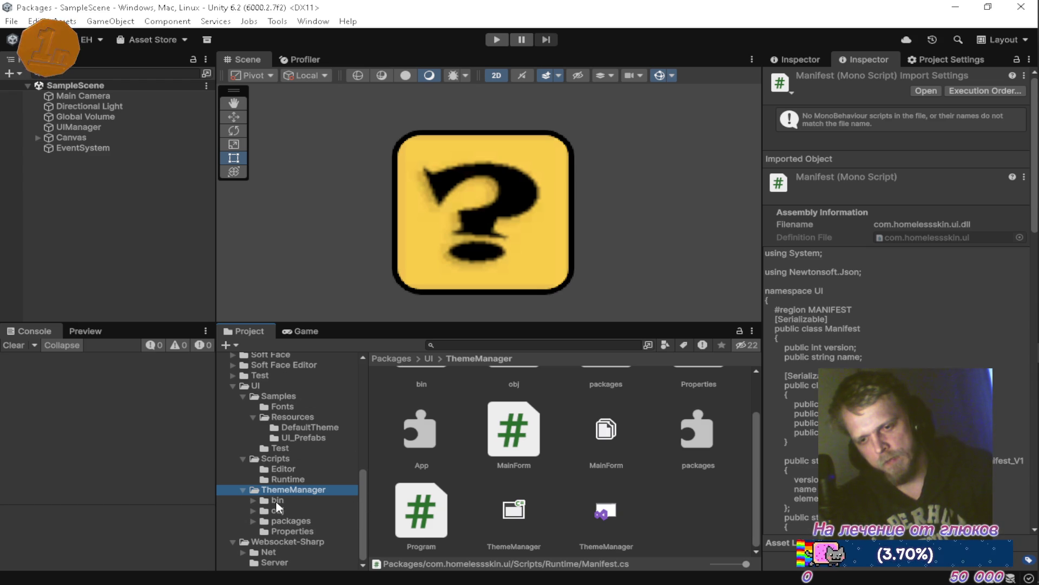
{"action": "left_click", "coordinate": [704, 504]}
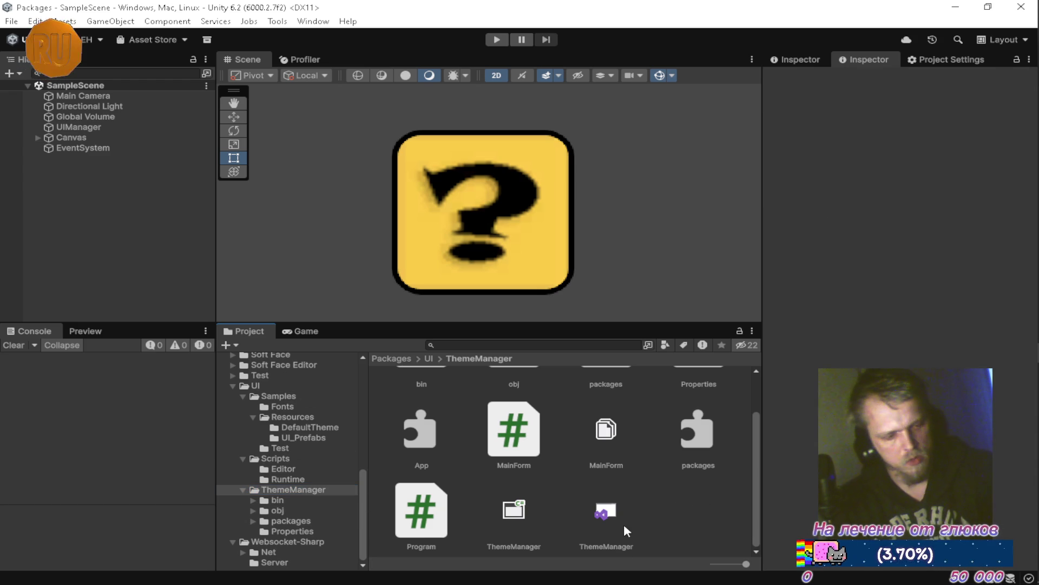
{"action": "mouse_move", "coordinate": [1032, 305]}
{"action": "mouse_move", "coordinate": [1012, 252]}
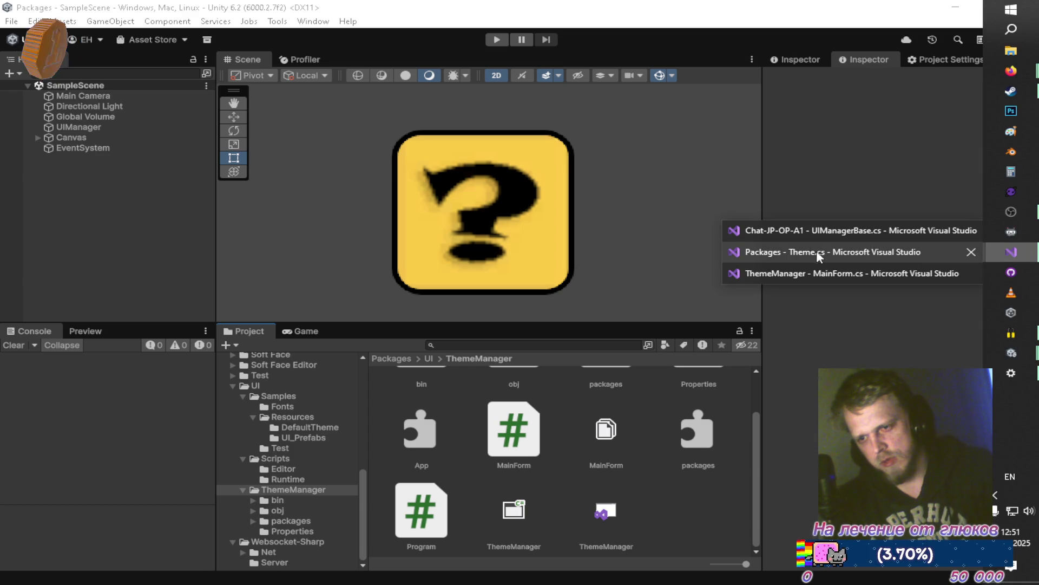
{"action": "left_click", "coordinate": [790, 250]}
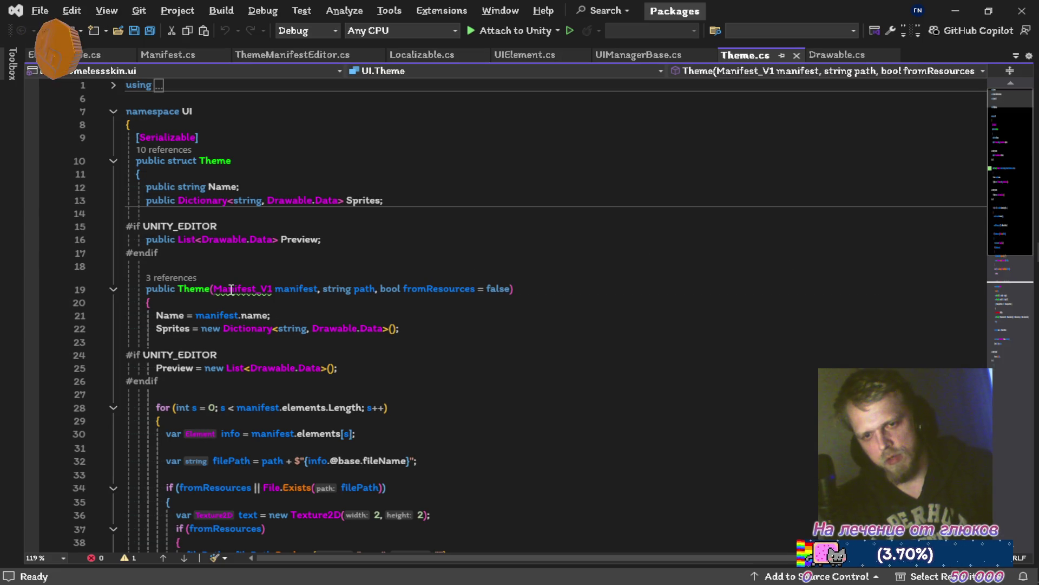
Step: Check the CS0436 conflict on Theme.cs's Manifest_V1 constructor parameter, then return to Unity
{"action": "mouse_move", "coordinate": [231, 290]}
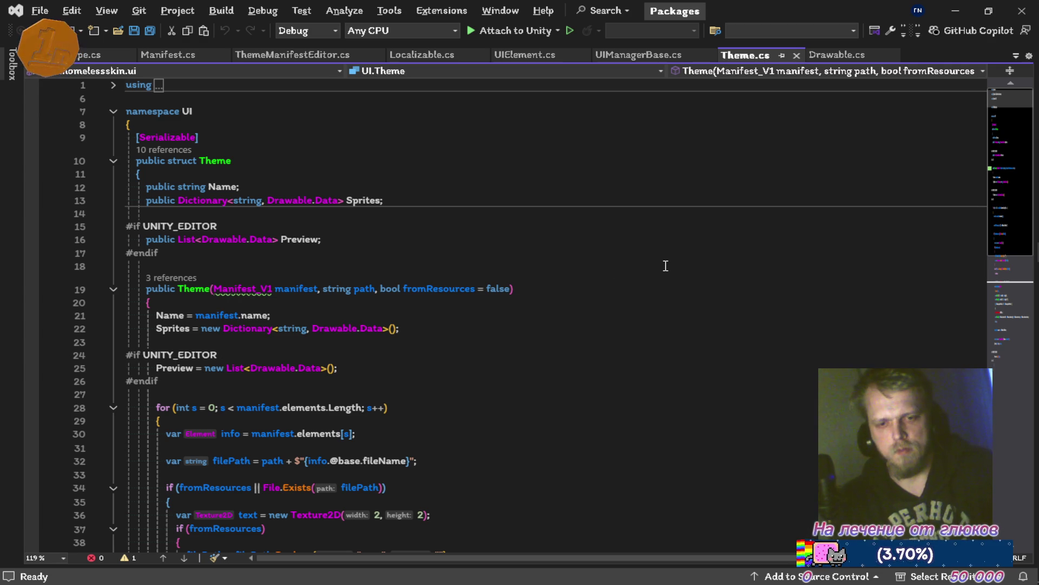
{"action": "key", "text": "alt+Tab"}
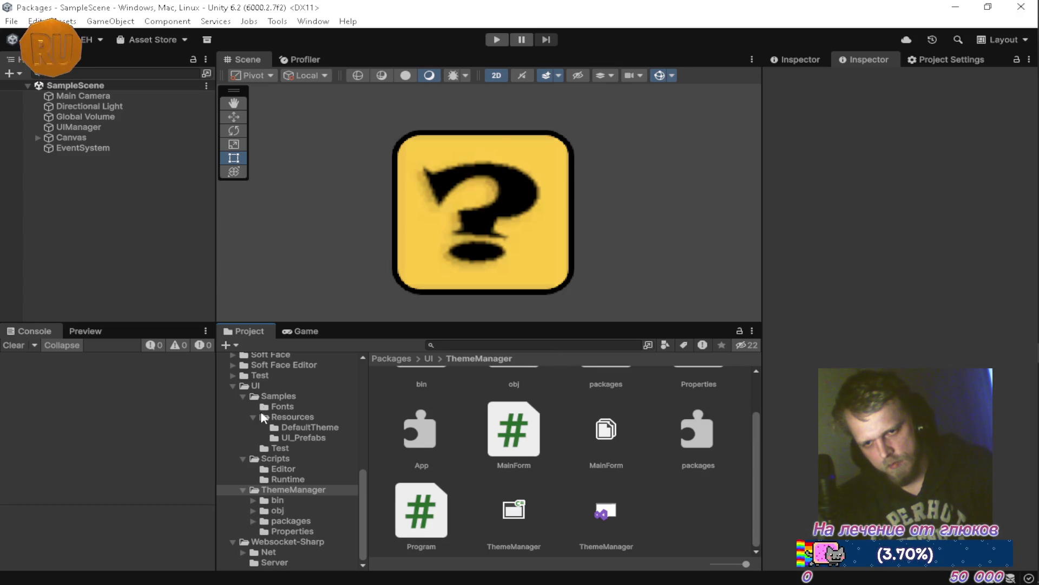
Step: Reimport the UI package folder from the Project window
{"action": "left_click", "coordinate": [274, 384]}
{"action": "right_click", "coordinate": [275, 385]}
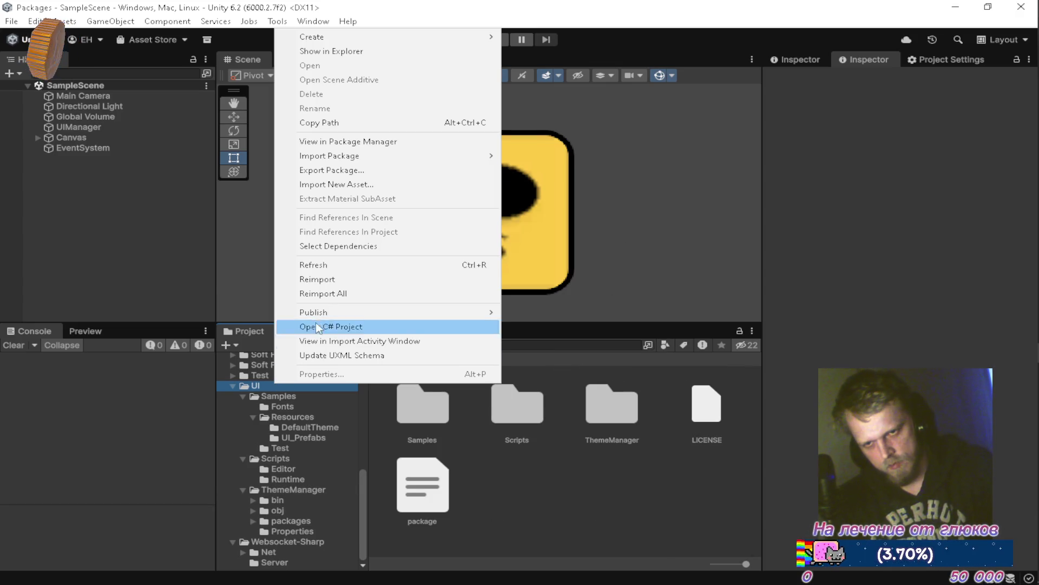
{"action": "left_click", "coordinate": [332, 278]}
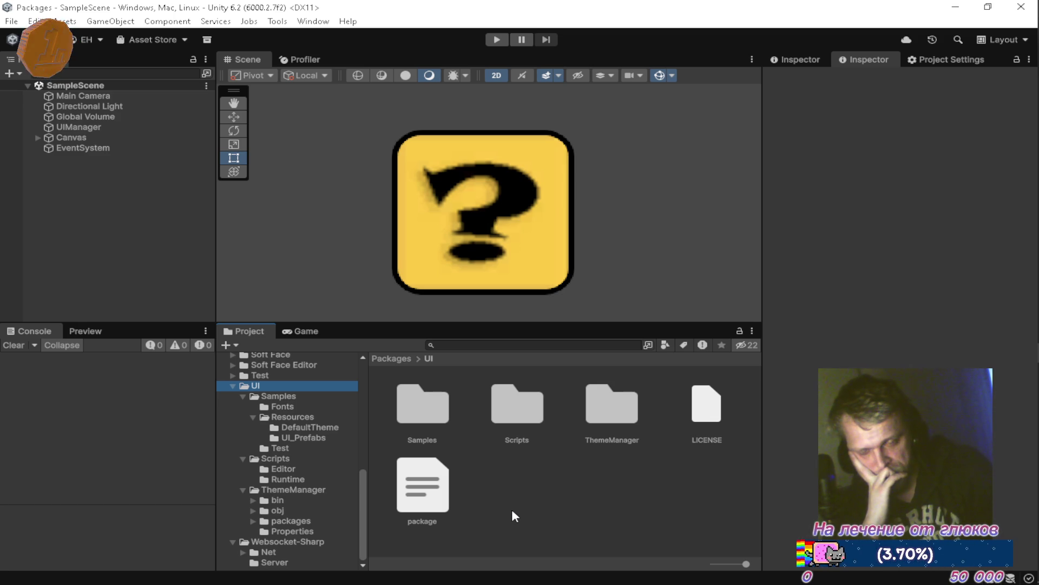
Step: Recheck Theme.cs in Visual Studio, then switch to the DeepSeek CS0436 chat
{"action": "key", "text": "alt+Tab"}
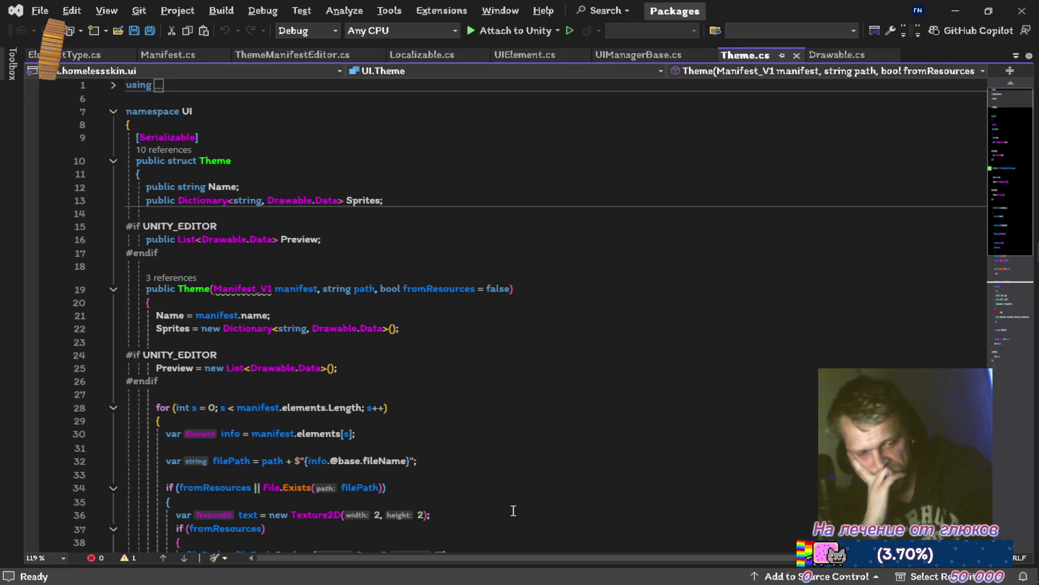
{"action": "key", "text": "alt+Tab"}
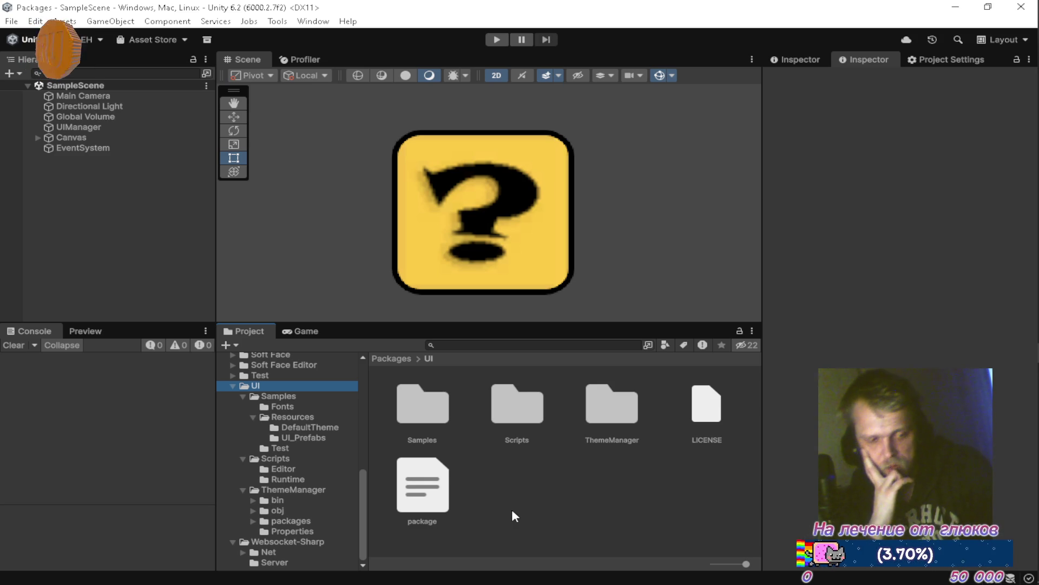
{"action": "key", "text": "alt+Tab"}
{"action": "key", "text": "alt+Tab"}
{"action": "key", "text": "alt+Tab"}
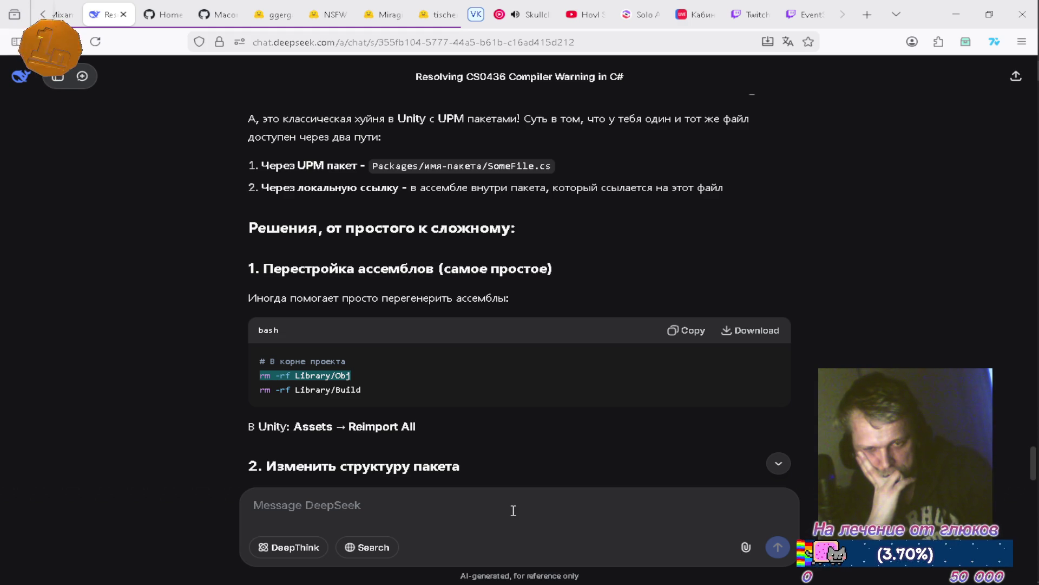
Step: Rebuild the ThemeManager solution, close the Output panel, and return to DeepSeek
{"action": "key", "text": "alt+Tab"}
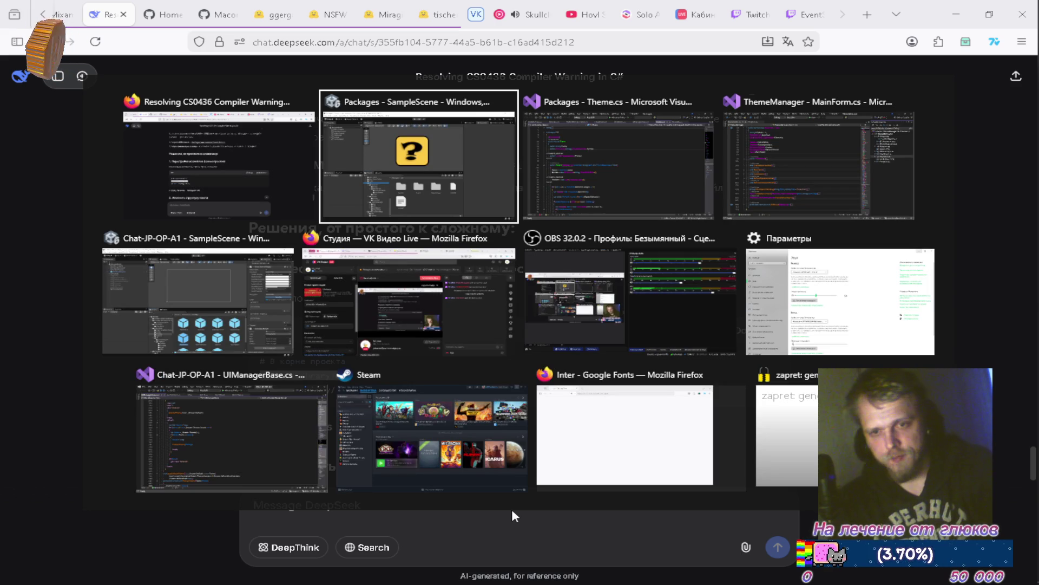
{"action": "key", "text": "Tab"}
{"action": "key", "text": "Tab"}
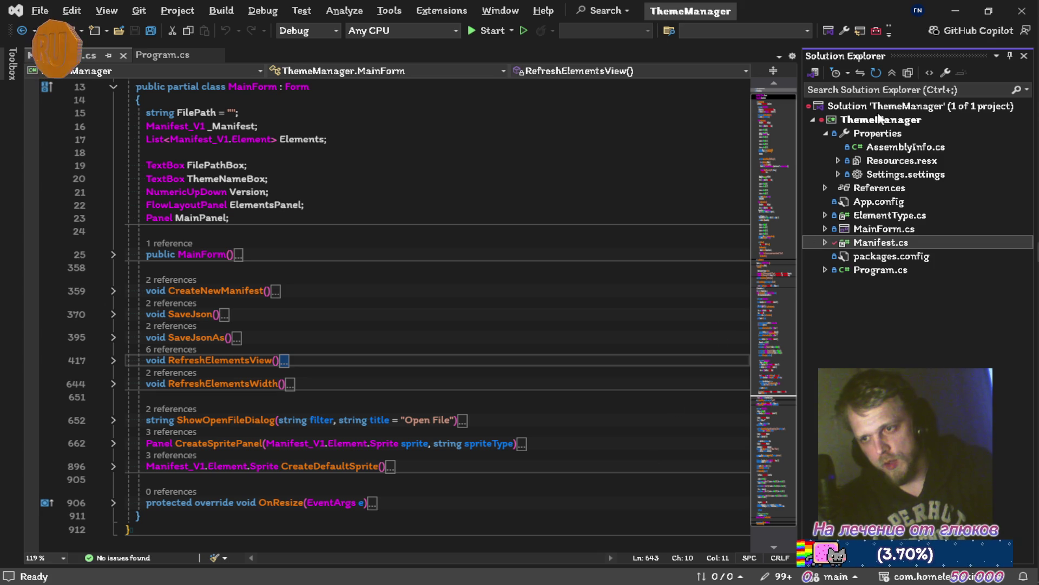
{"action": "right_click", "coordinate": [880, 107]}
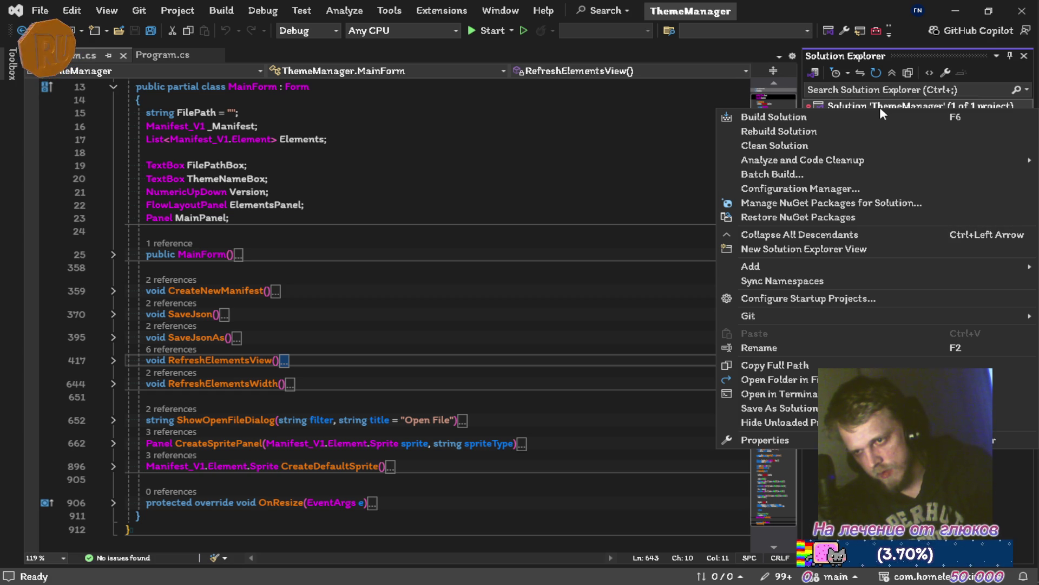
{"action": "left_click", "coordinate": [811, 131]}
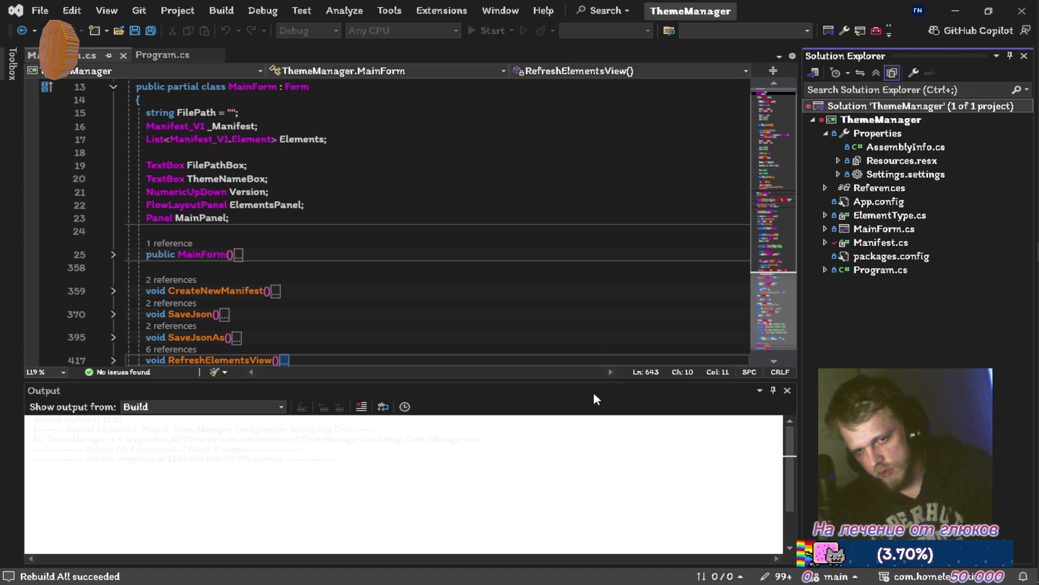
{"action": "left_click", "coordinate": [787, 390]}
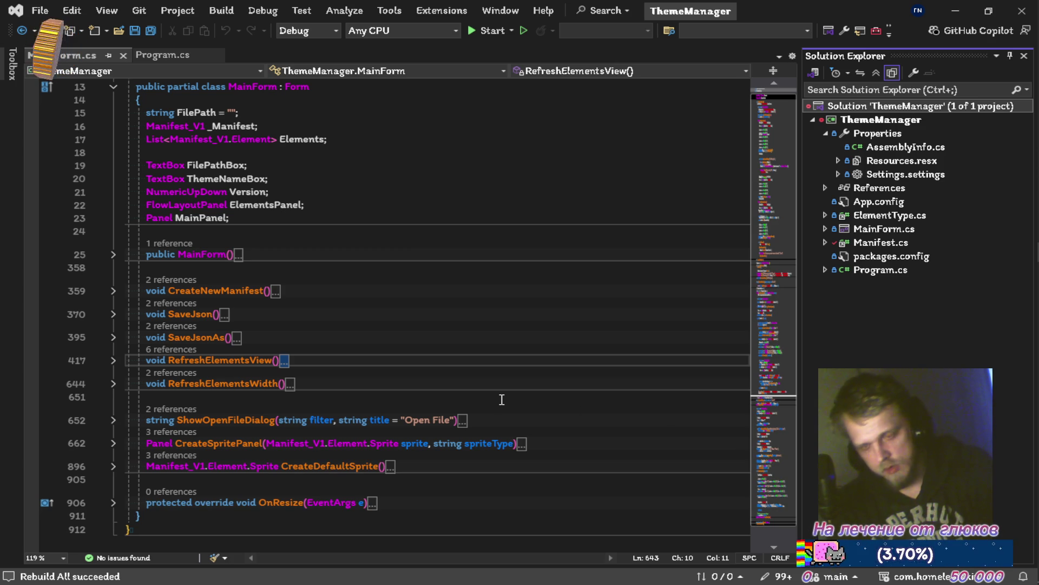
{"action": "key", "text": "alt+Tab"}
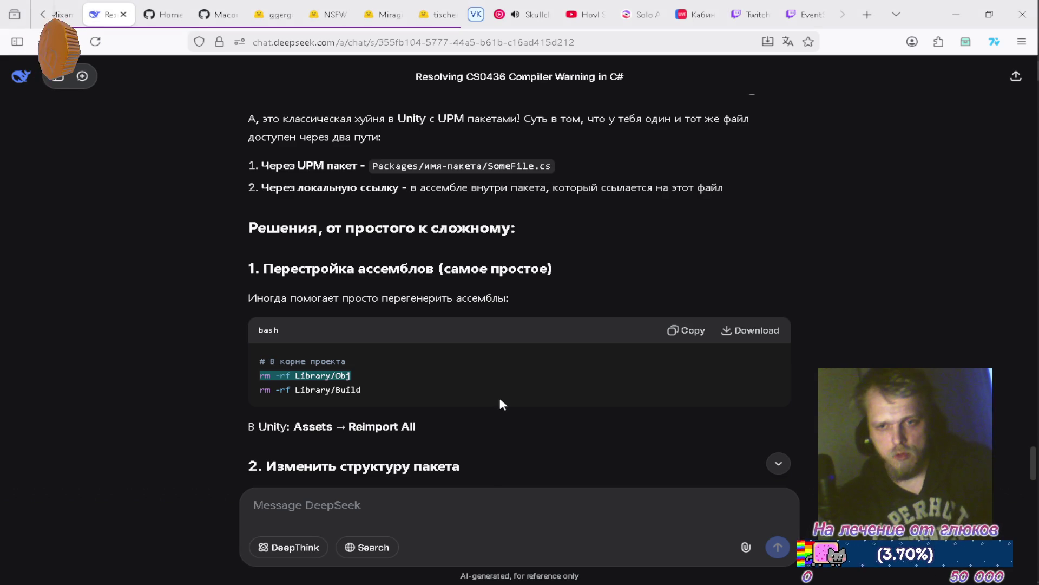
Step: Read section 3 'Использовать Assembly Definition' of the DeepSeek reply, then return to Visual Studio
{"action": "scroll", "coordinate": [471, 325], "scroll_direction": "down", "scroll_amount": 3}
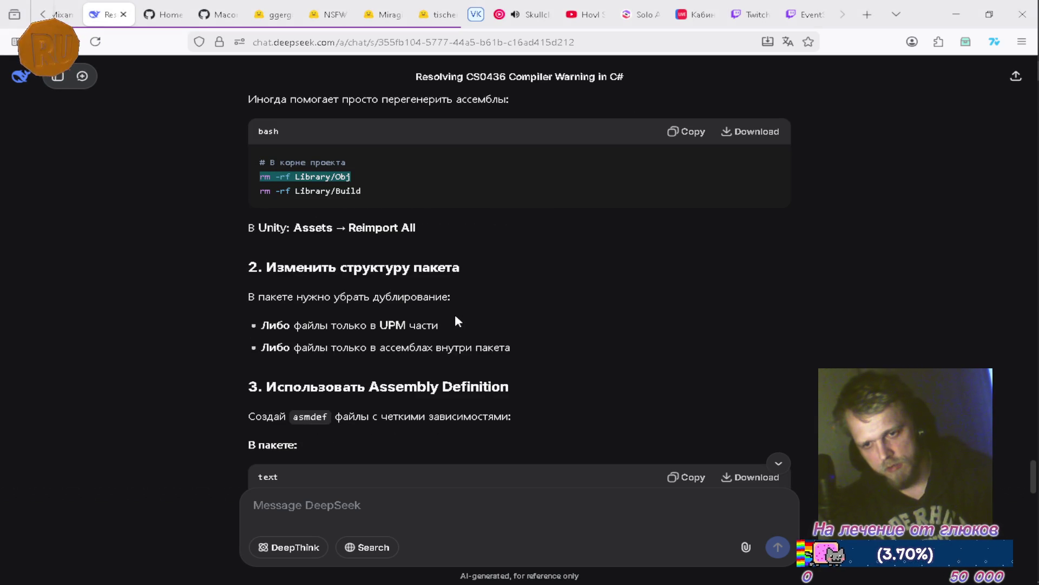
{"action": "scroll", "coordinate": [456, 318], "scroll_direction": "down", "scroll_amount": 2}
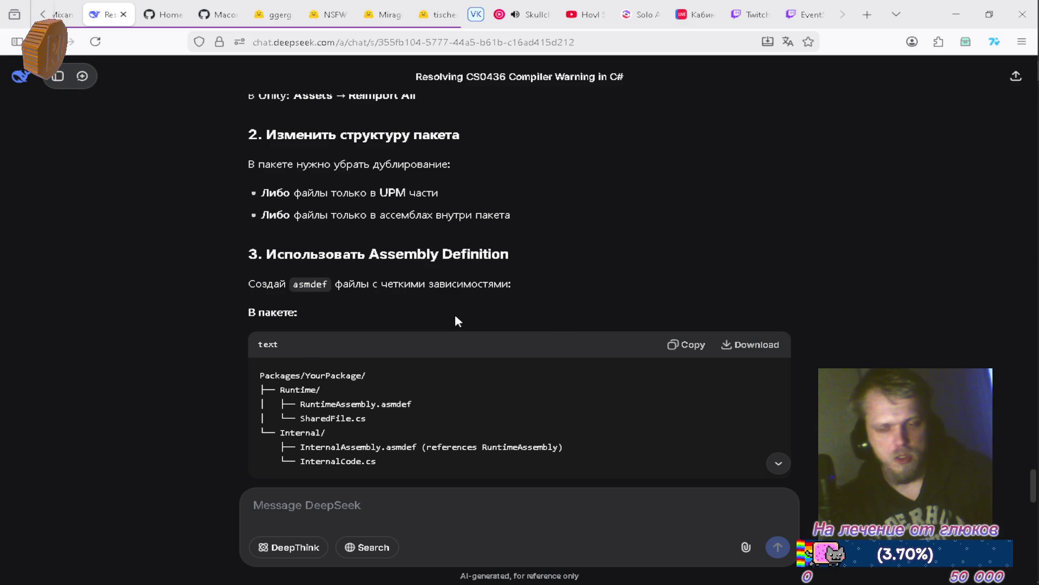
{"action": "key", "text": "alt+Tab"}
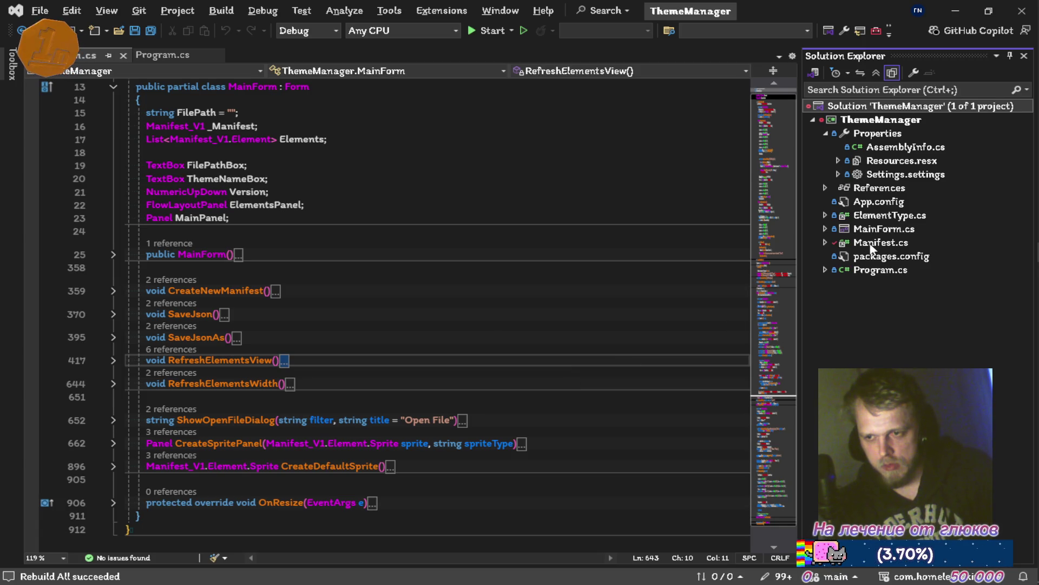
Step: Remove Manifest.cs and ElementType.cs from the ThemeManager project
{"action": "left_click", "coordinate": [871, 246]}
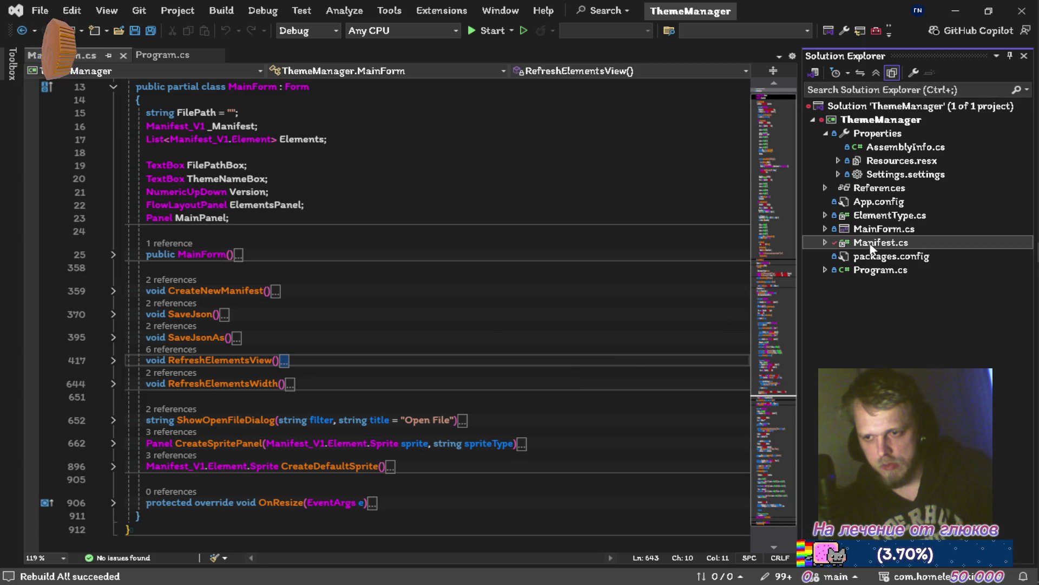
{"action": "right_click", "coordinate": [871, 246]}
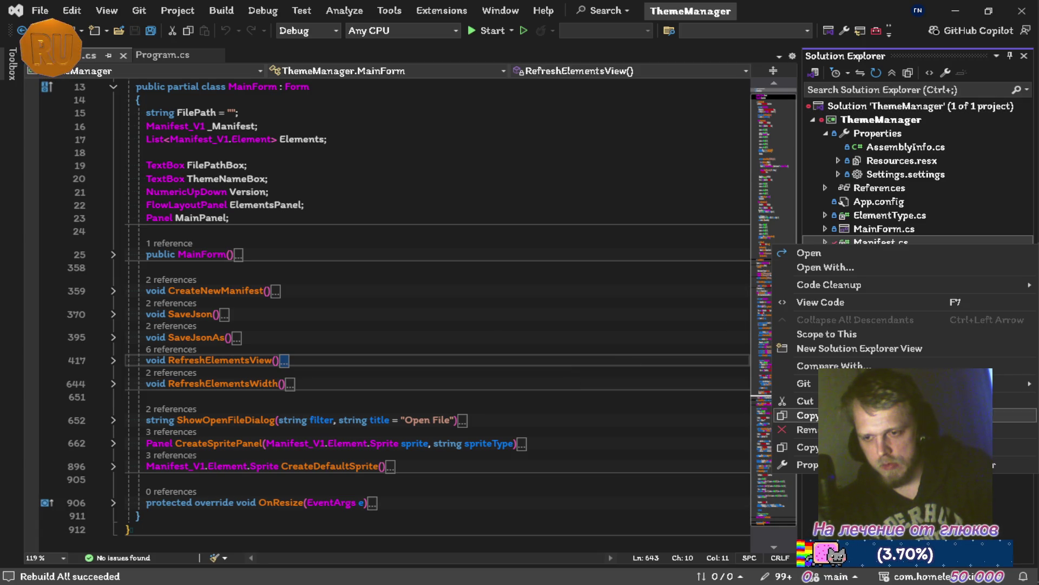
{"action": "left_click", "coordinate": [855, 421]}
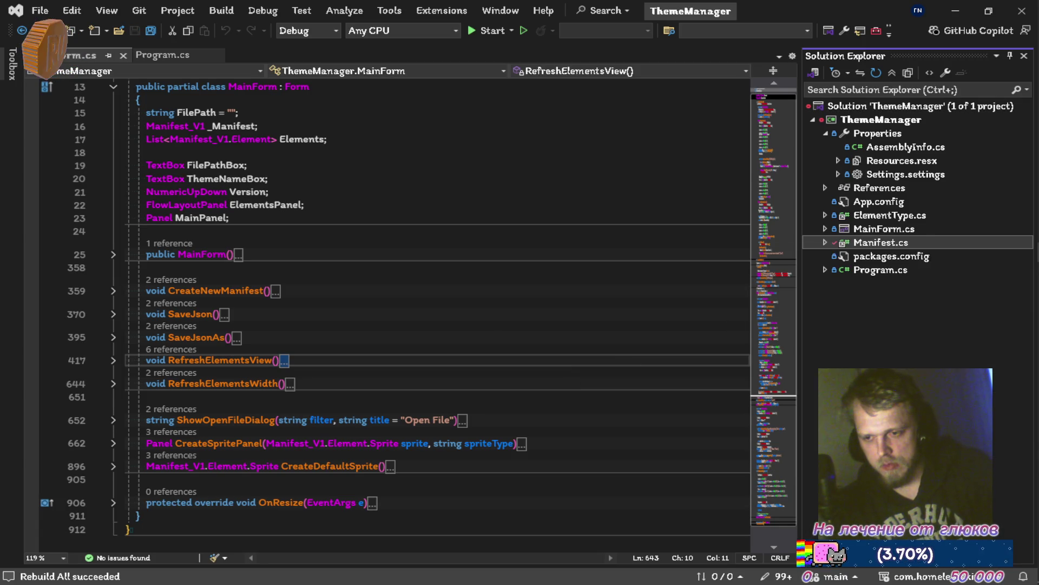
{"action": "right_click", "coordinate": [858, 216]}
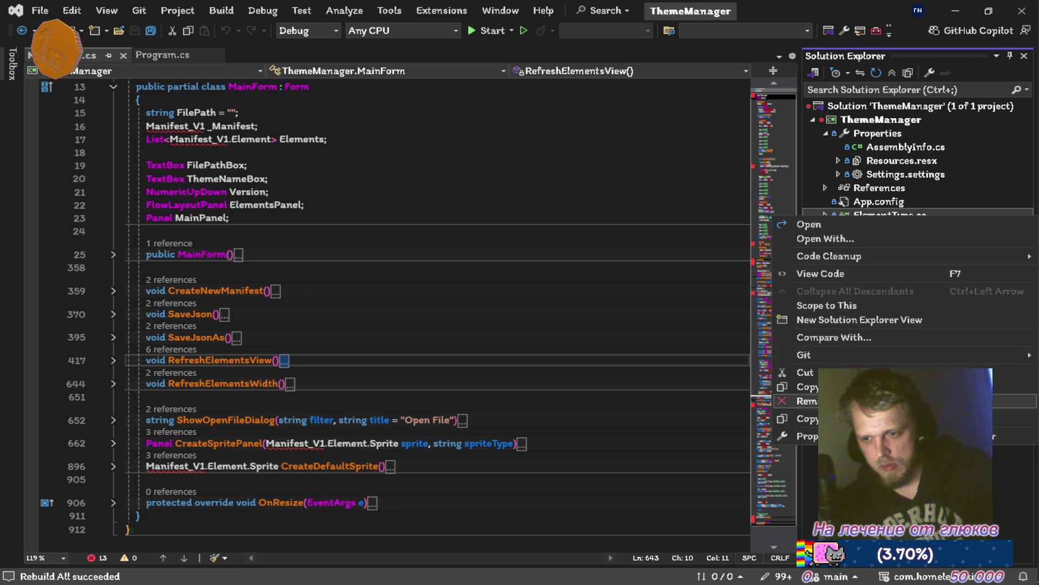
{"action": "left_click", "coordinate": [806, 401]}
Step: Add the package's Scripts/Runtime/Manifest.cs to ThemeManager as an existing item
{"action": "right_click", "coordinate": [880, 120]}
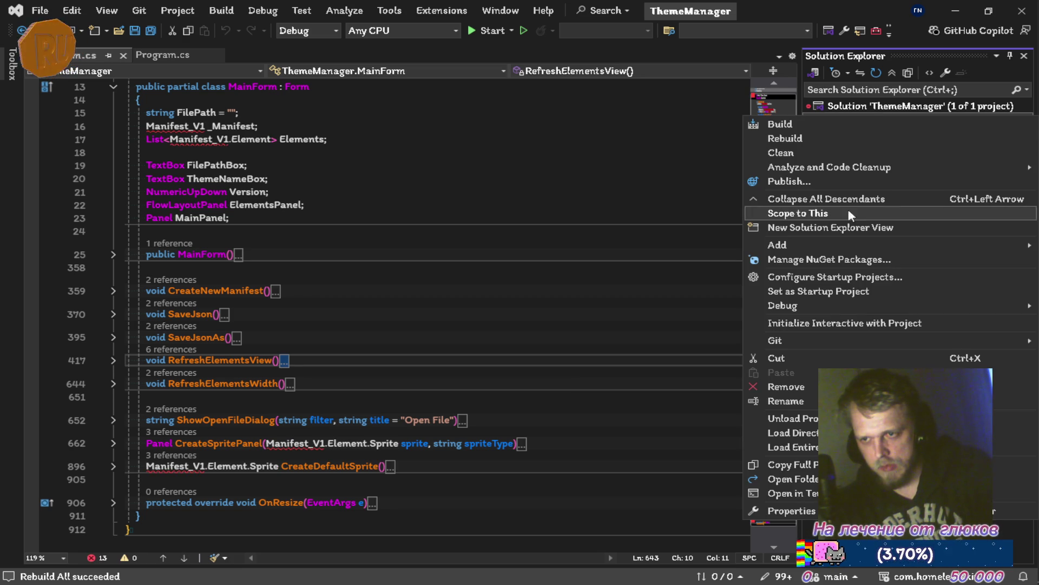
{"action": "mouse_move", "coordinate": [831, 244]}
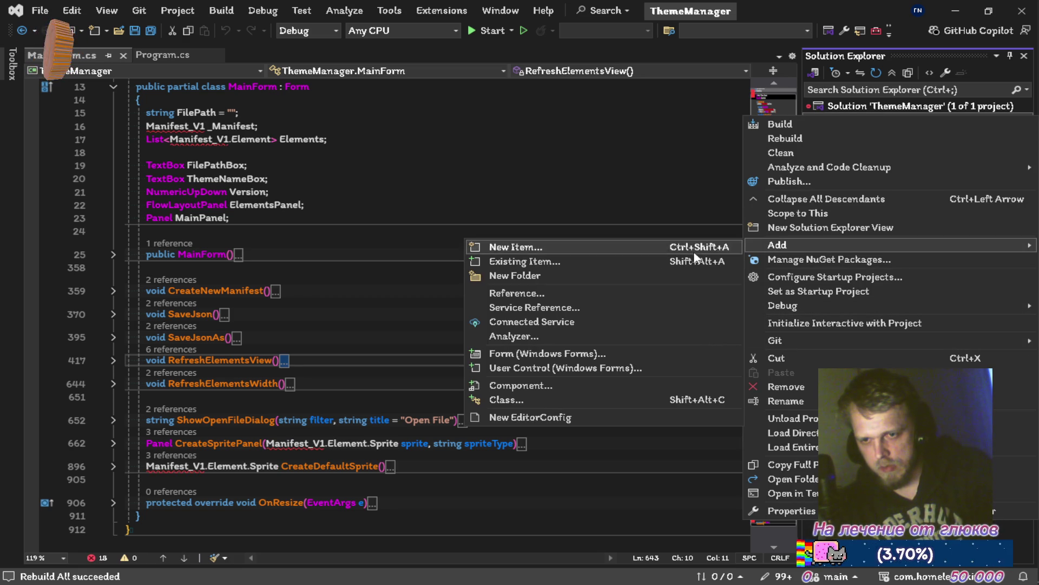
{"action": "left_click", "coordinate": [585, 262]}
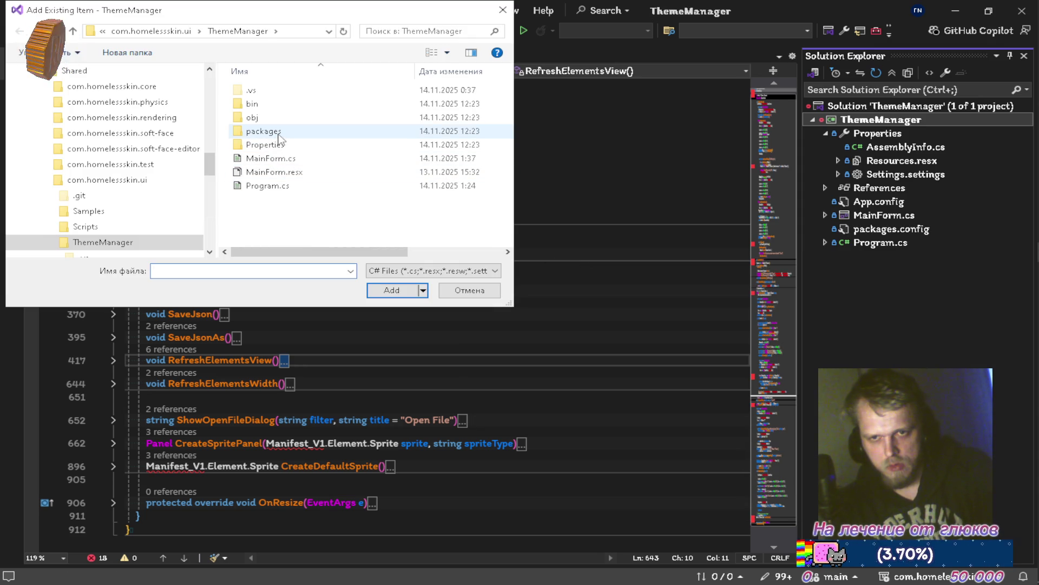
{"action": "left_click", "coordinate": [75, 30]}
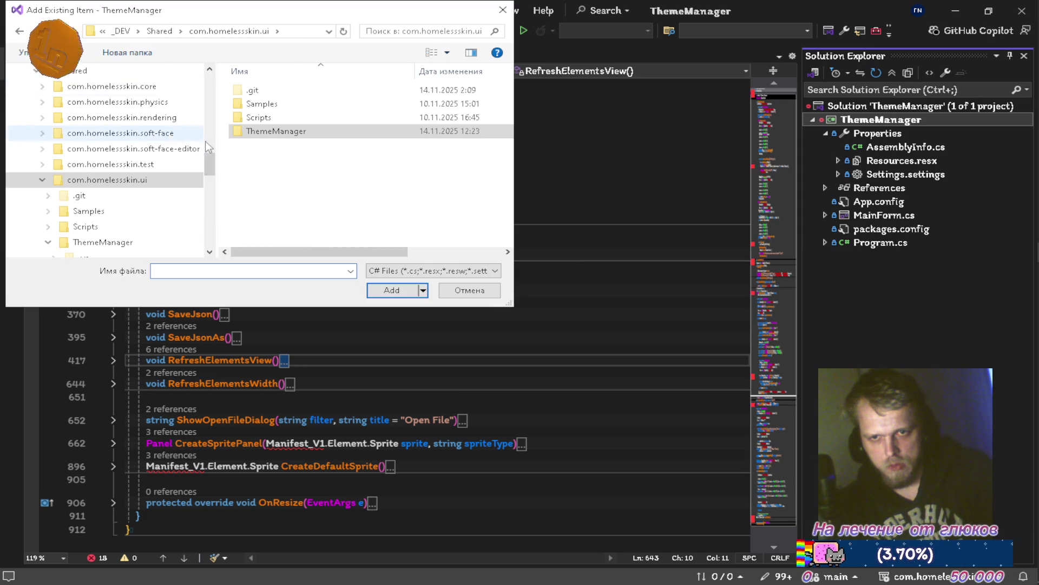
{"action": "double_click", "coordinate": [250, 117]}
{"action": "double_click", "coordinate": [259, 103]}
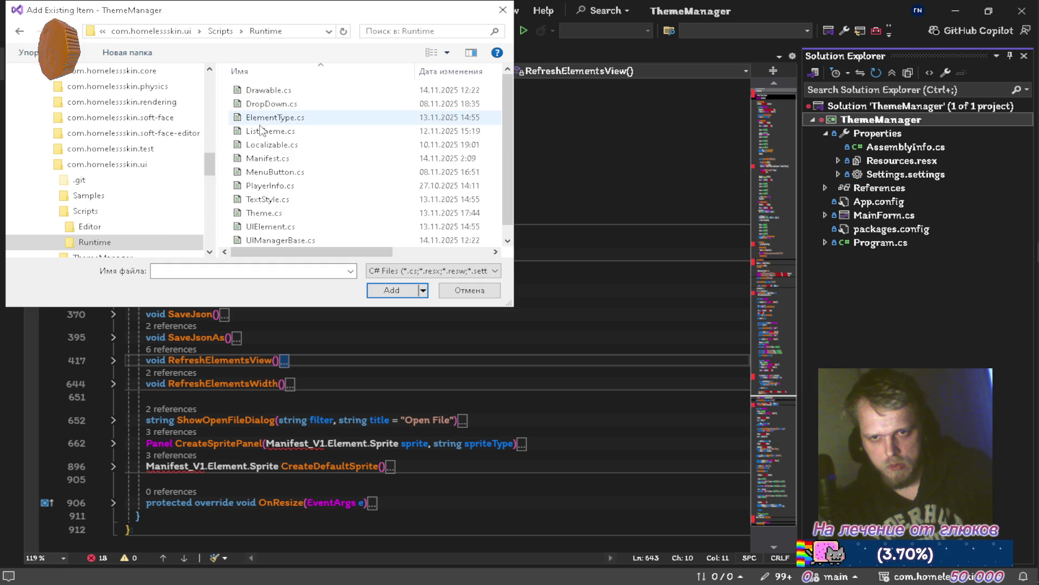
{"action": "left_click", "coordinate": [266, 163]}
{"action": "left_click", "coordinate": [391, 291]}
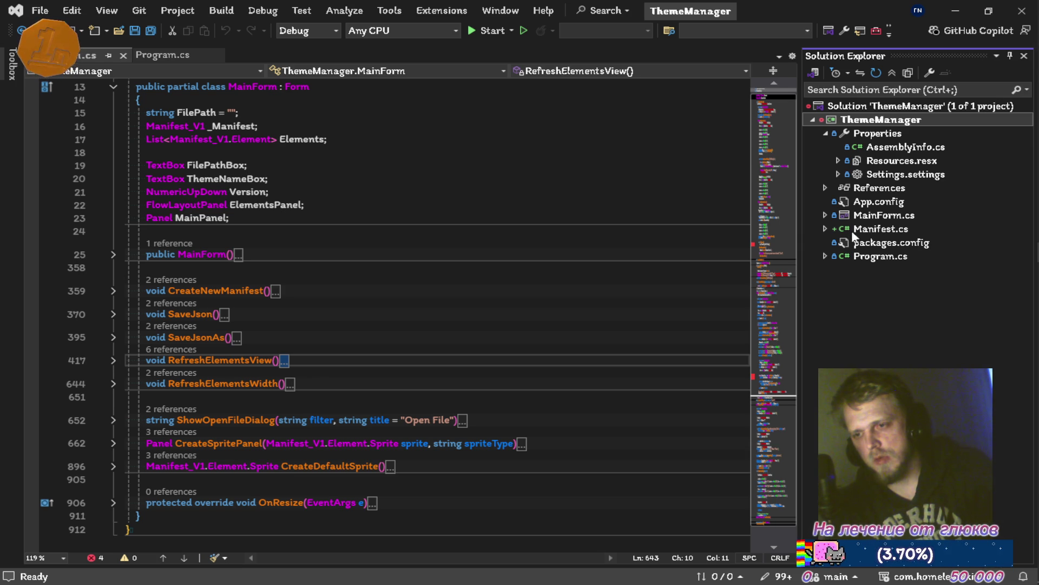
Step: Check the added Manifest.cs's options and open File Explorer
{"action": "right_click", "coordinate": [866, 231]}
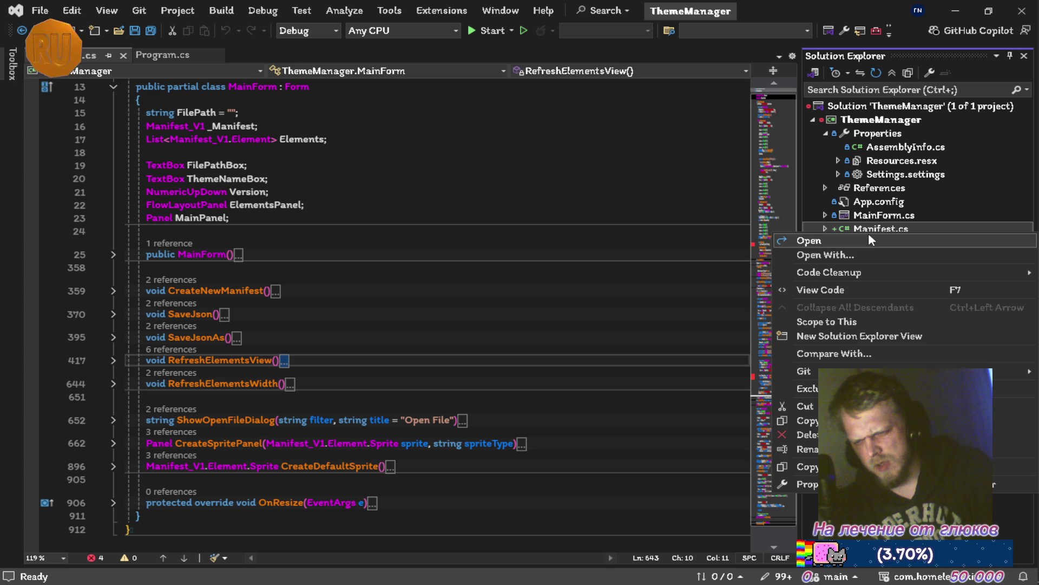
{"action": "left_click", "coordinate": [821, 290]}
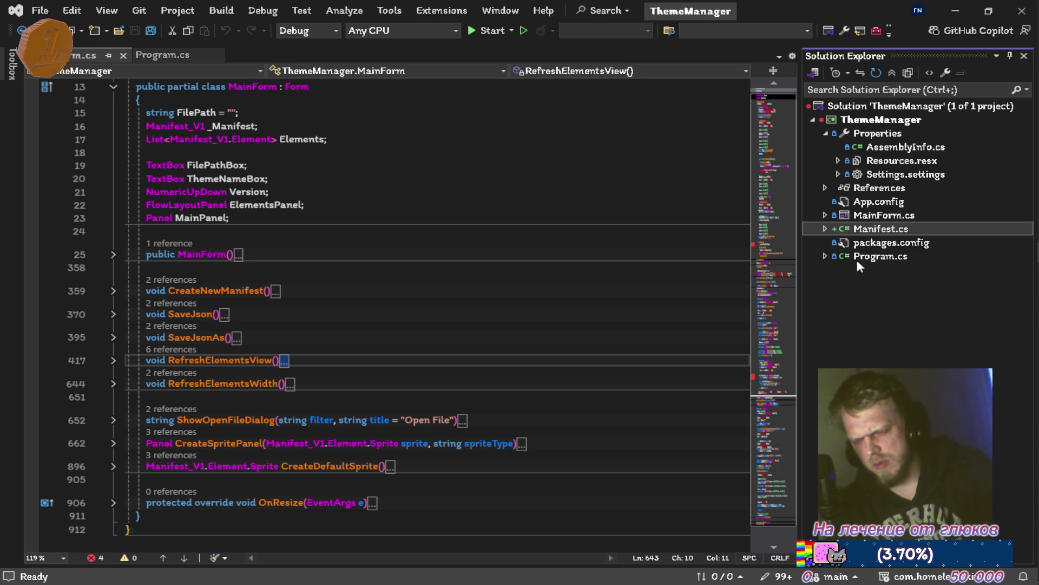
{"action": "right_click", "coordinate": [873, 233]}
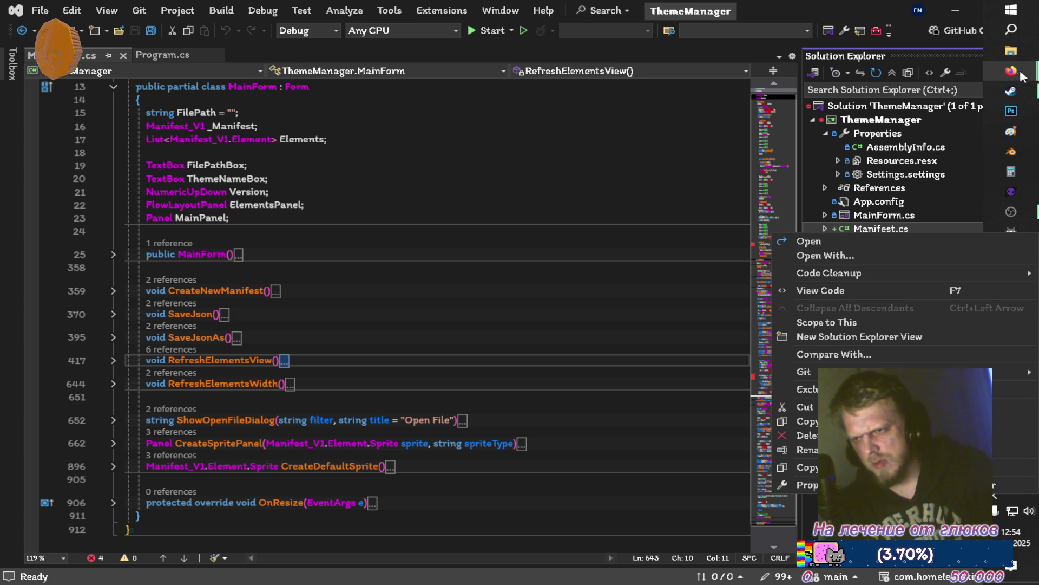
{"action": "key", "text": "super+e"}
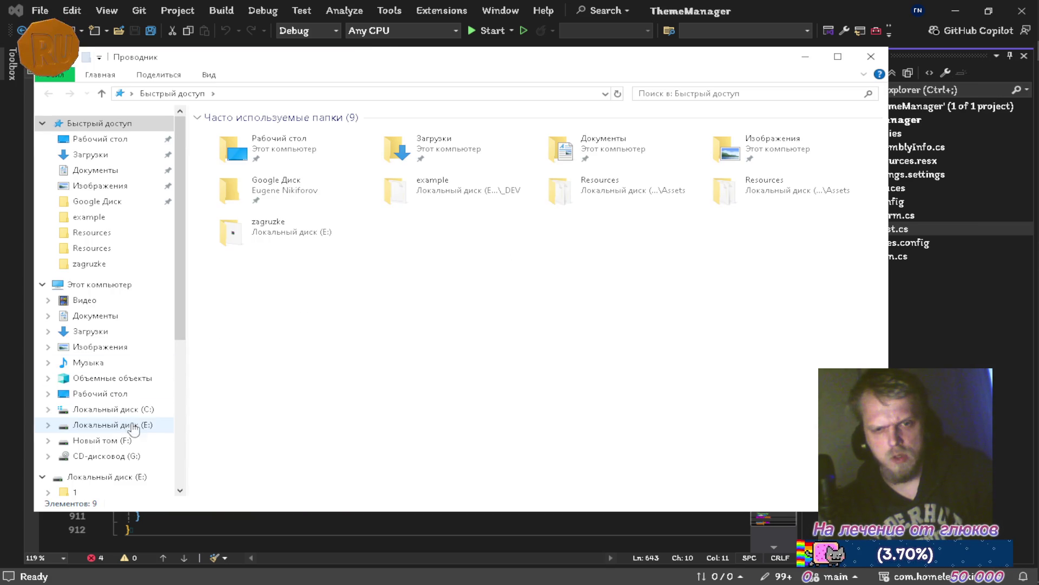
Step: Navigate to E:\zagruzke\_DEV\Shared\com.homelessskin.ui\ThemeManager in File Explorer
{"action": "left_click", "coordinate": [135, 425]}
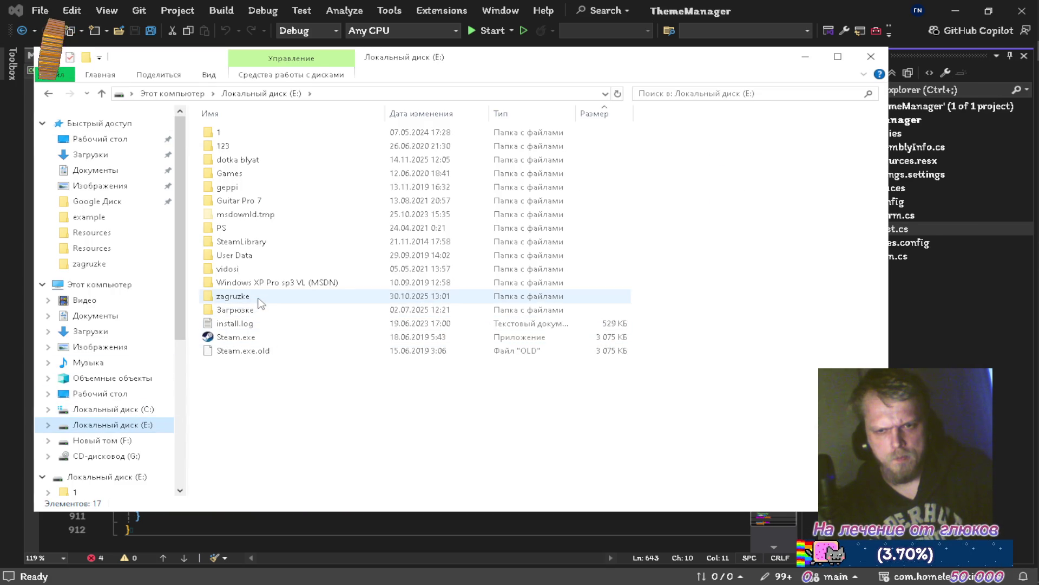
{"action": "double_click", "coordinate": [255, 296]}
{"action": "double_click", "coordinate": [233, 145]}
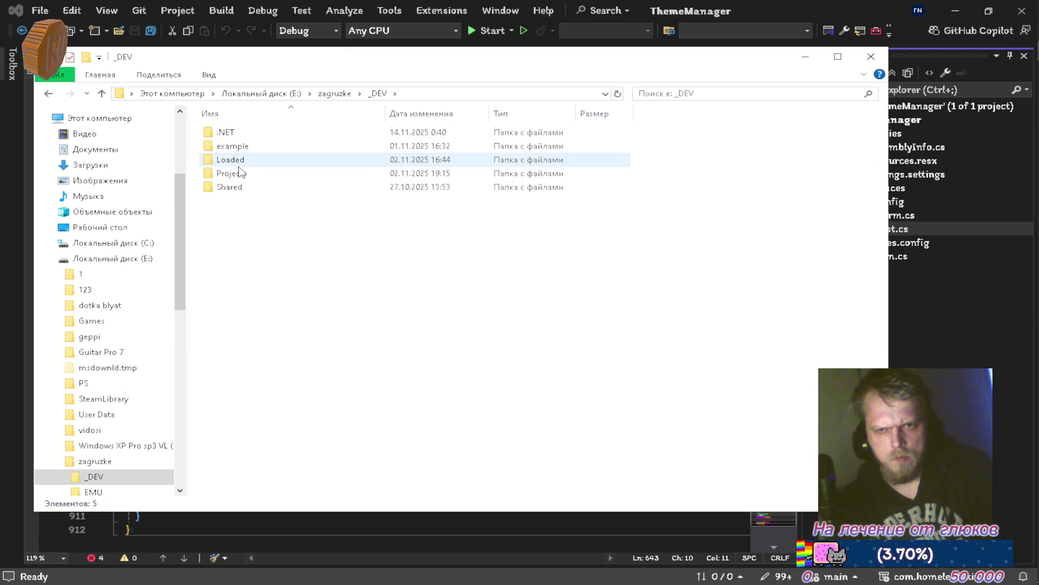
{"action": "double_click", "coordinate": [239, 173]}
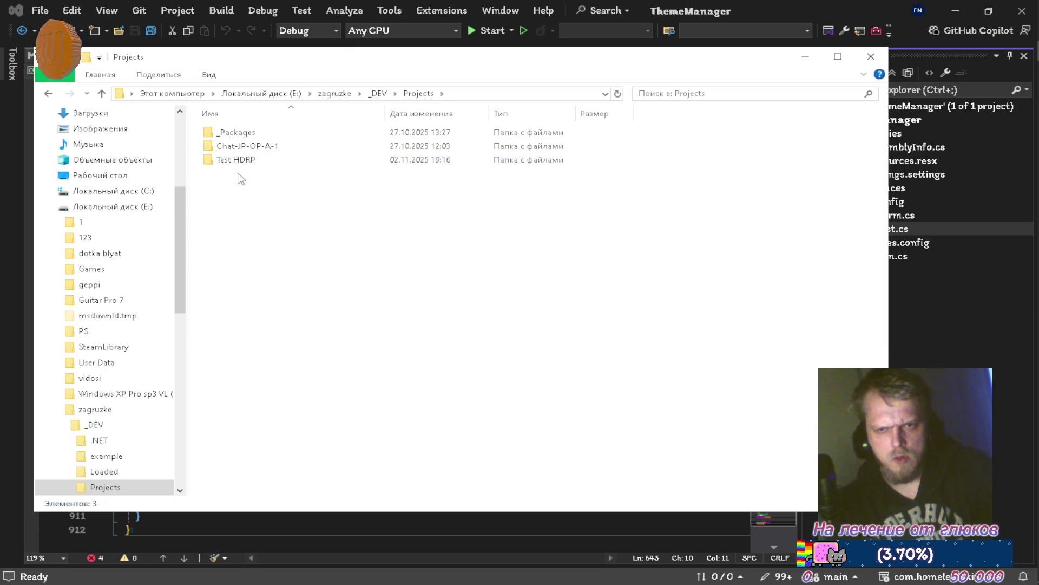
{"action": "key", "text": "alt+Left"}
{"action": "key", "text": "alt+Right"}
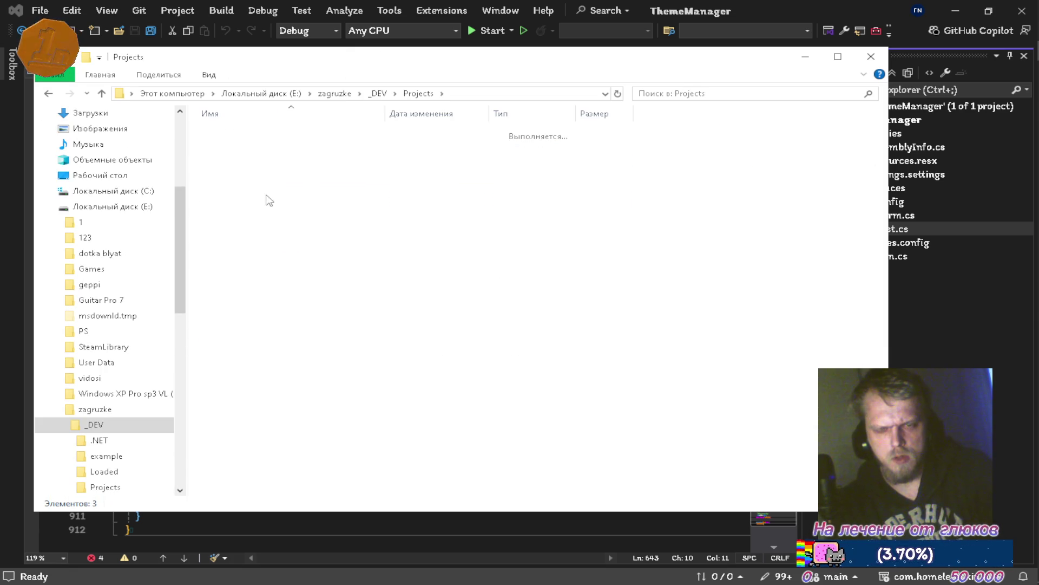
{"action": "key", "text": "alt+Left"}
{"action": "double_click", "coordinate": [256, 188]}
{"action": "double_click", "coordinate": [246, 215]}
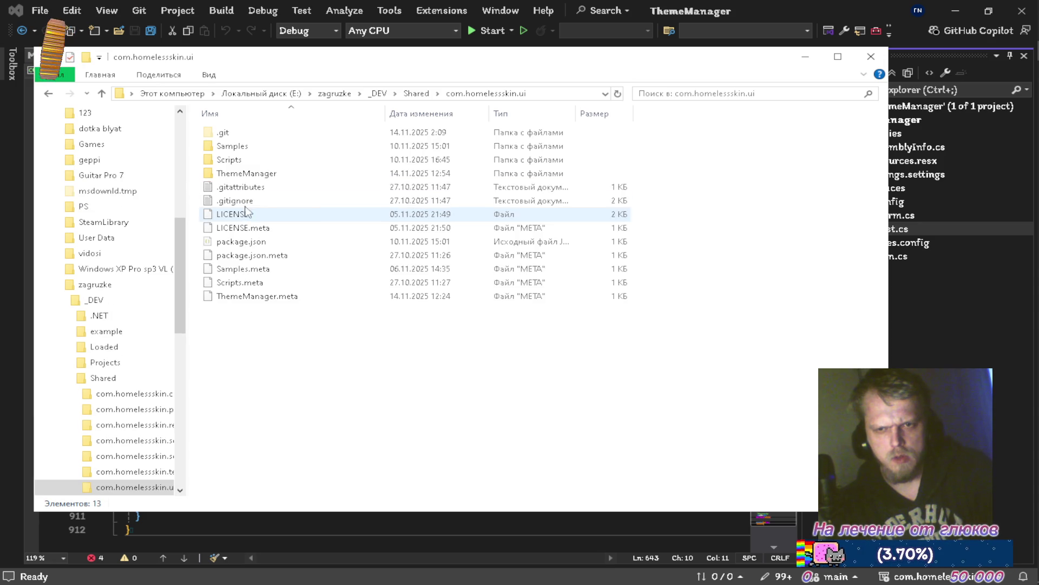
{"action": "double_click", "coordinate": [250, 174]}
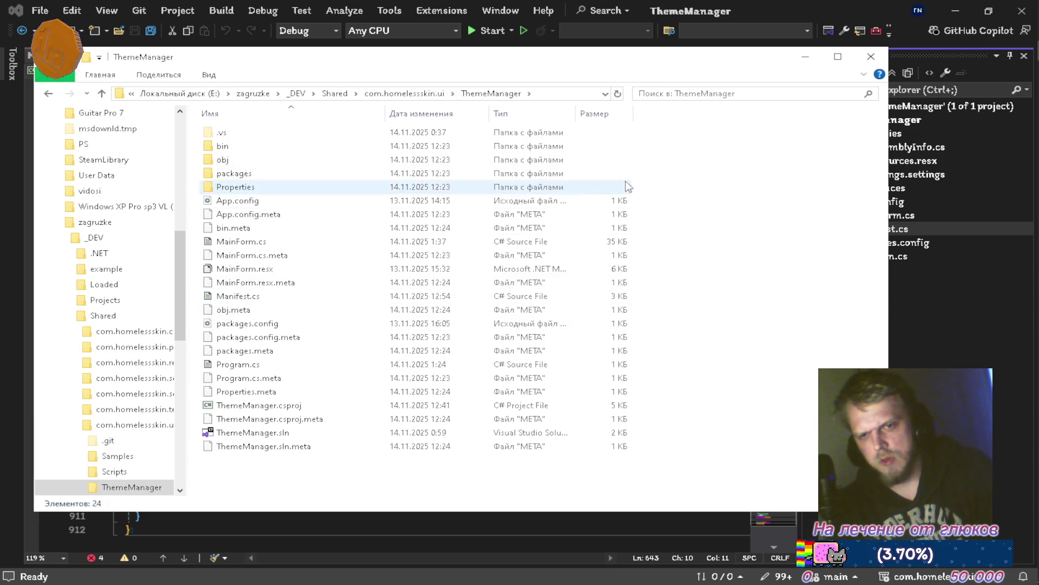
Step: Permanently delete the copied Manifest.cs from the ThemeManager folder
{"action": "left_click", "coordinate": [271, 298]}
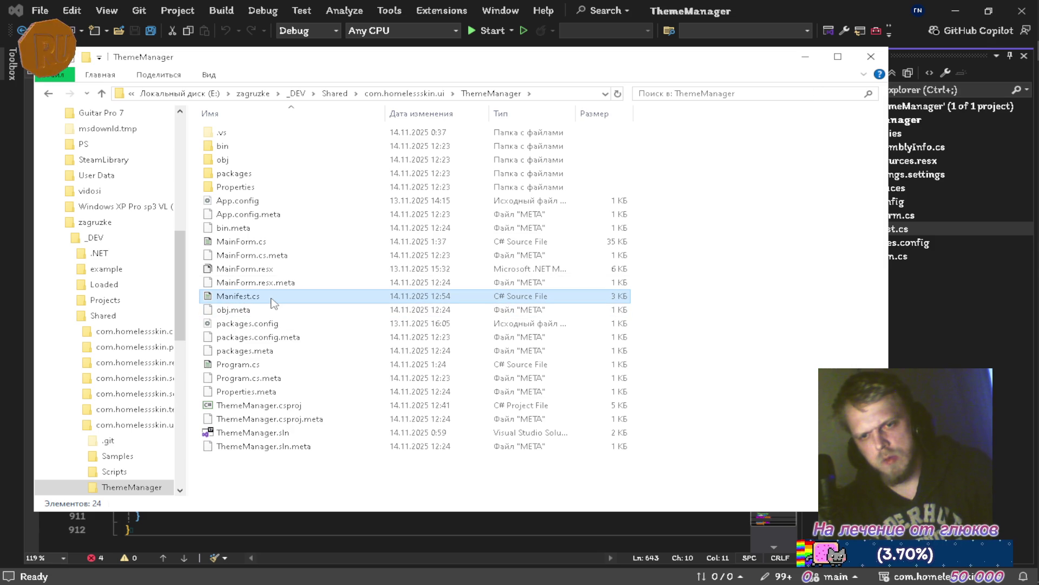
{"action": "key", "text": "shift+Delete"}
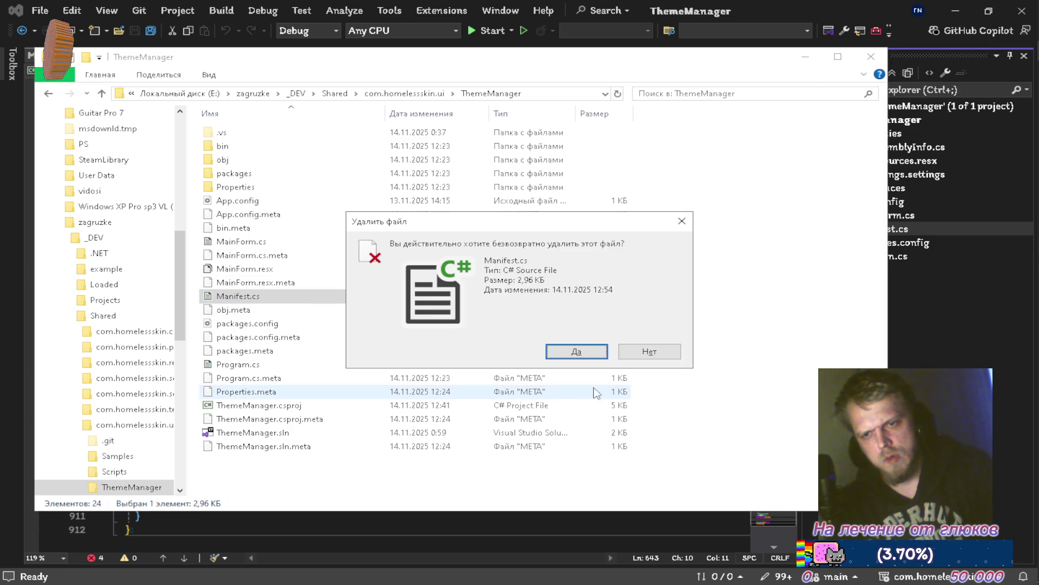
{"action": "left_click", "coordinate": [578, 353]}
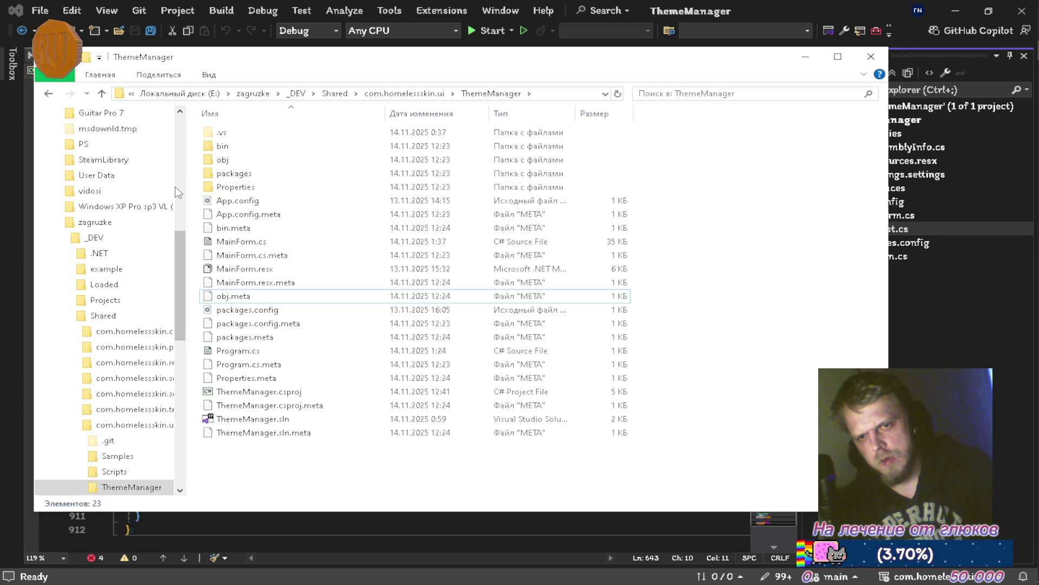
Step: Delete the copied Manifest.cs from the ThemeManager project in Visual Studio
{"action": "left_click", "coordinate": [943, 316]}
{"action": "right_click", "coordinate": [865, 229]}
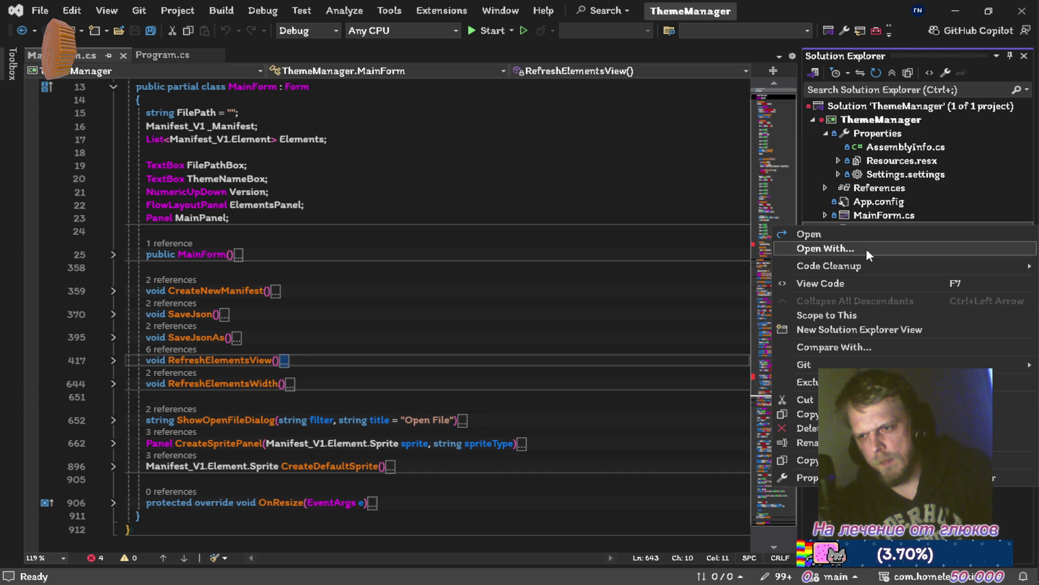
{"action": "key", "text": "Delete"}
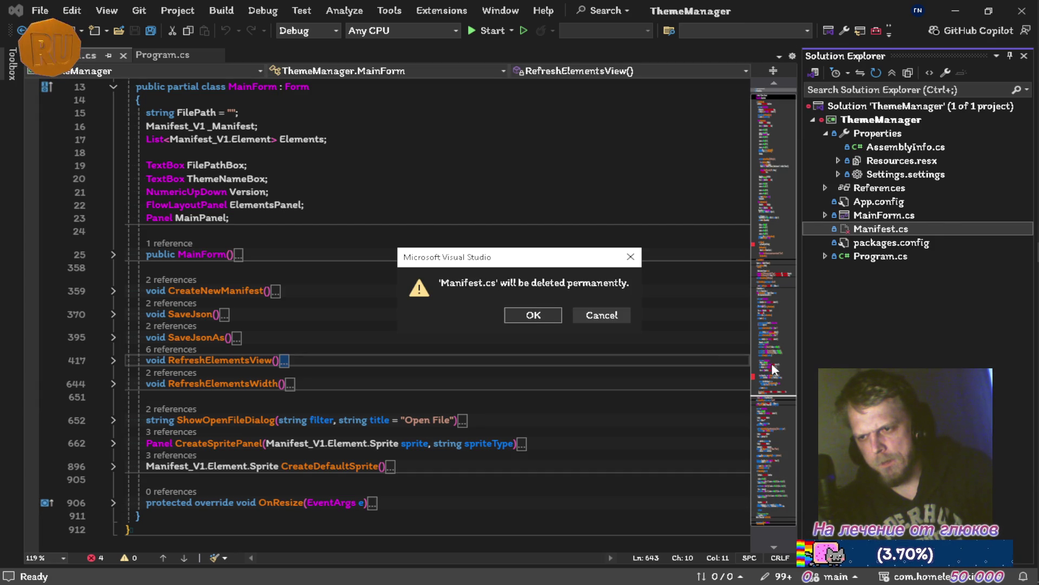
{"action": "key", "text": "Return"}
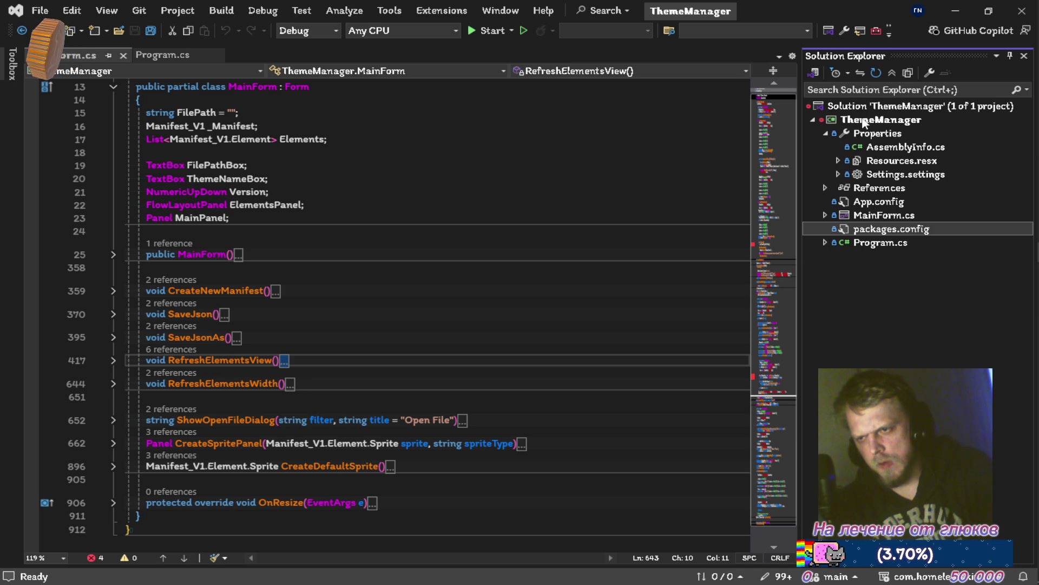
Step: Add the Runtime folder's Manifest.cs to ThemeManager as a linked file
{"action": "right_click", "coordinate": [874, 120]}
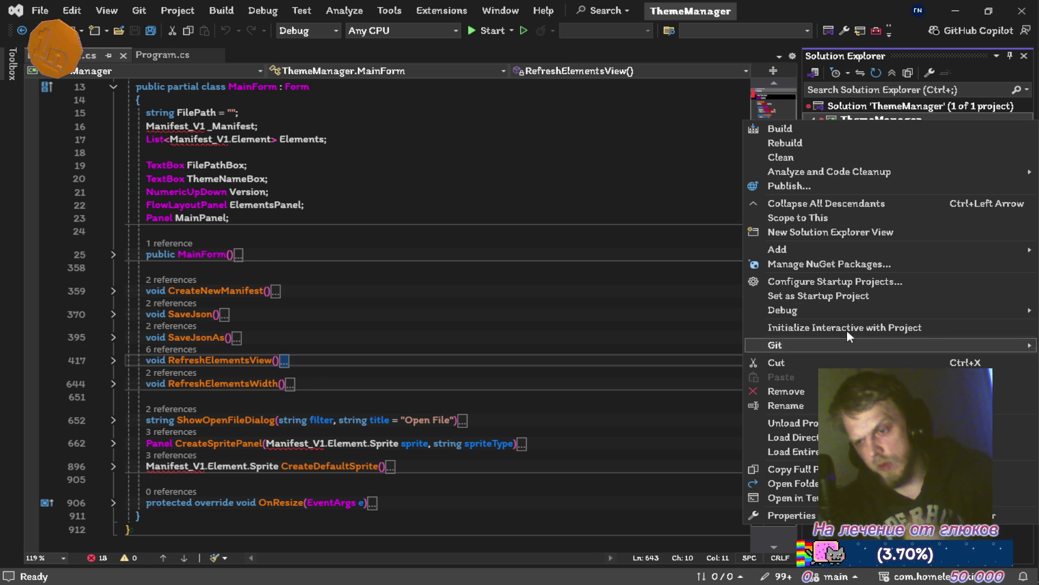
{"action": "mouse_move", "coordinate": [846, 251]}
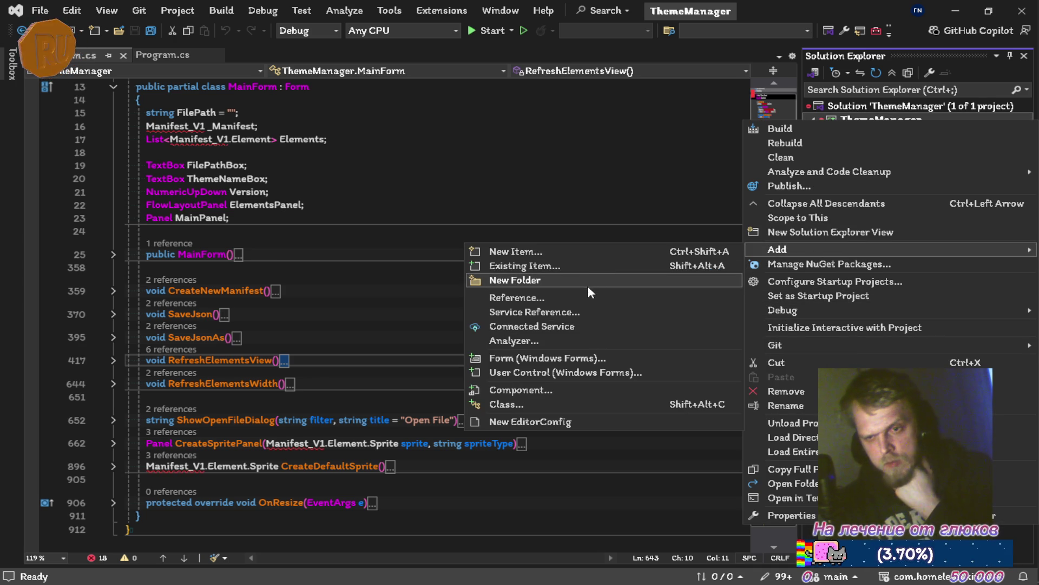
{"action": "left_click", "coordinate": [595, 266]}
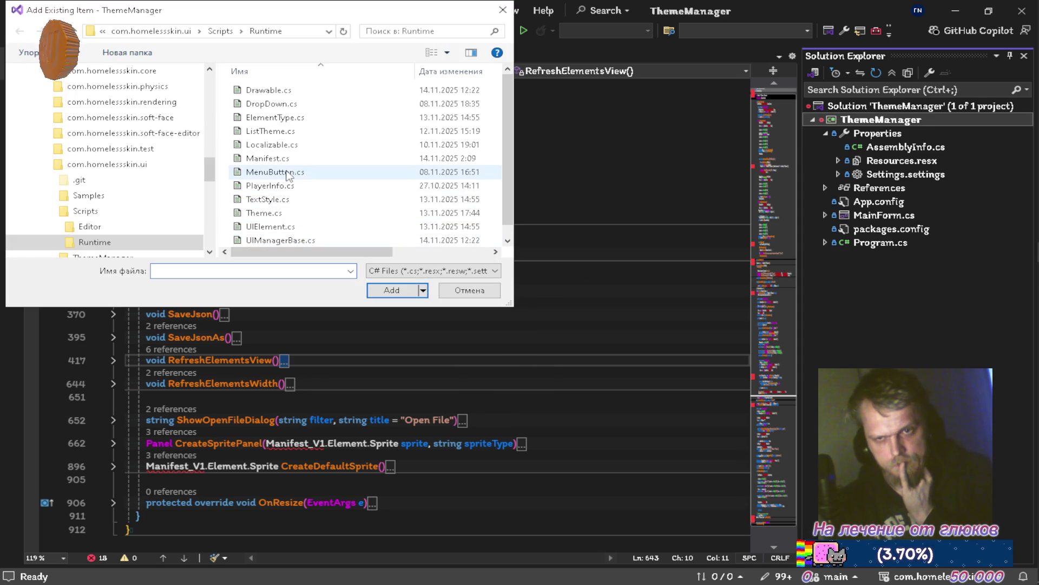
{"action": "left_click", "coordinate": [287, 158]}
{"action": "left_click", "coordinate": [423, 290]}
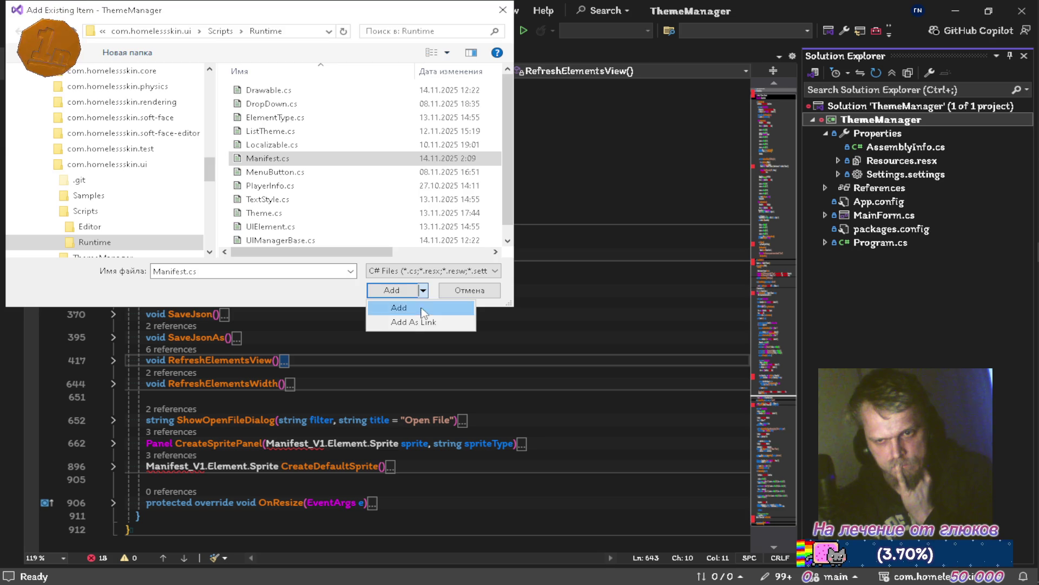
{"action": "left_click", "coordinate": [425, 322]}
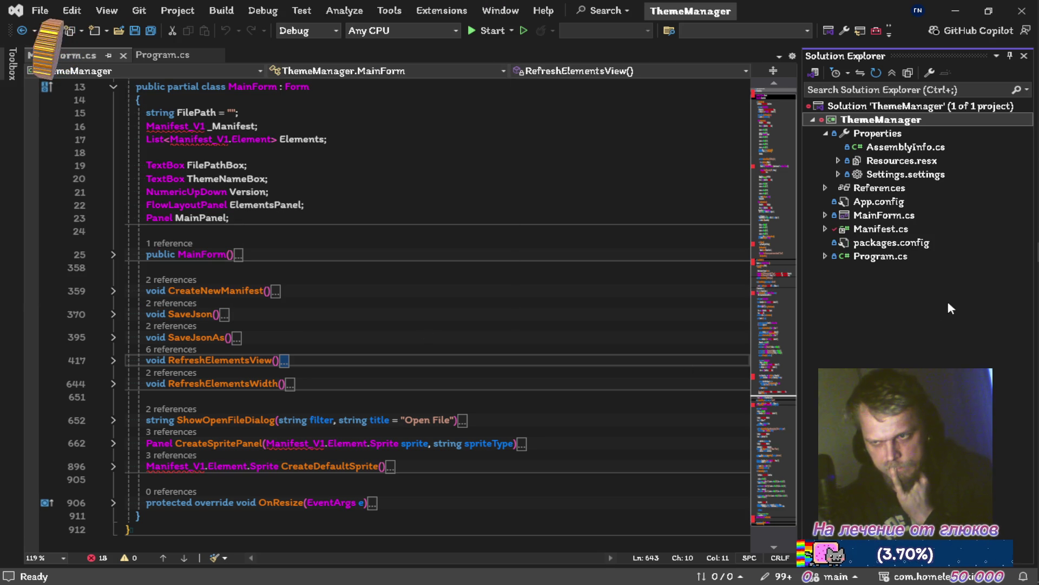
Step: Add the Runtime folder's ElementType.cs to ThemeManager as a linked file
{"action": "right_click", "coordinate": [861, 120]}
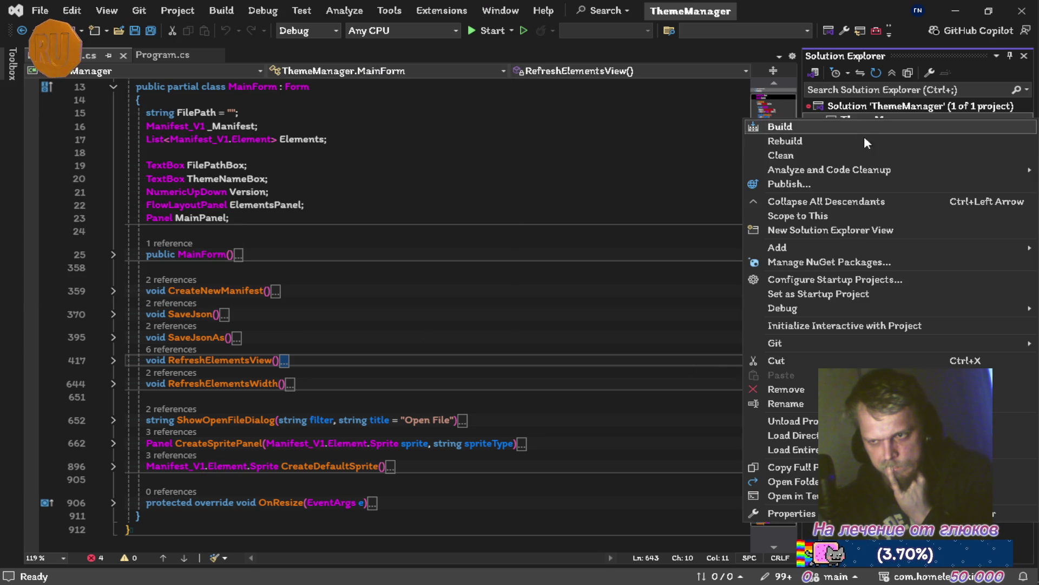
{"action": "mouse_move", "coordinate": [840, 246]}
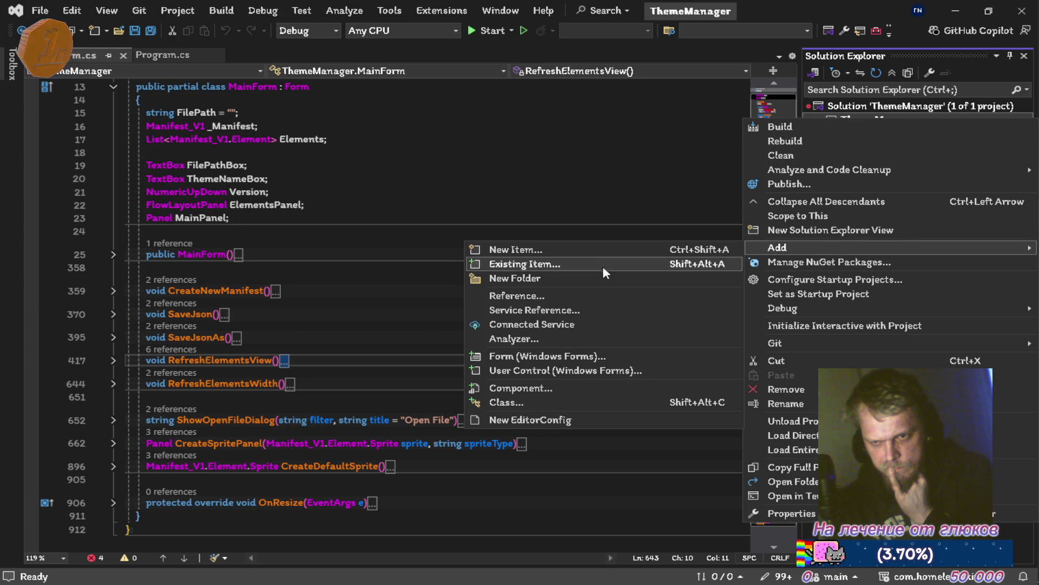
{"action": "left_click", "coordinate": [603, 265]}
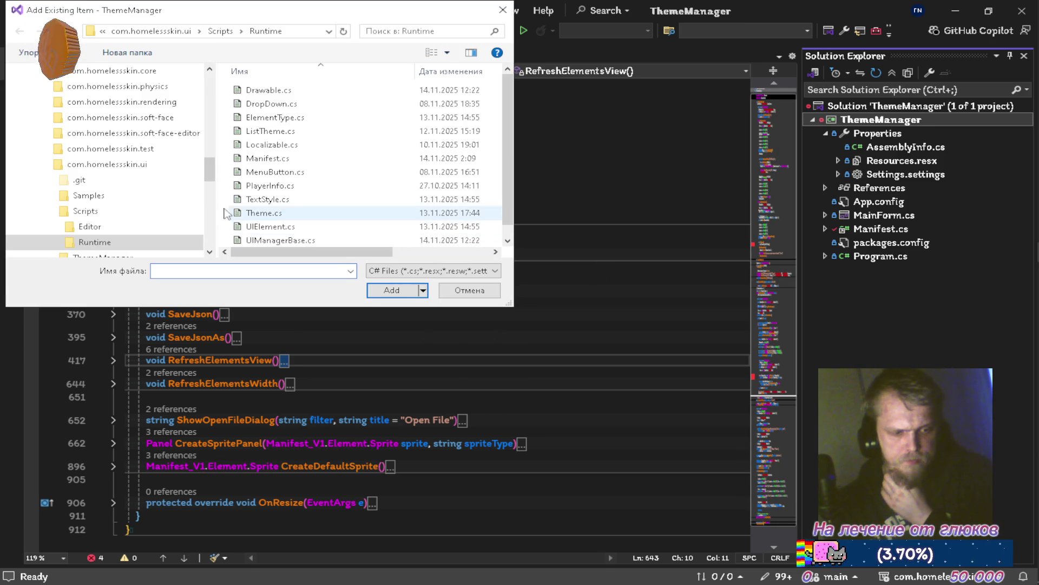
{"action": "left_click", "coordinate": [275, 117]}
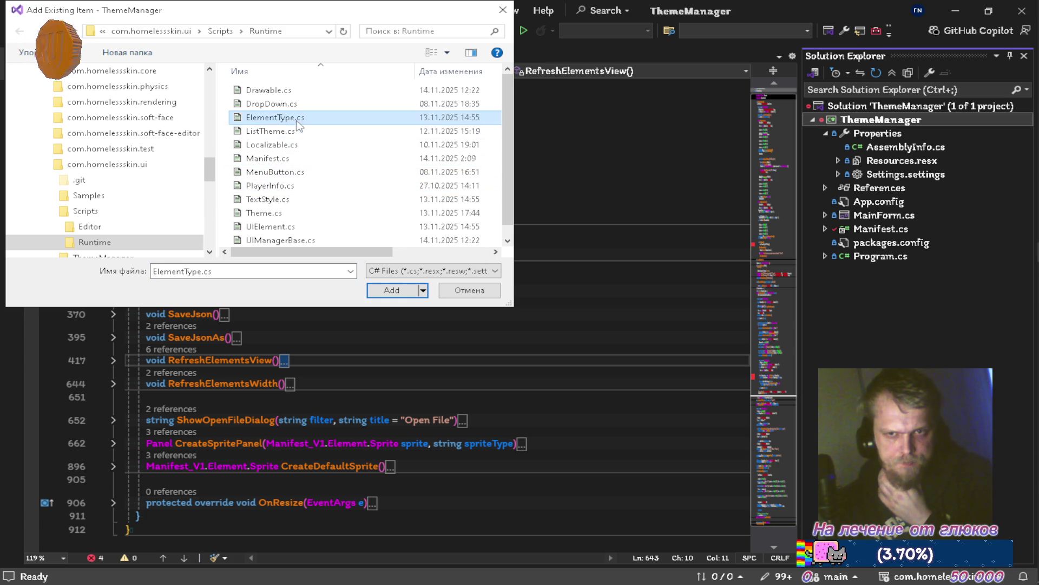
{"action": "left_click", "coordinate": [423, 291]}
{"action": "left_click", "coordinate": [420, 322]}
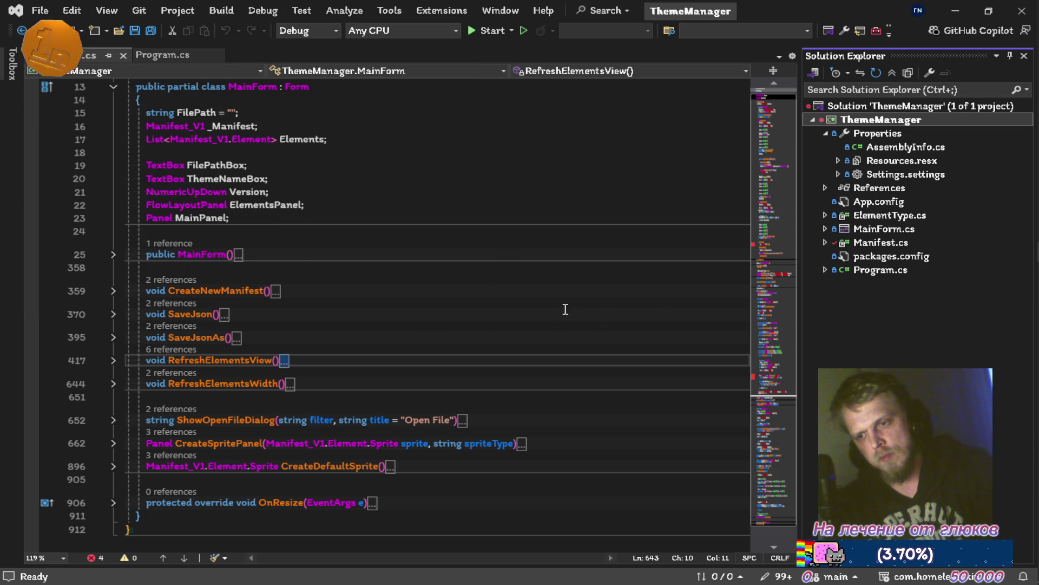
Step: Build and run ThemeManager, then close the Theme Manifest Editor and the Output panel
{"action": "key", "text": "ctrl+shift+b"}
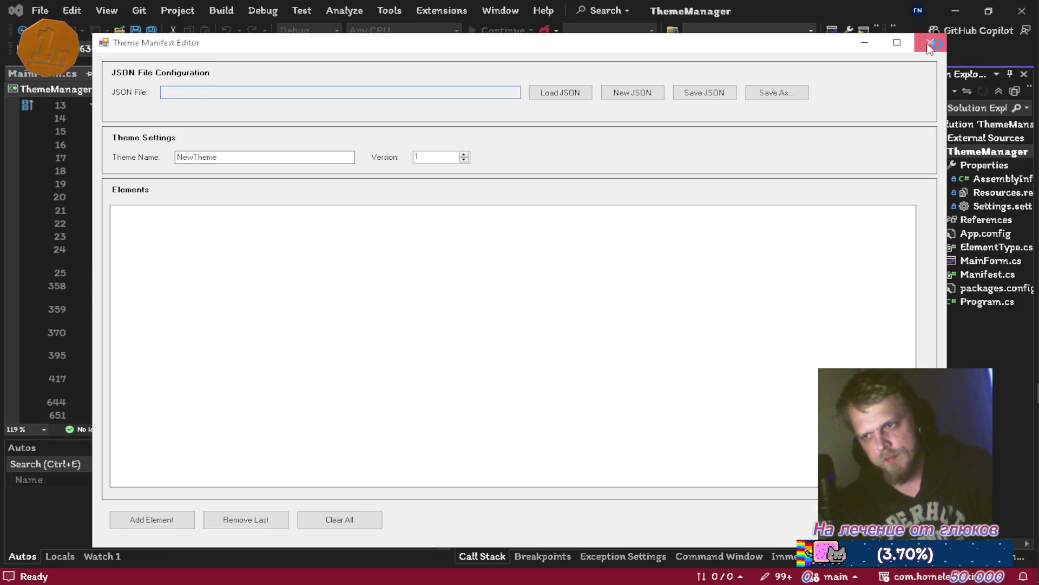
{"action": "left_click", "coordinate": [931, 43]}
{"action": "left_click", "coordinate": [787, 389]}
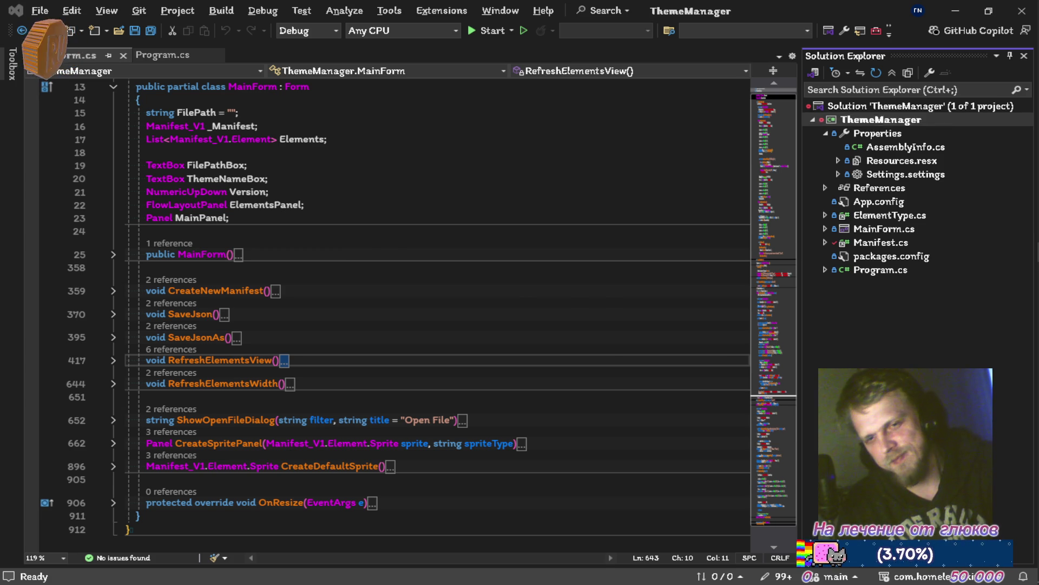
{"action": "key", "text": "alt+Tab"}
{"action": "key", "text": "alt+Tab"}
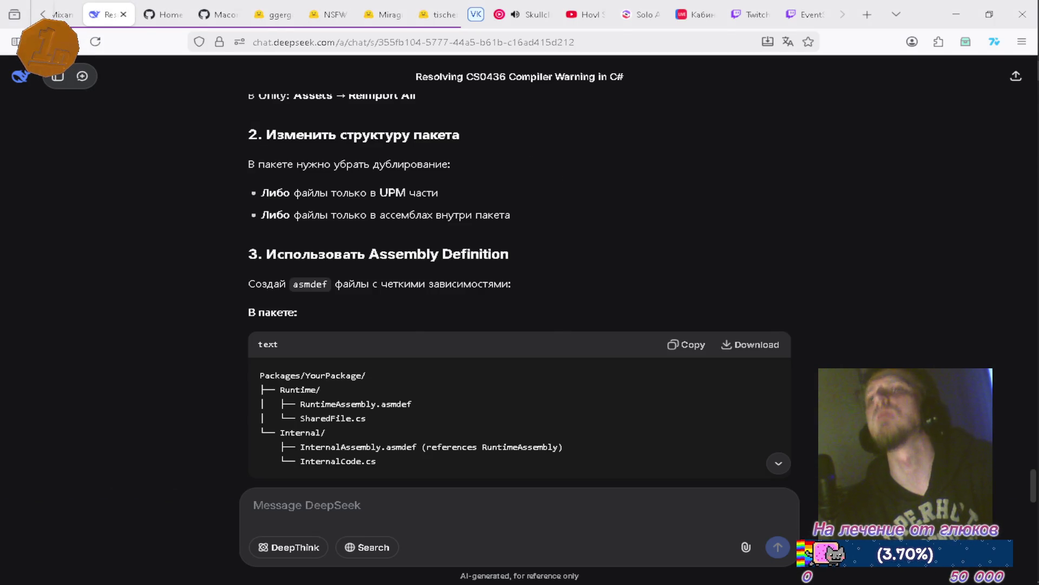
Step: Read the CS0436 conflict on Manifest_V1 in Theme.cs, then return to Unity
{"action": "key", "text": "alt+Tab"}
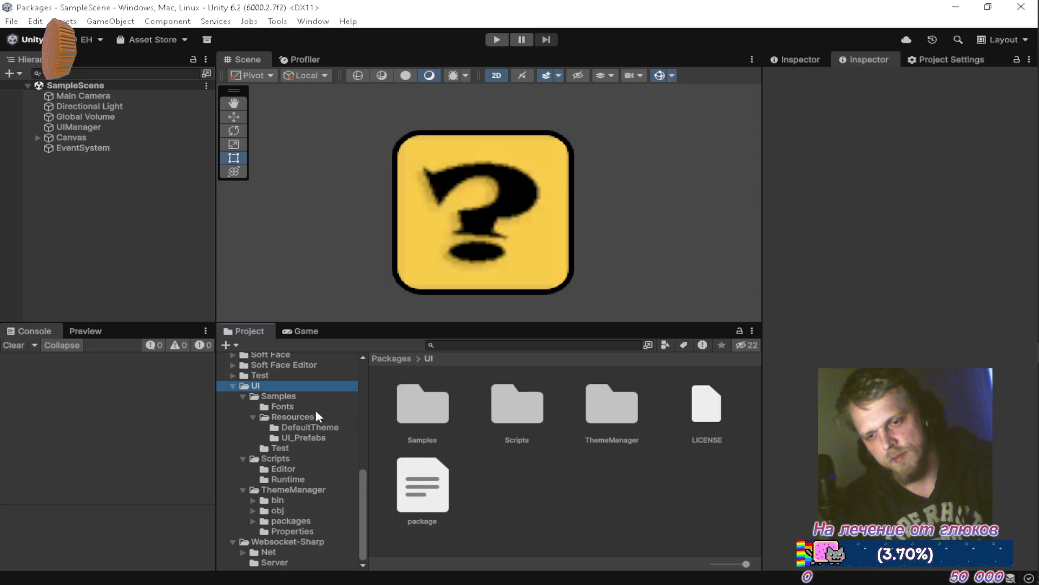
{"action": "key", "text": "alt+Tab"}
{"action": "key", "text": "alt+Tab"}
{"action": "key", "text": "alt+Tab"}
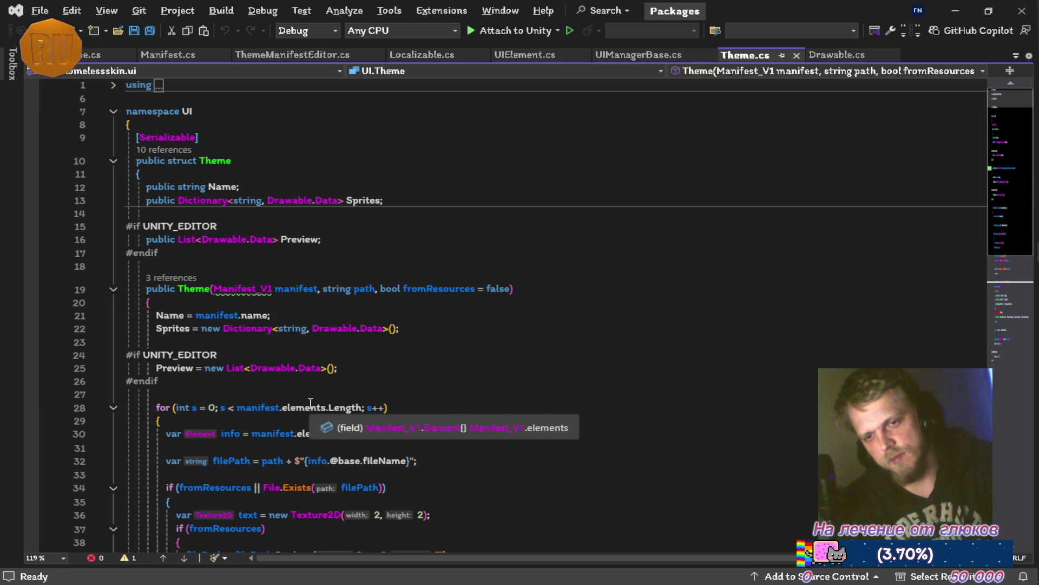
{"action": "mouse_move", "coordinate": [239, 293]}
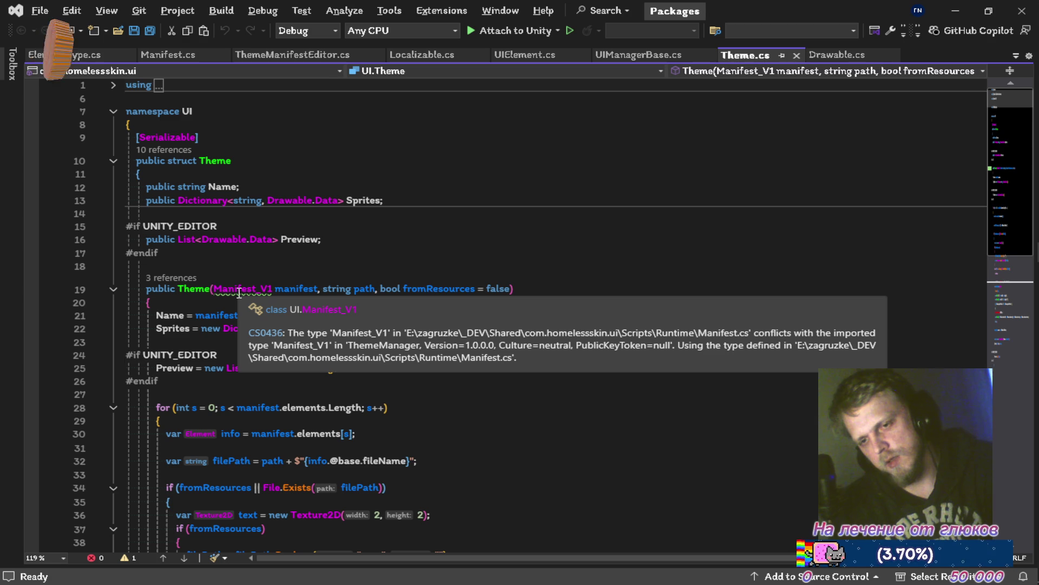
{"action": "key", "text": "alt+Tab"}
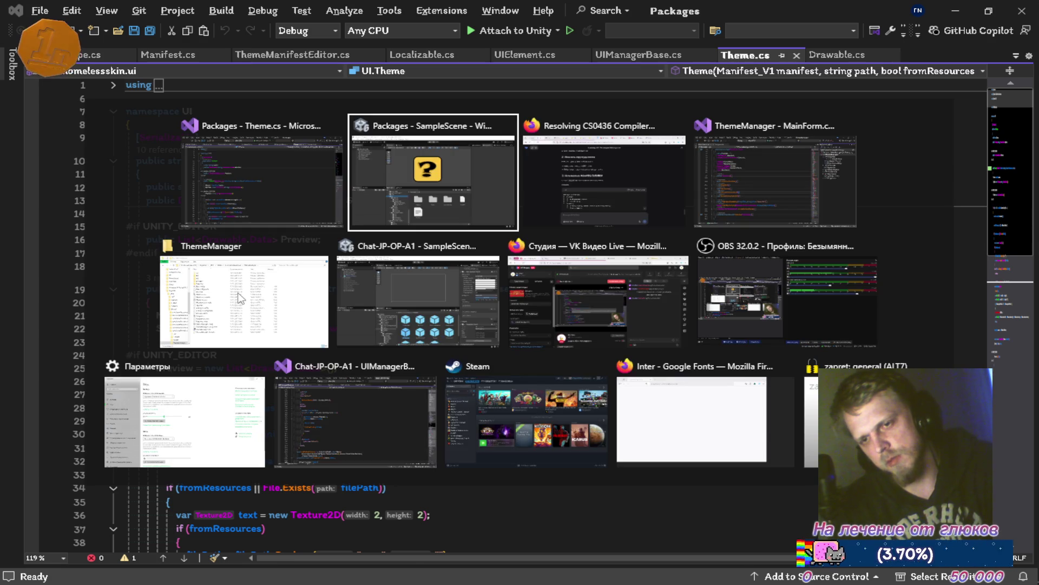
{"action": "left_click", "coordinate": [940, 58]}
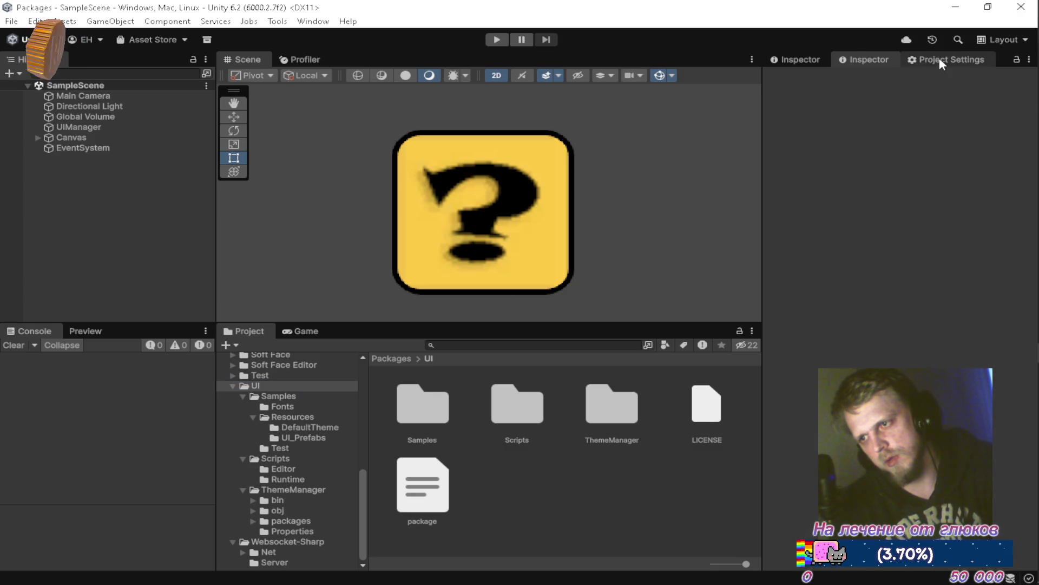
Step: Widen the Project Settings panel and clear the 'atlas' filter so all categories are listed
{"action": "left_click_drag", "start_coordinate": [765, 125], "coordinate": [379, 128]}
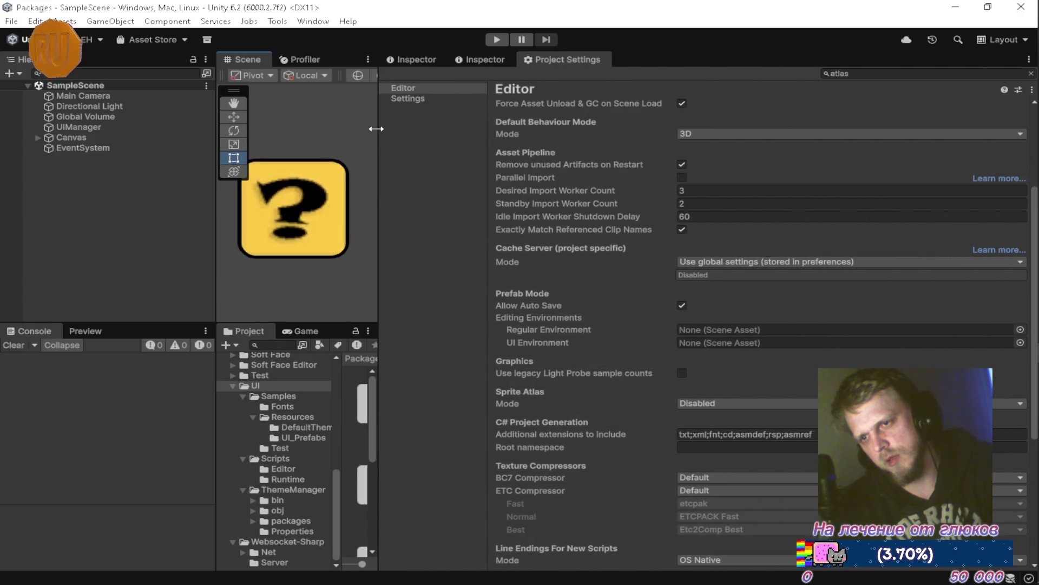
{"action": "left_click", "coordinate": [1032, 73]}
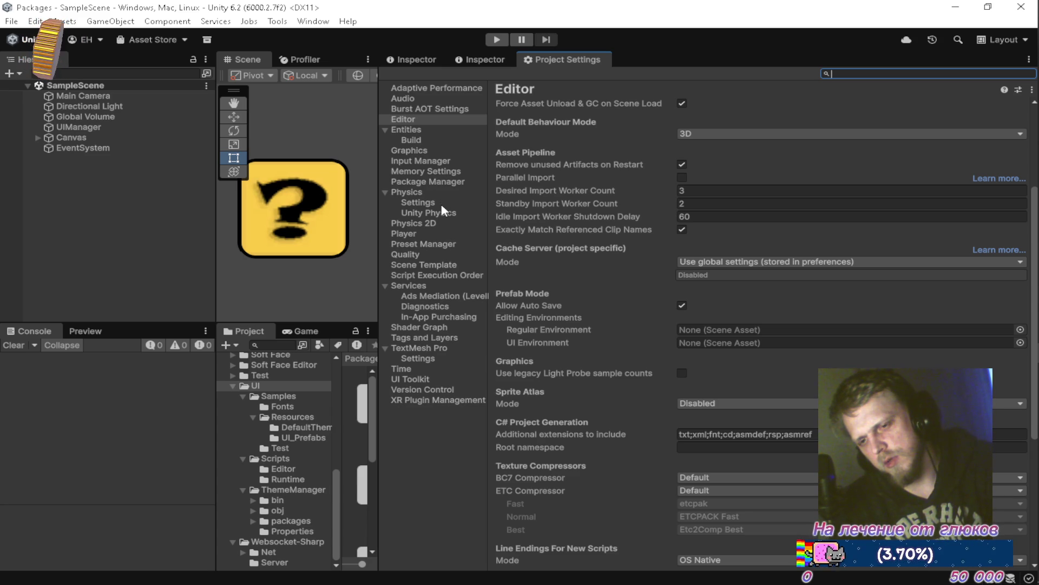
{"action": "key", "text": "alt+Tab"}
{"action": "key", "text": "alt+Tab"}
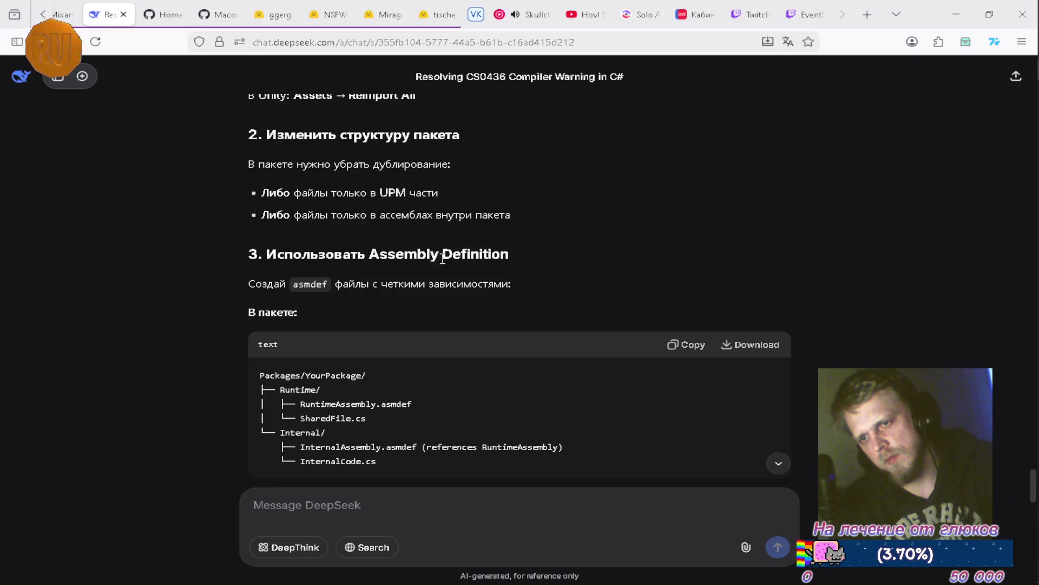
Step: Ask DeepSeek how to exclude a scripts folder from Unity's domain and read its answer
{"action": "scroll", "coordinate": [490, 335], "scroll_direction": "down", "scroll_amount": 10}
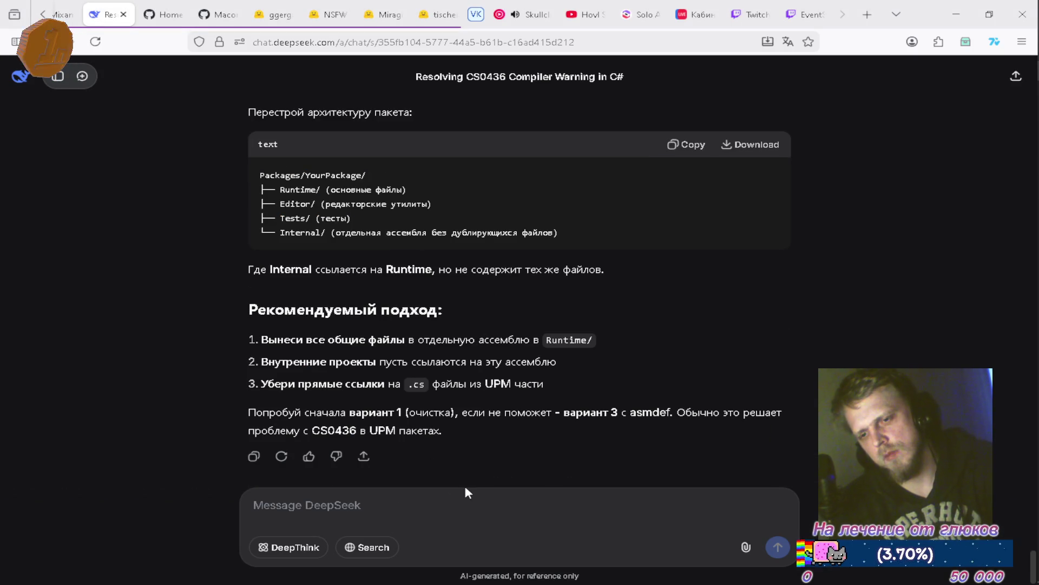
{"action": "left_click", "coordinate": [483, 497]}
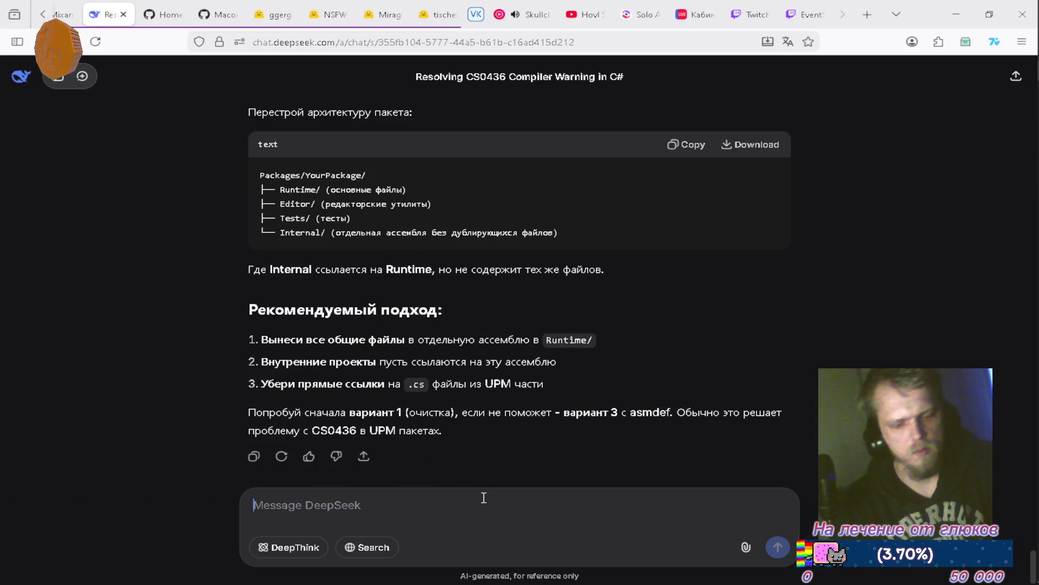
{"action": "type", "text": "vj;yj"}
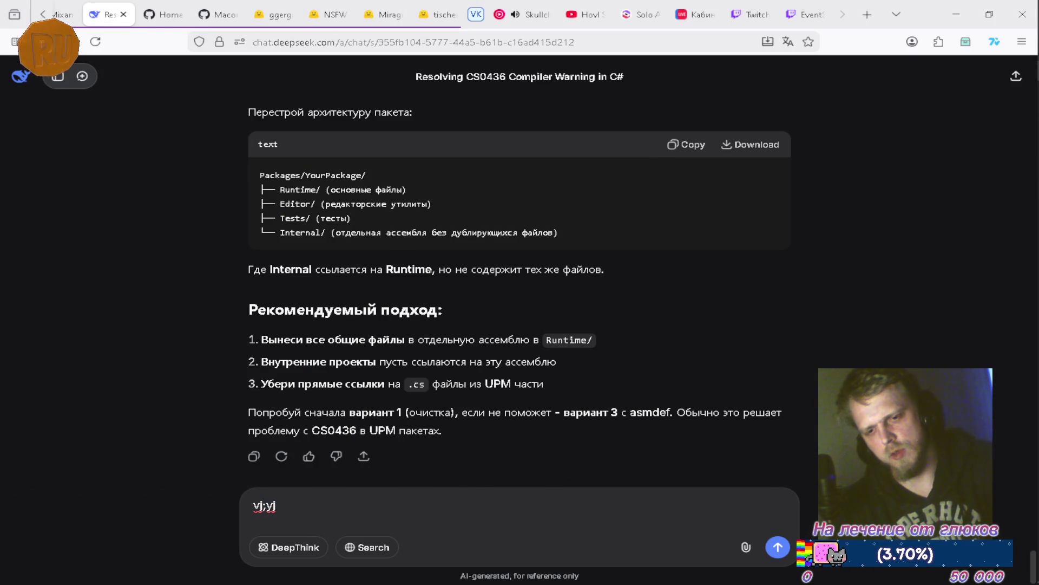
{"action": "key", "text": "BackSpace"}
{"action": "key", "text": "BackSpace"}
{"action": "key", "text": "BackSpace"}
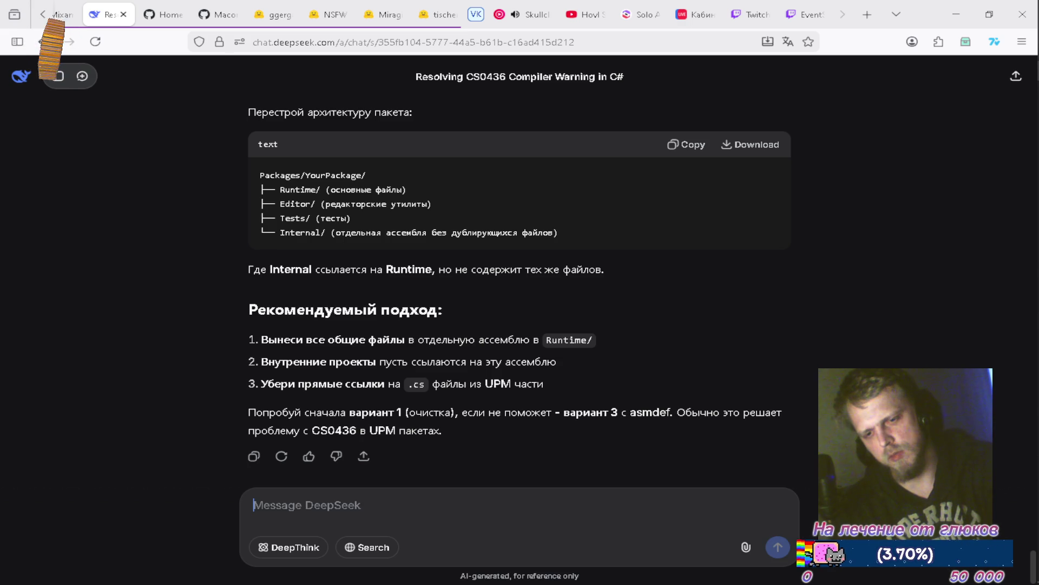
{"action": "type", "text": "можно ли исключить из"}
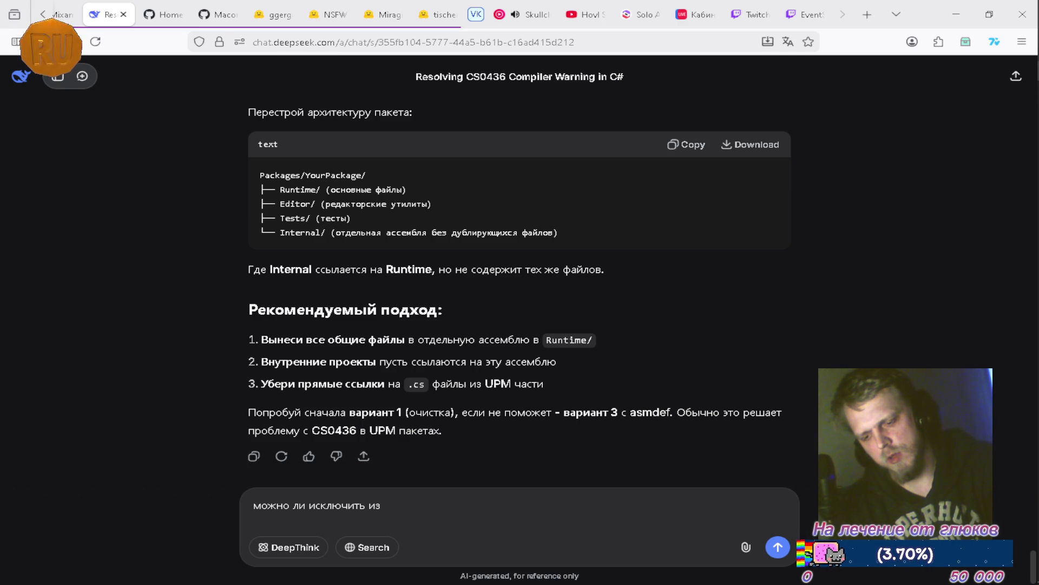
{"action": "type", "text": " домена юнити к"}
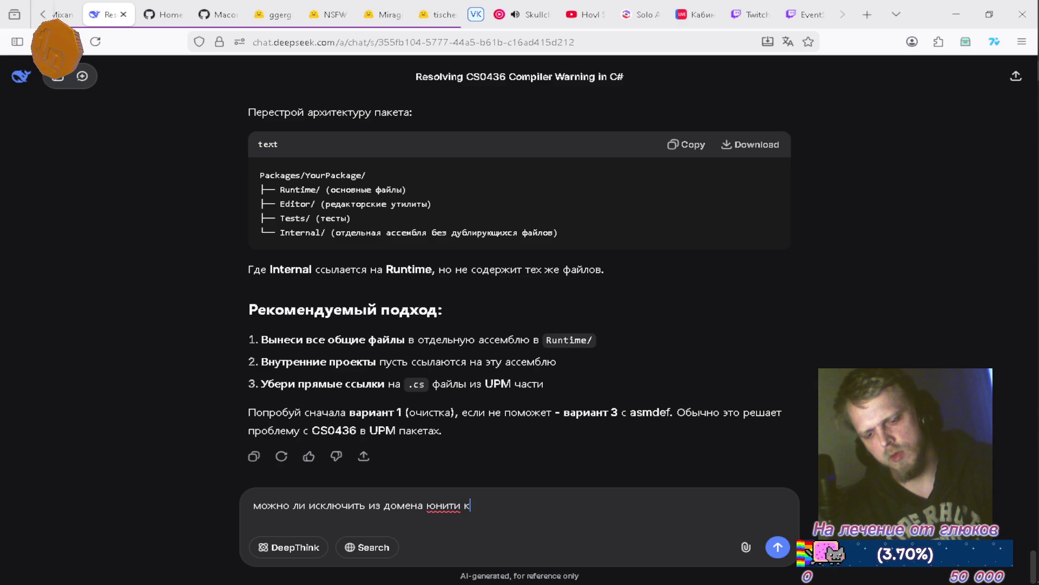
{"action": "type", "text": " ет"}
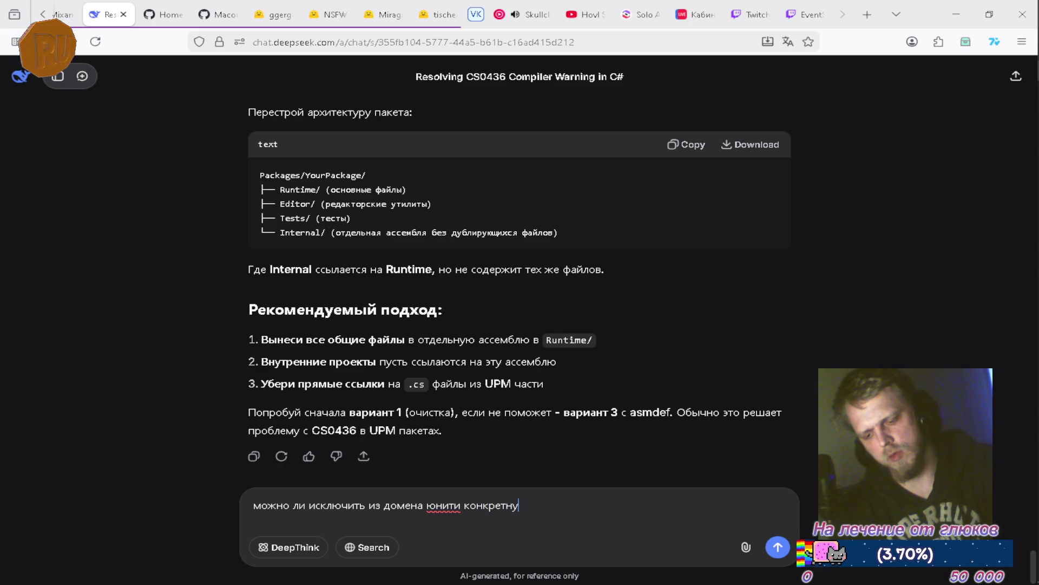
{"action": "type", "text": "папку в "}
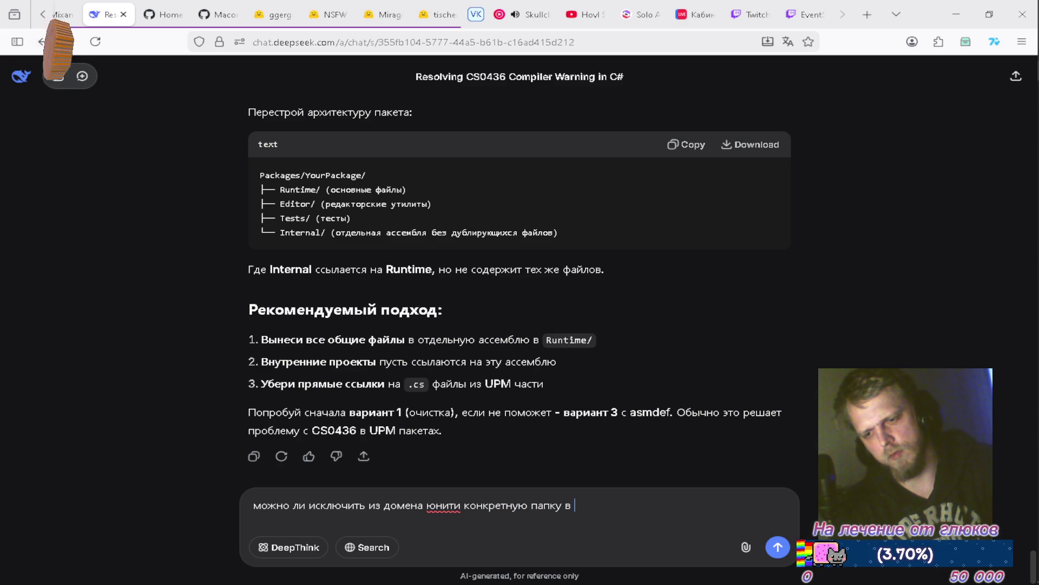
{"action": "type", "text": "иерархии файлов с"}
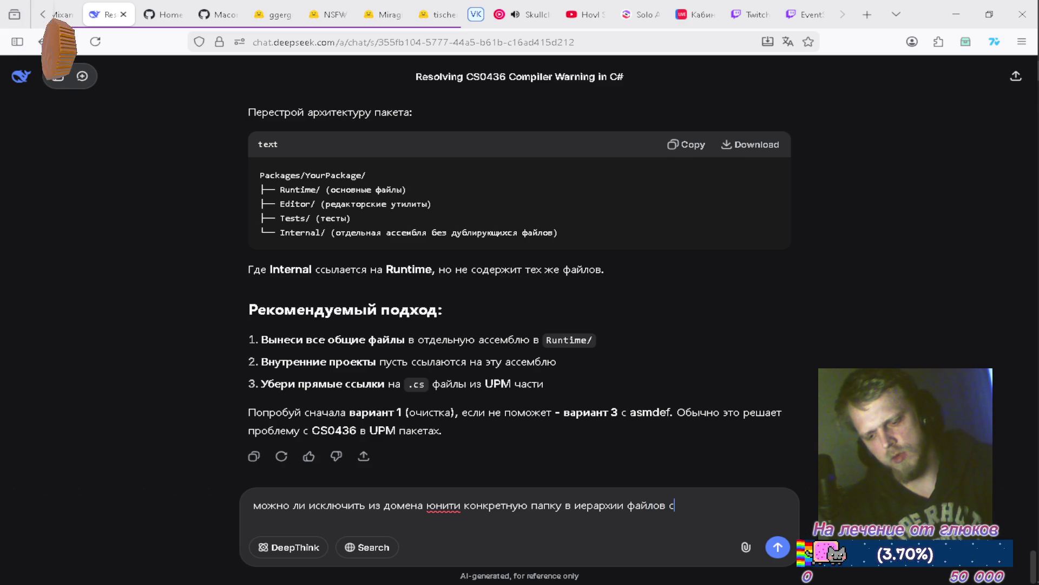
{"action": "type", "text": "ми"}
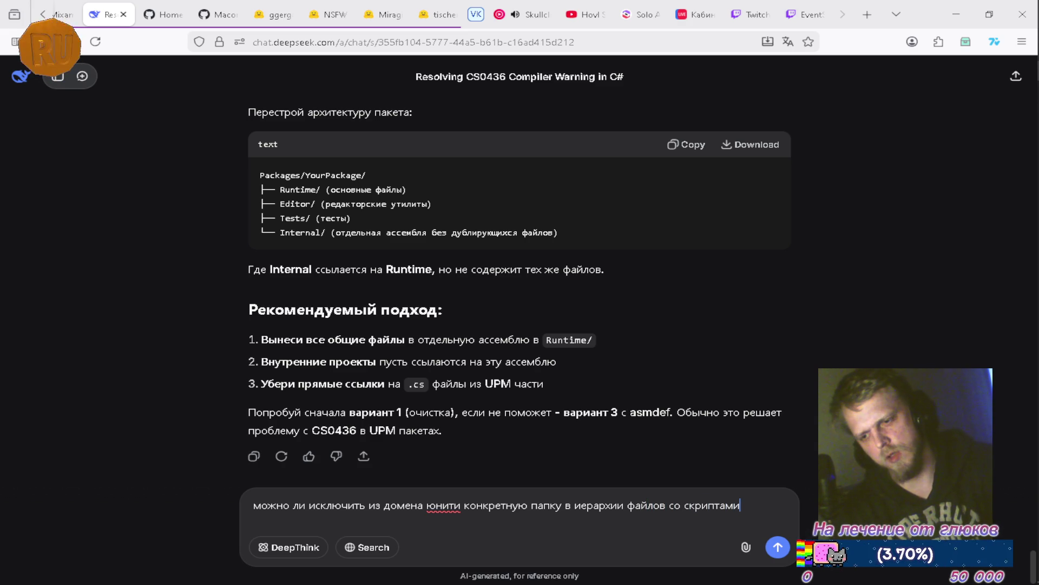
{"action": "key", "text": "Return"}
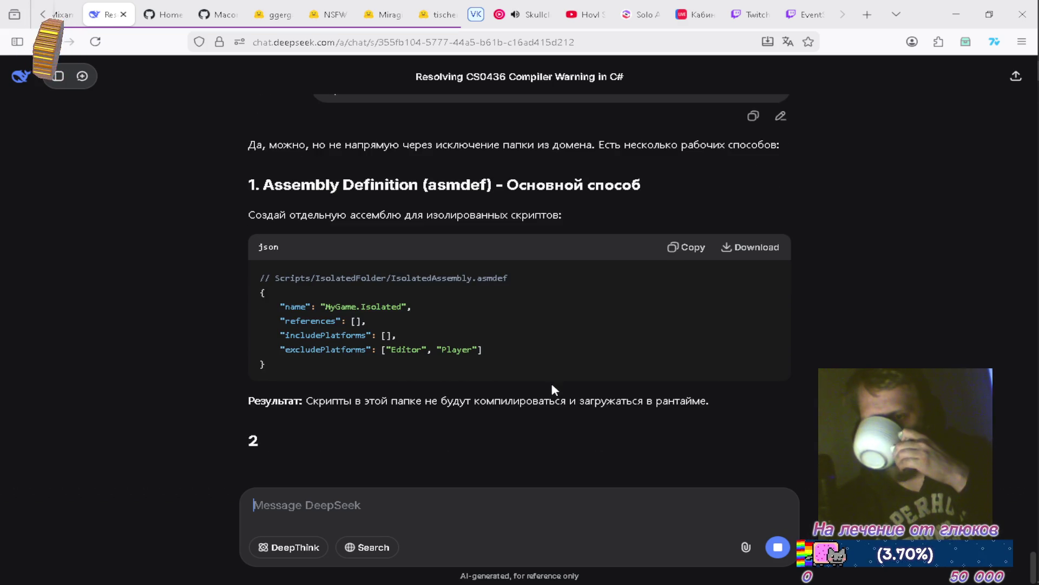
{"action": "scroll", "coordinate": [547, 369], "scroll_direction": "up", "scroll_amount": 3}
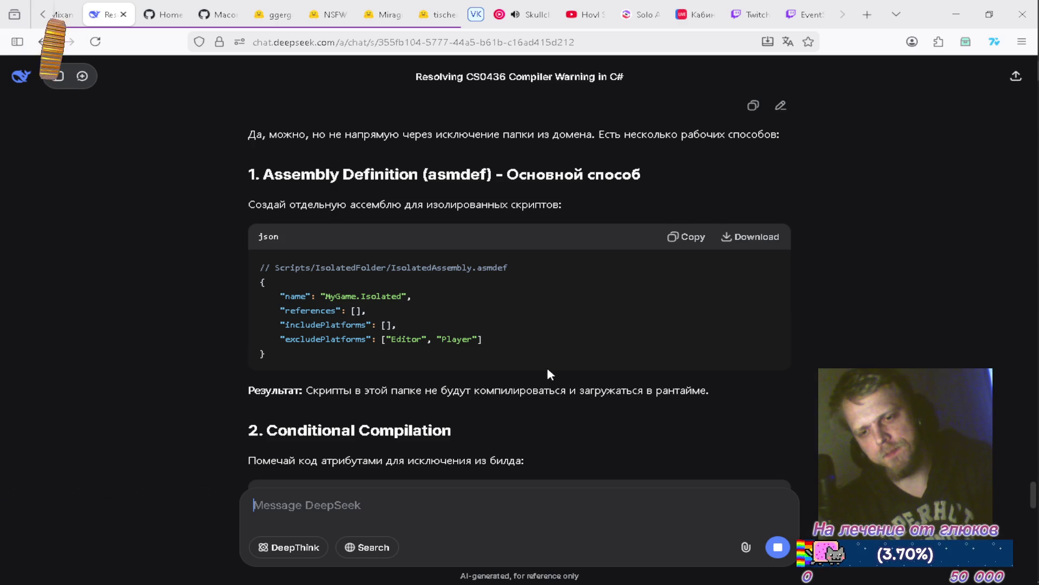
{"action": "key", "text": "alt+Tab"}
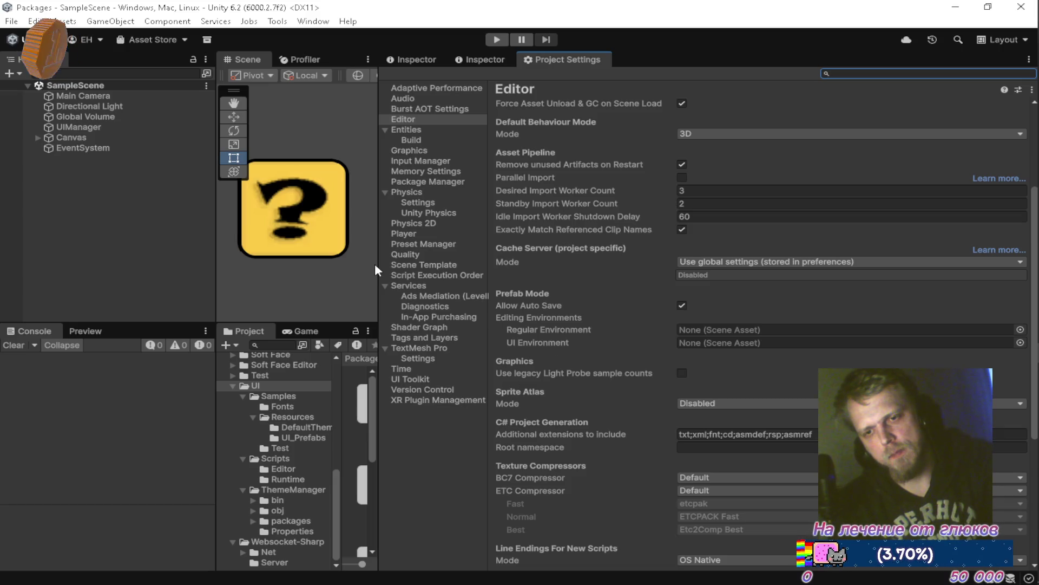
Step: Widen the Scene view and open the UI package's Scripts/ThemeManager folder
{"action": "left_click_drag", "start_coordinate": [378, 265], "coordinate": [737, 268]}
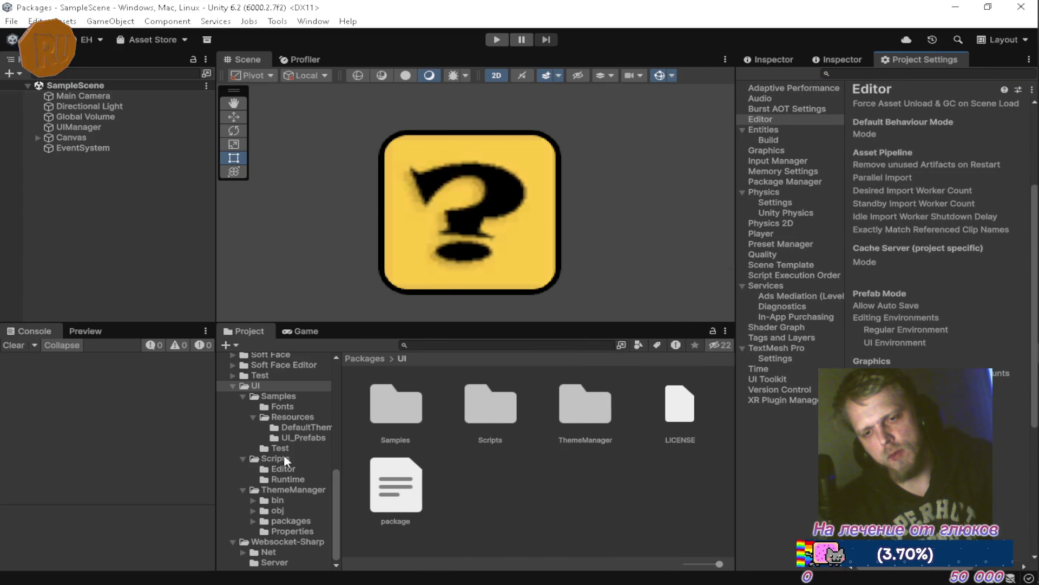
{"action": "left_click", "coordinate": [275, 458]}
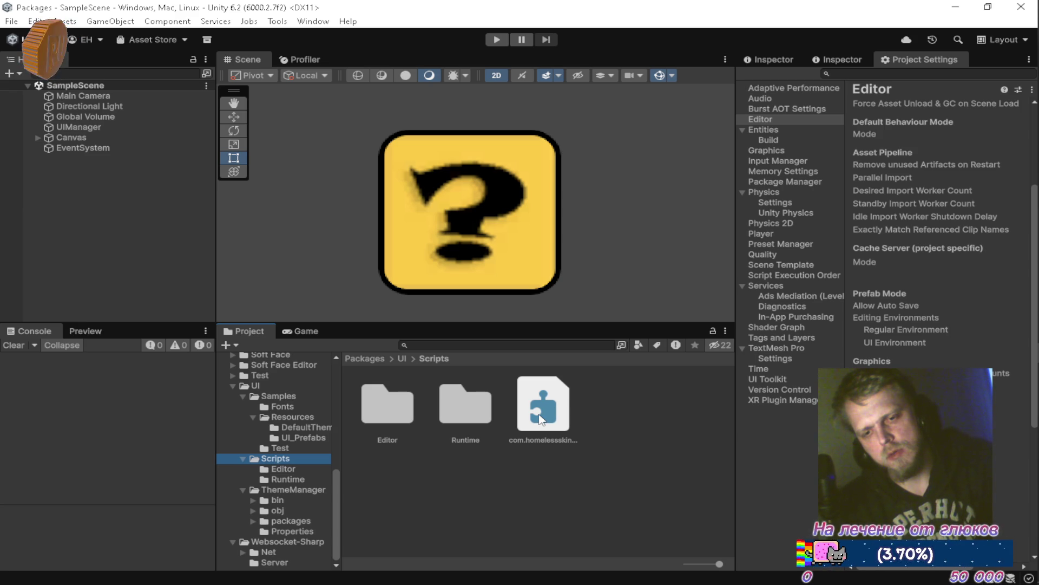
{"action": "left_click", "coordinate": [310, 489]}
{"action": "scroll", "coordinate": [590, 449], "scroll_direction": "down", "scroll_amount": 2}
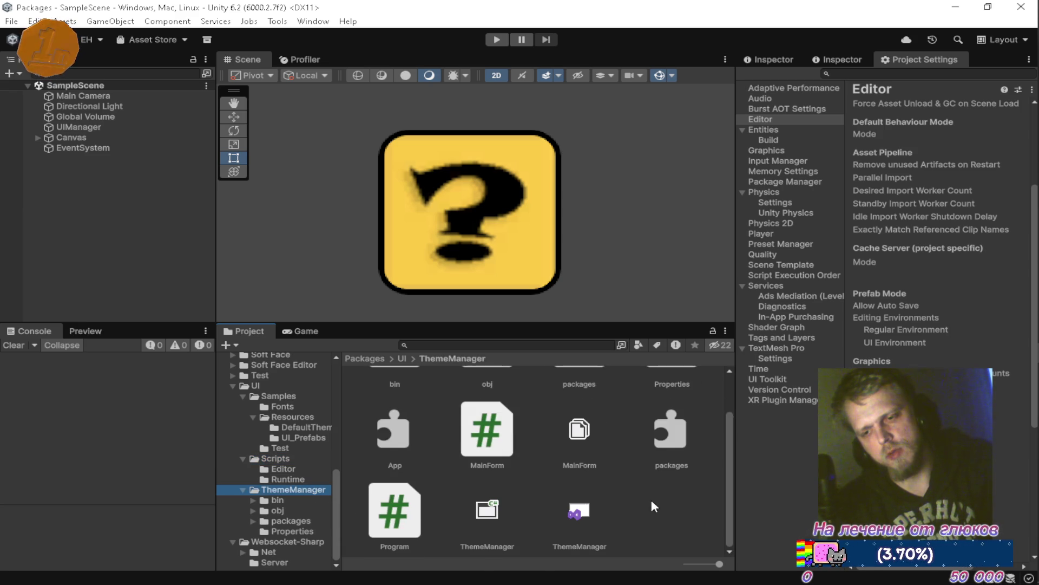
Step: Create an assembly definition named ThemeManager there and inspect the resulting filename clash error
{"action": "right_click", "coordinate": [653, 498]}
{"action": "mouse_move", "coordinate": [738, 160]}
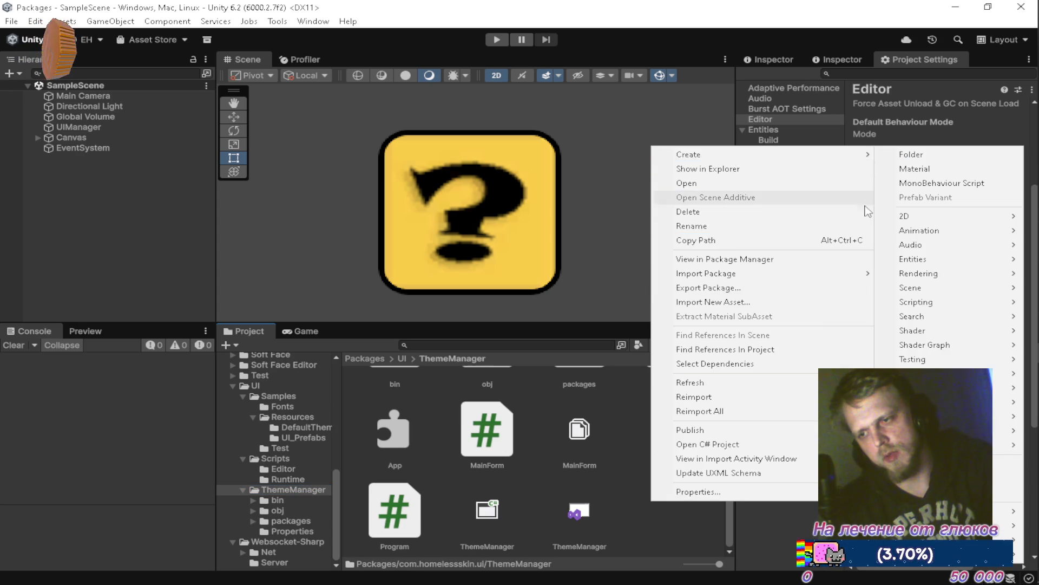
{"action": "mouse_move", "coordinate": [926, 304]}
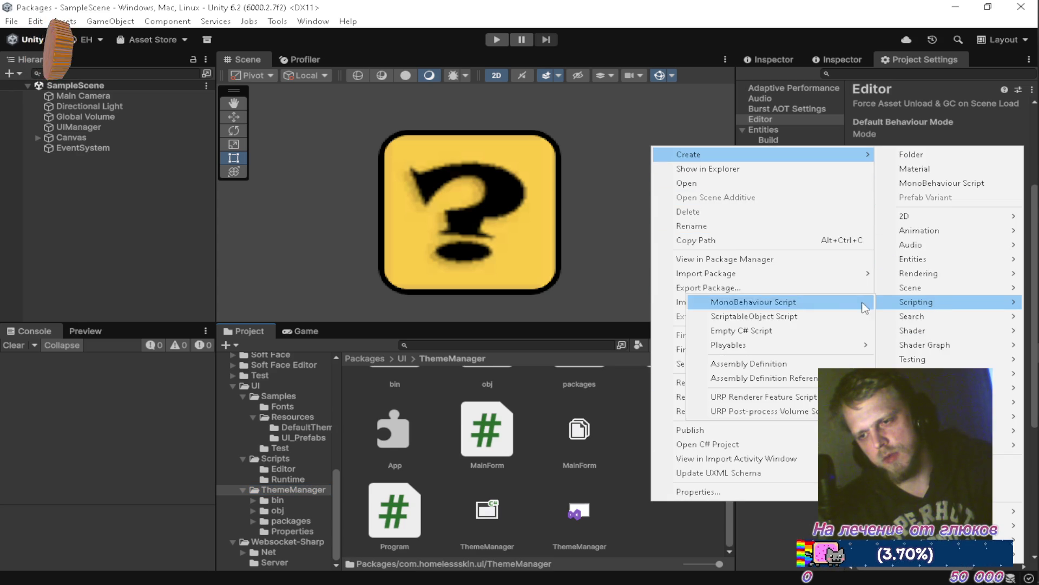
{"action": "left_click", "coordinate": [788, 365]}
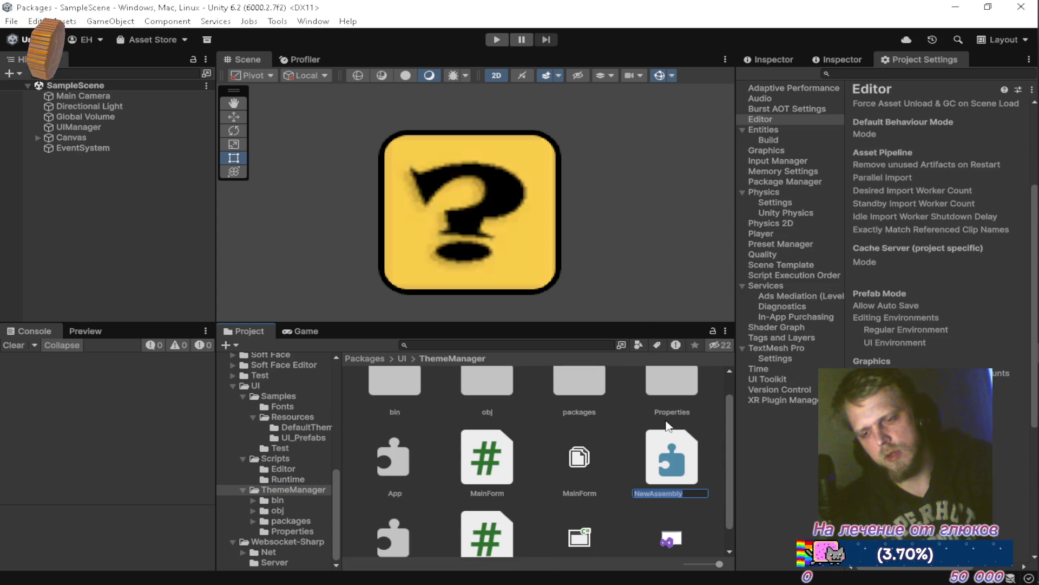
{"action": "type", "text": "Thm"}
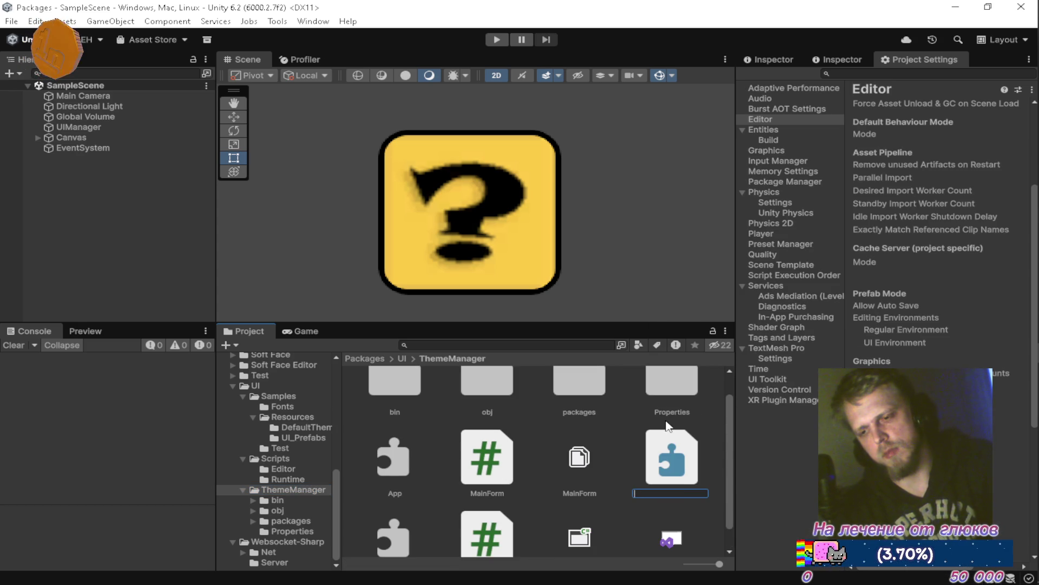
{"action": "key", "text": "BackSpace"}
{"action": "type", "text": "em"}
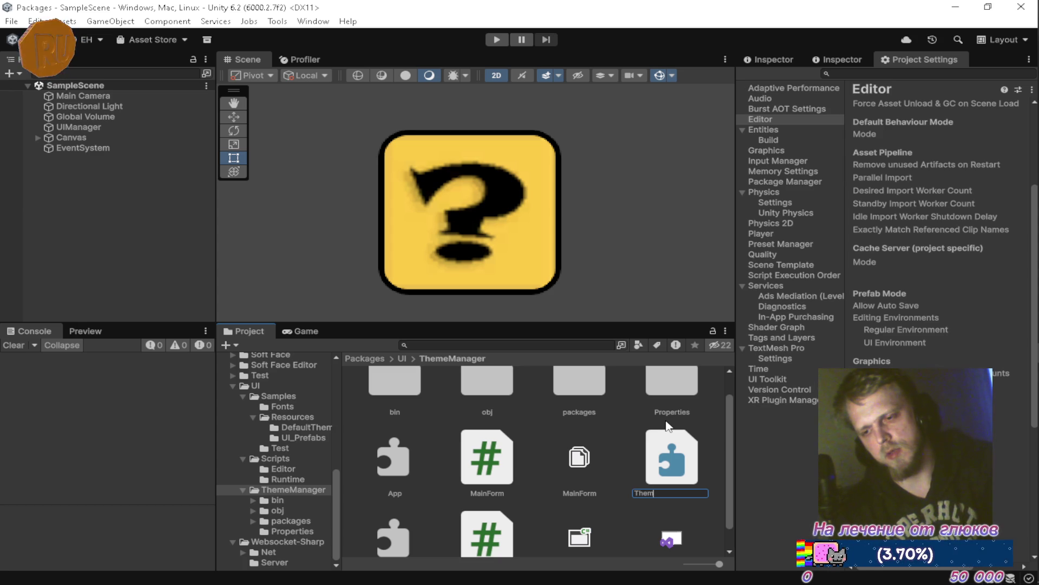
{"action": "type", "text": "eManager"}
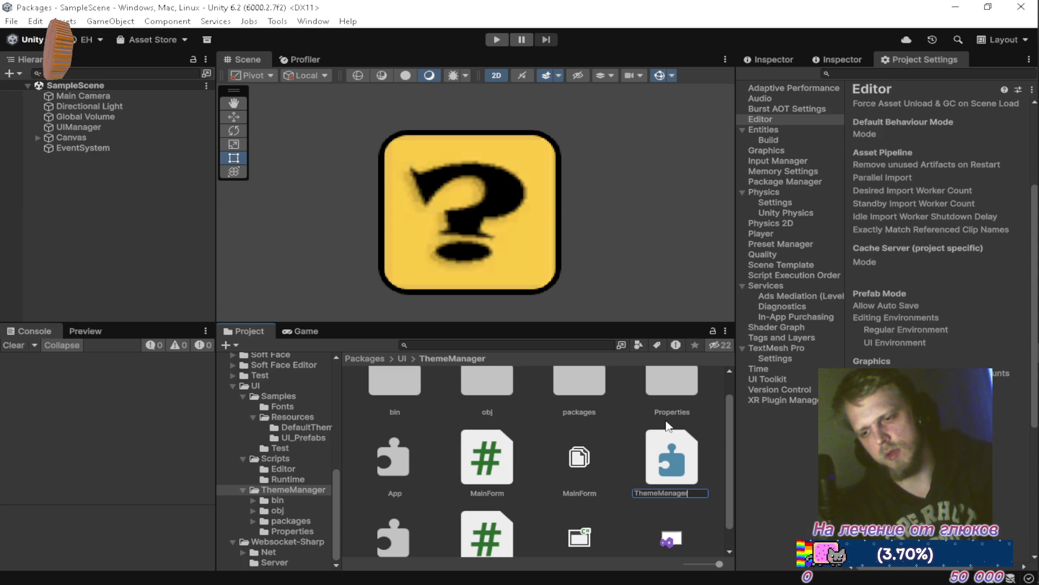
{"action": "key", "text": "Return"}
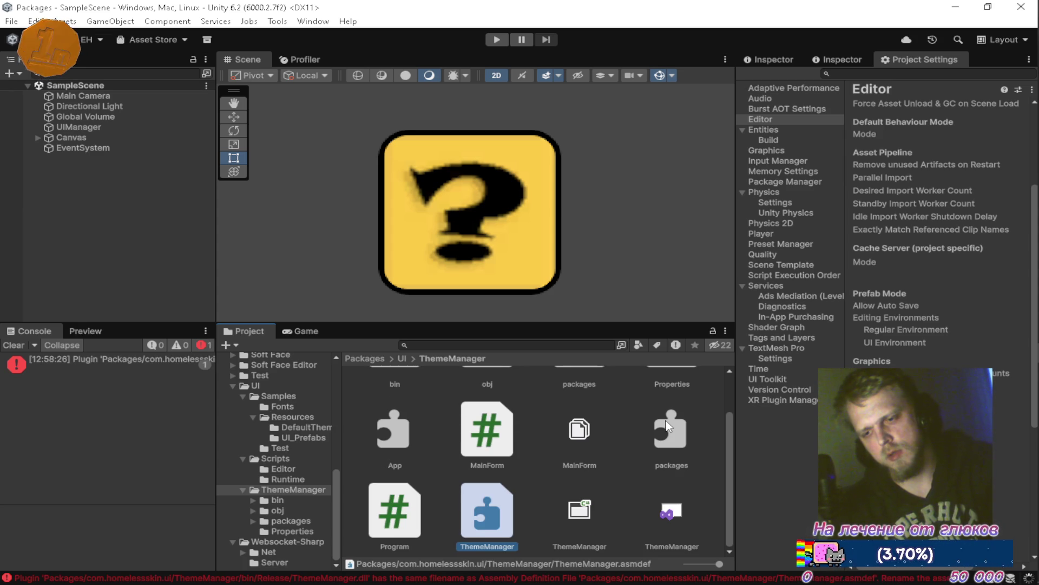
{"action": "left_click", "coordinate": [115, 366]}
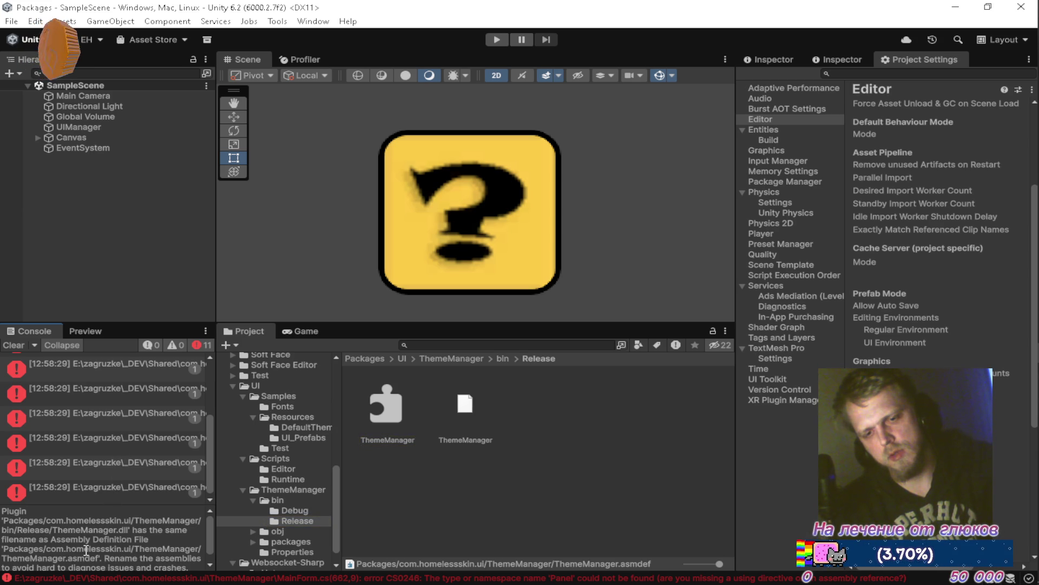
Step: Rename the ThemeManager assembly definition to com.homelessskin.theme-manager
{"action": "scroll", "coordinate": [110, 413], "scroll_direction": "up", "scroll_amount": 1}
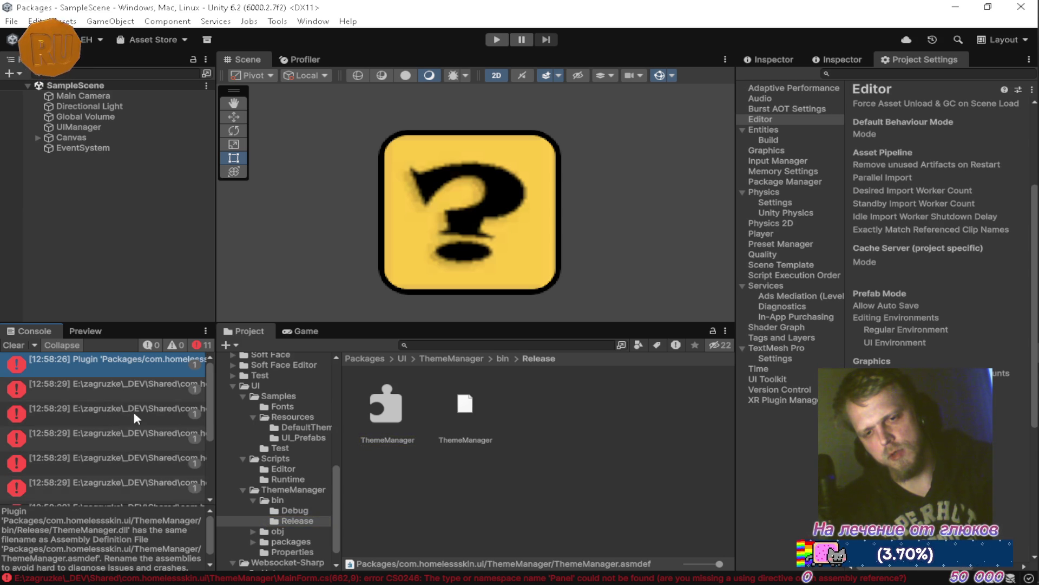
{"action": "left_click", "coordinate": [290, 491]}
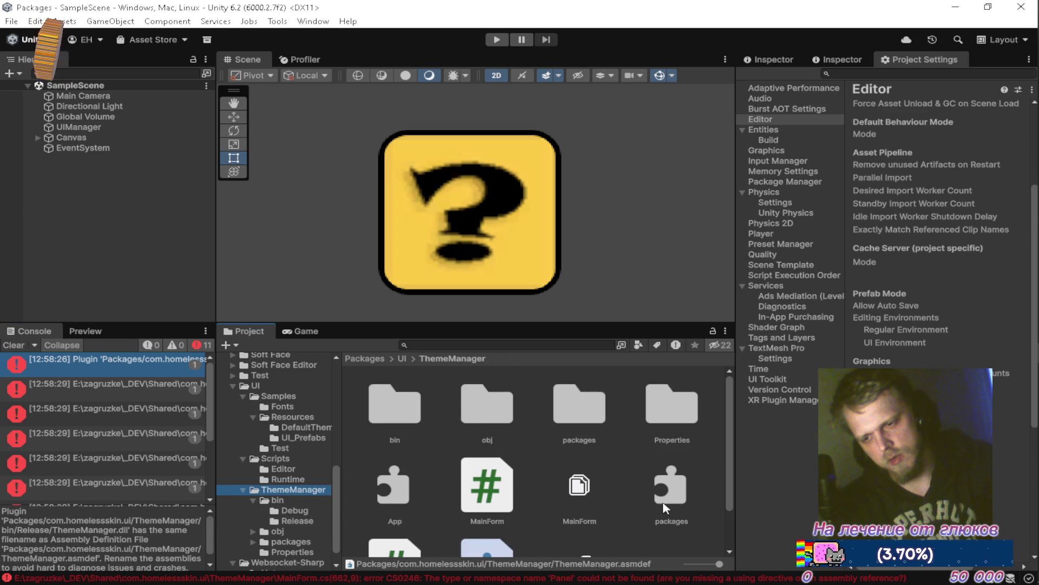
{"action": "scroll", "coordinate": [645, 498], "scroll_direction": "down", "scroll_amount": 2}
{"action": "left_click", "coordinate": [502, 528]}
{"action": "left_click", "coordinate": [502, 527]}
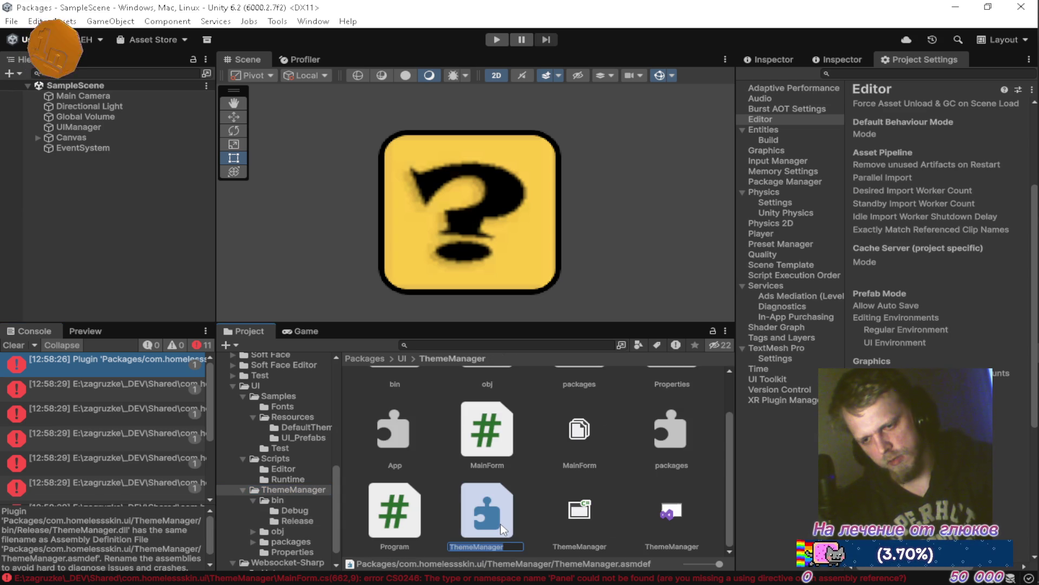
{"action": "type", "text": "com.homelessskin."}
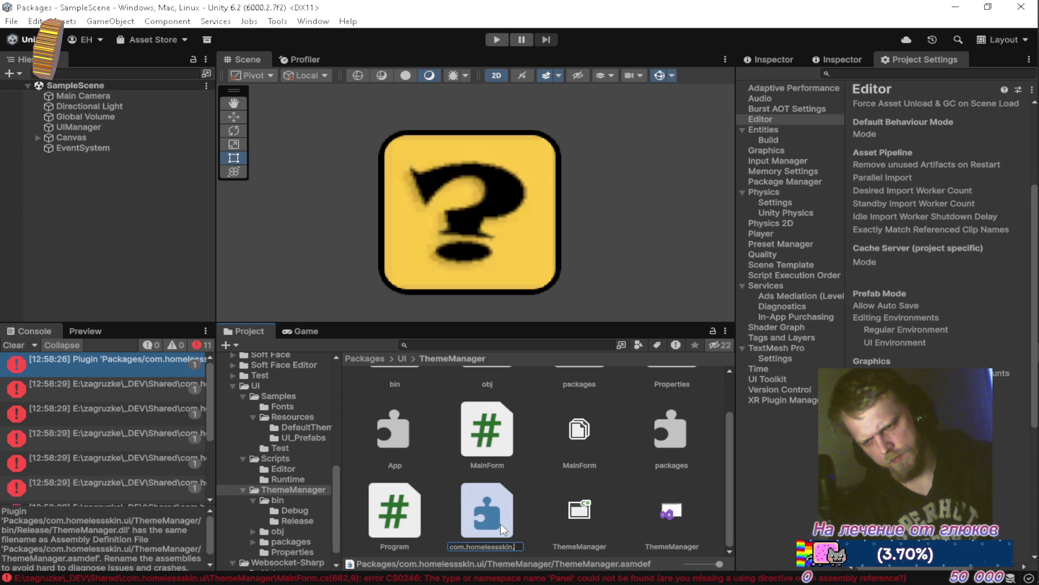
{"action": "type", "text": "theme"}
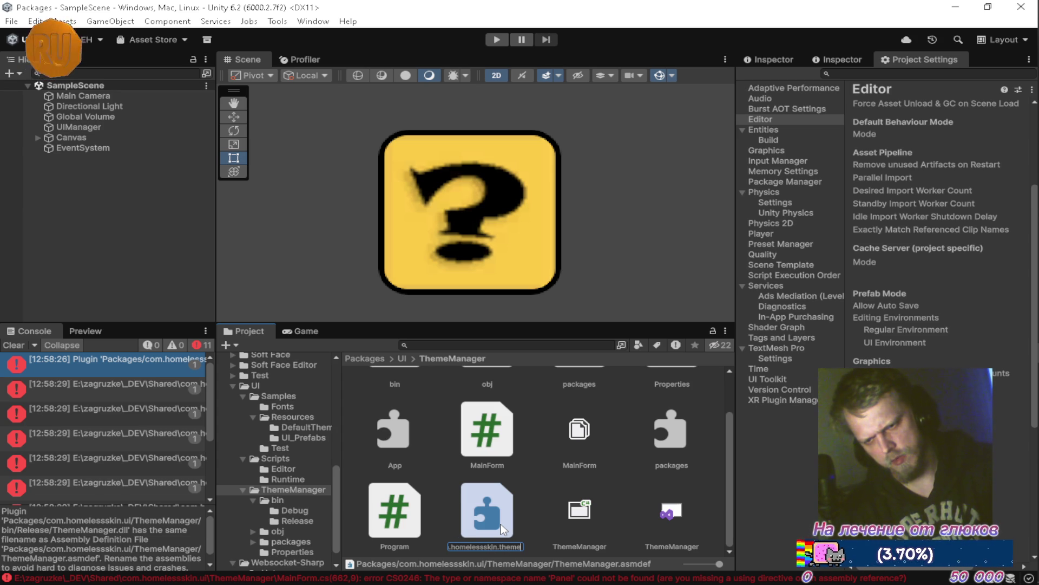
{"action": "type", "text": "-manager"}
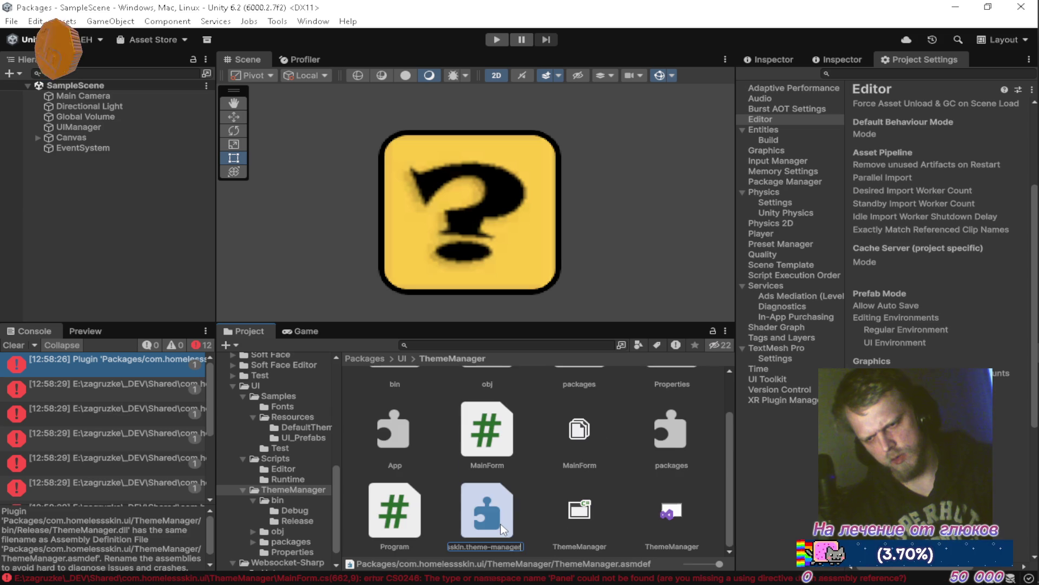
{"action": "key", "text": "Return"}
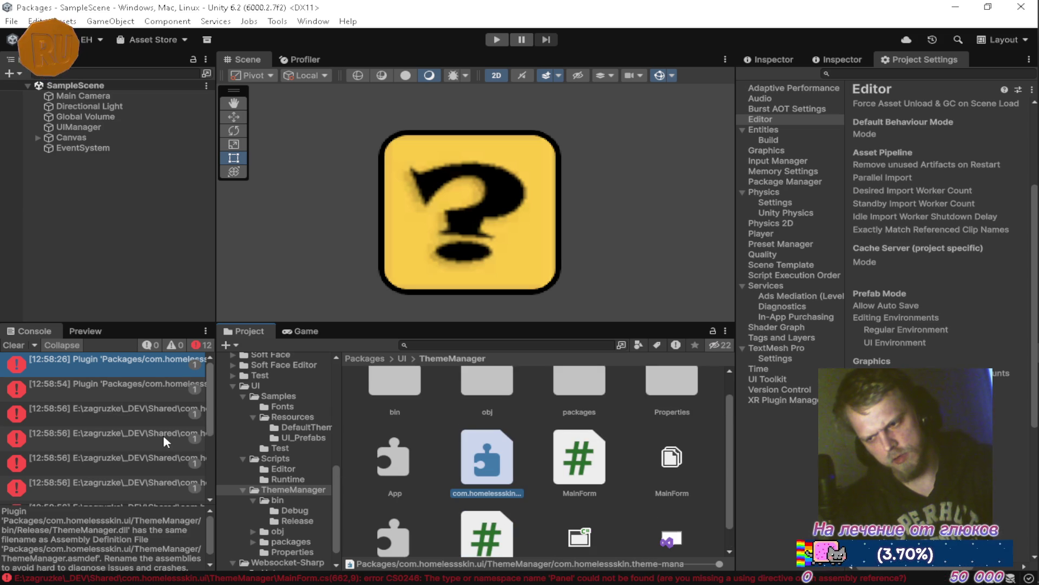
Step: Locate the first error's script, then turn off Auto Referenced on the theme-manager assembly definition
{"action": "left_click", "coordinate": [10, 344]}
{"action": "left_click", "coordinate": [76, 364]}
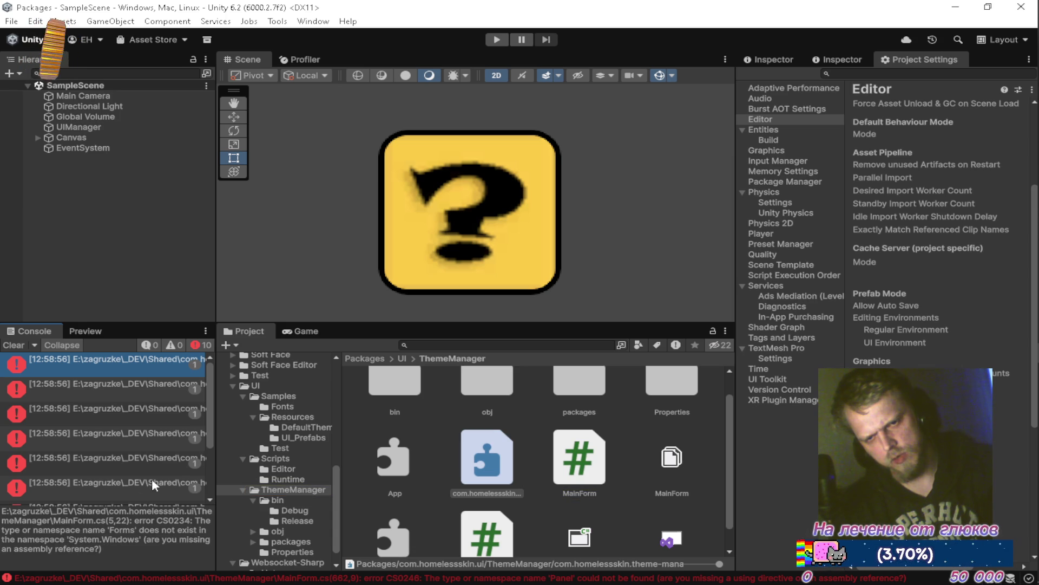
{"action": "left_click", "coordinate": [490, 469]}
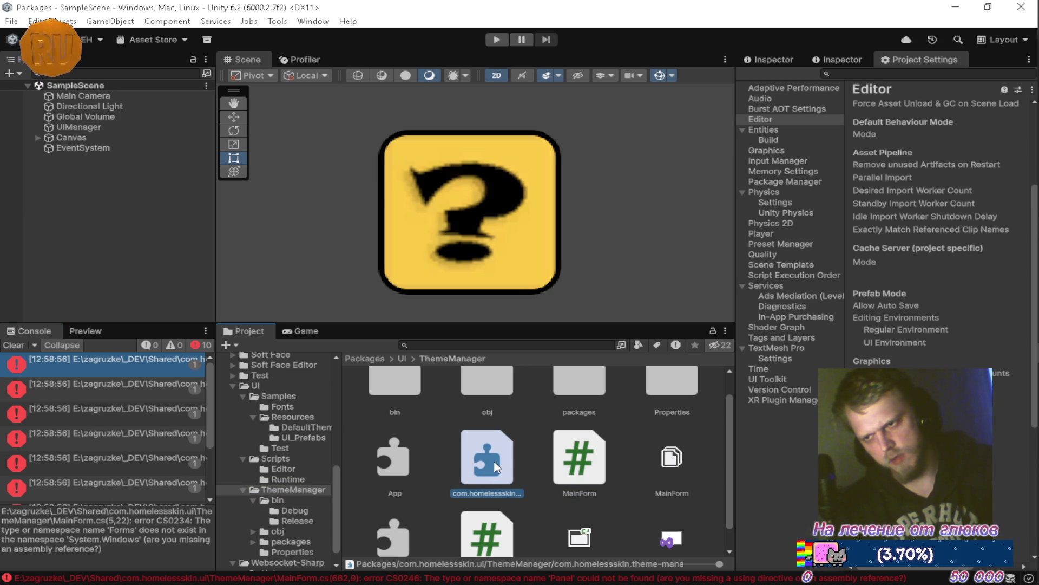
{"action": "left_click", "coordinate": [769, 60]}
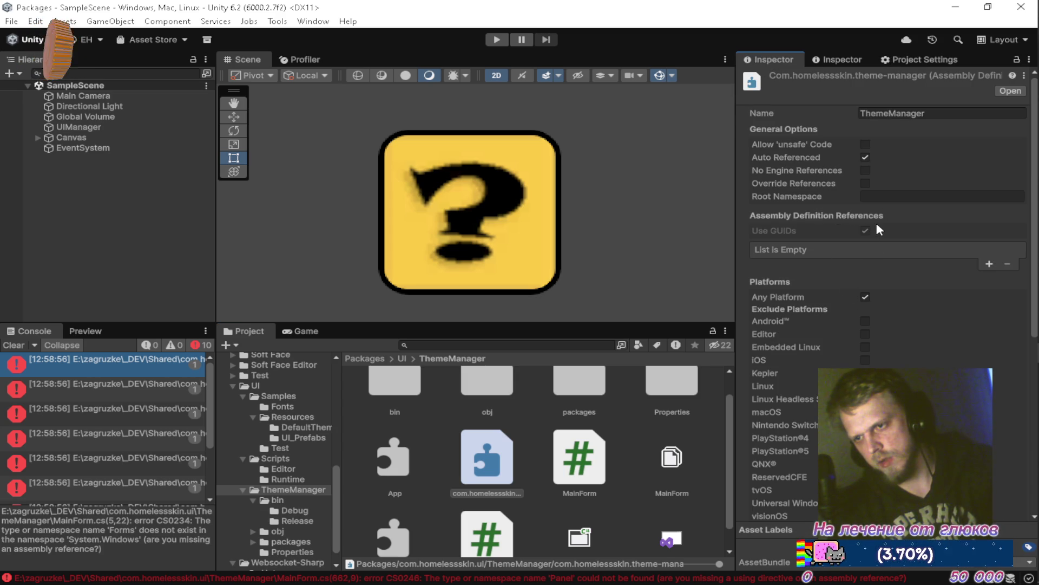
{"action": "left_click", "coordinate": [865, 157]}
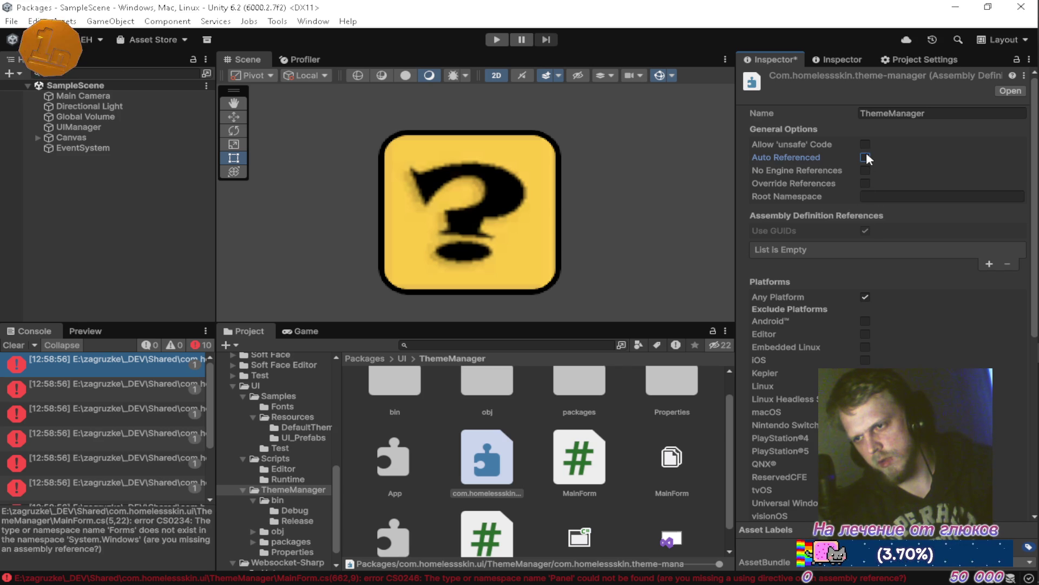
Step: Switch off Any Platform and untick every included platform, from Android through Windows Dedicated Server
{"action": "left_click", "coordinate": [866, 296]}
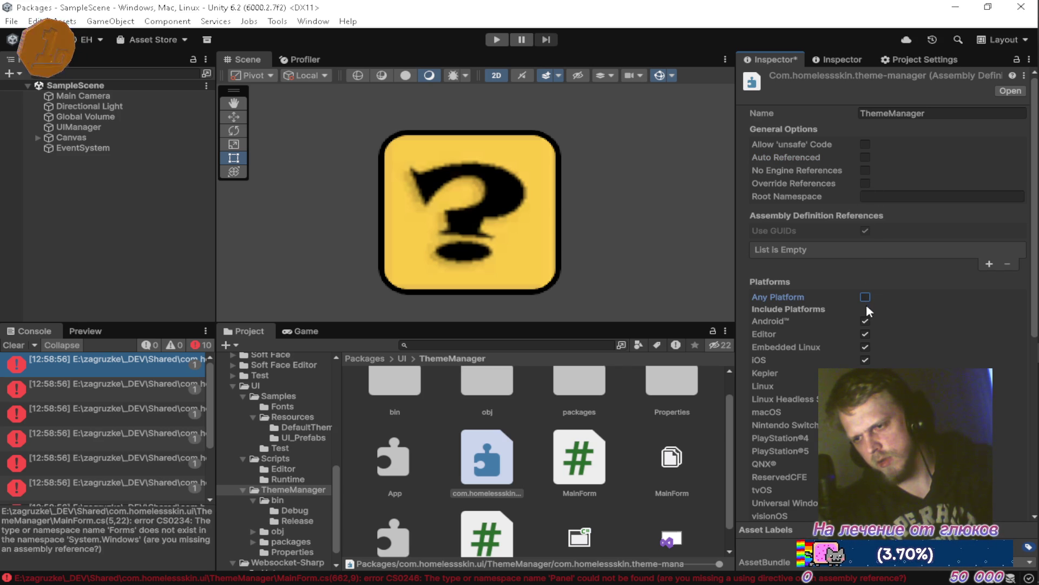
{"action": "left_click", "coordinate": [866, 298]}
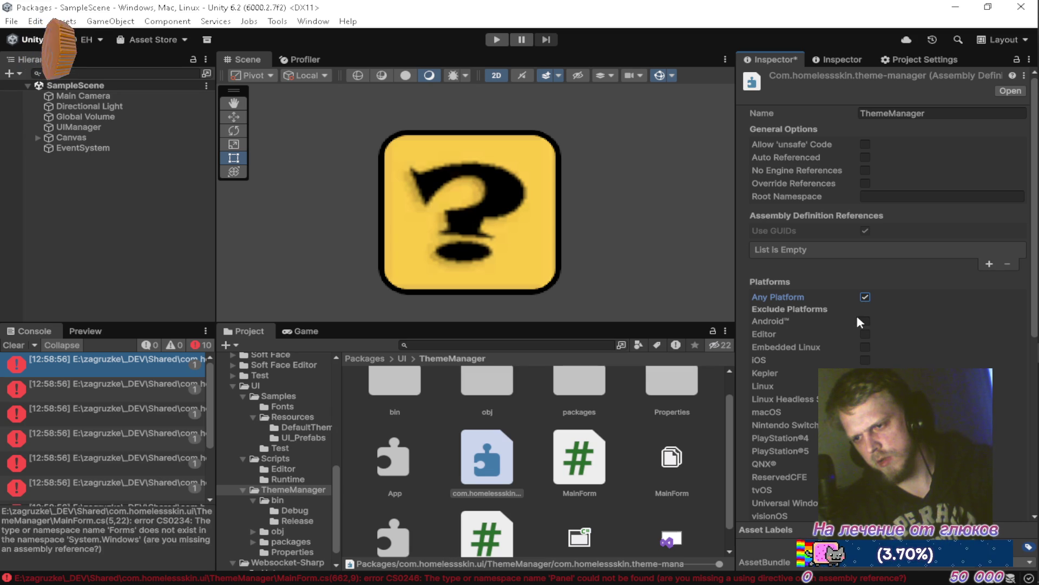
{"action": "left_click", "coordinate": [865, 298]}
{"action": "left_click", "coordinate": [864, 322]}
{"action": "left_click", "coordinate": [865, 347]}
{"action": "left_click", "coordinate": [866, 335]}
{"action": "scroll", "coordinate": [868, 333], "scroll_direction": "down", "scroll_amount": 5}
{"action": "left_click", "coordinate": [865, 185]}
{"action": "left_click", "coordinate": [866, 198]}
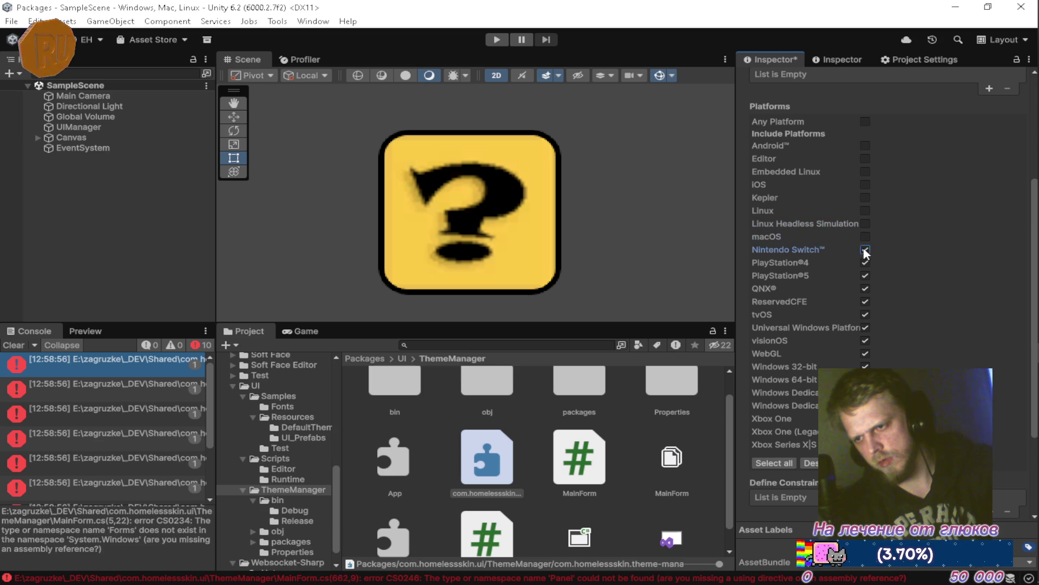
{"action": "left_click", "coordinate": [865, 263]}
{"action": "left_click", "coordinate": [865, 276]}
{"action": "left_click", "coordinate": [865, 289]}
{"action": "left_click", "coordinate": [865, 327]}
{"action": "left_click", "coordinate": [865, 340]}
{"action": "left_click", "coordinate": [865, 354]}
{"action": "left_click", "coordinate": [865, 366]}
{"action": "left_click", "coordinate": [865, 379]}
{"action": "left_click", "coordinate": [865, 392]}
{"action": "left_click", "coordinate": [865, 405]}
Step: Save the assembly definition changes and check the first error after recompiling
{"action": "scroll", "coordinate": [888, 271], "scroll_direction": "down", "scroll_amount": 5}
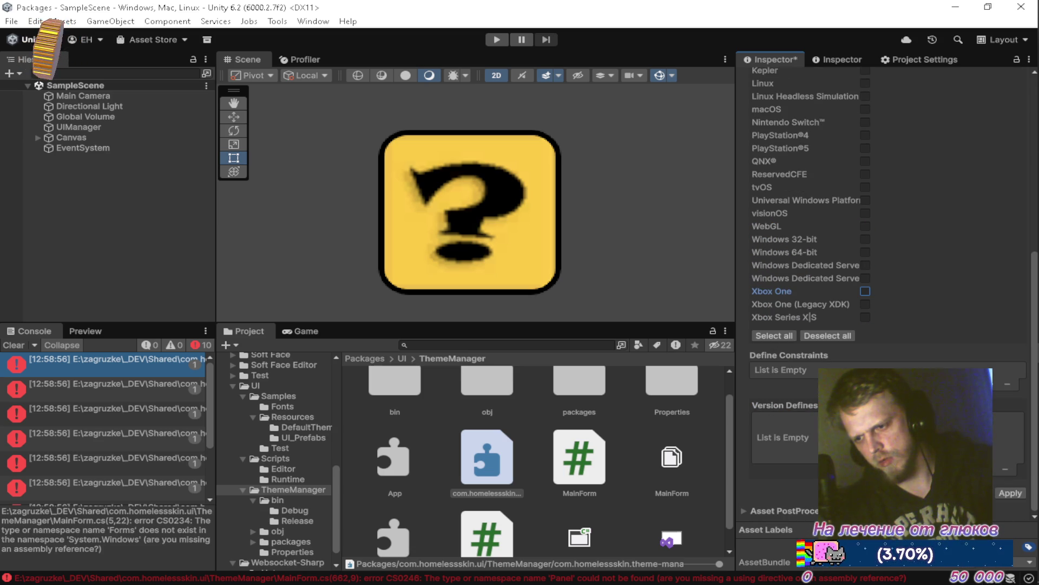
{"action": "left_click", "coordinate": [709, 496]}
{"action": "left_click", "coordinate": [571, 321]}
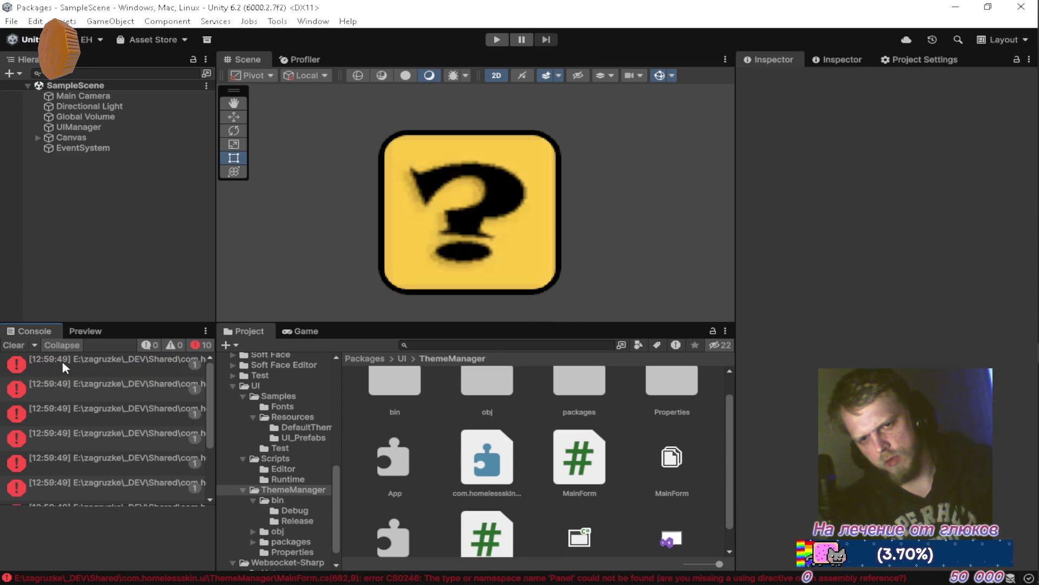
{"action": "left_click", "coordinate": [62, 360]}
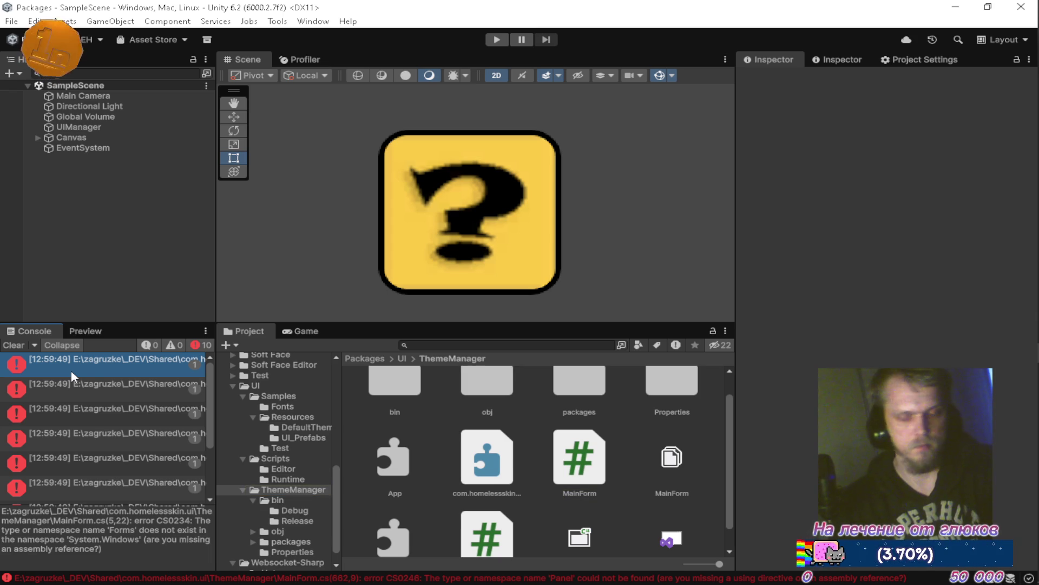
Step: Mark the excludePlatforms line in DeepSeek's example asmdef, then reselect the theme-manager asmdef in Unity
{"action": "key", "text": "alt+Tab"}
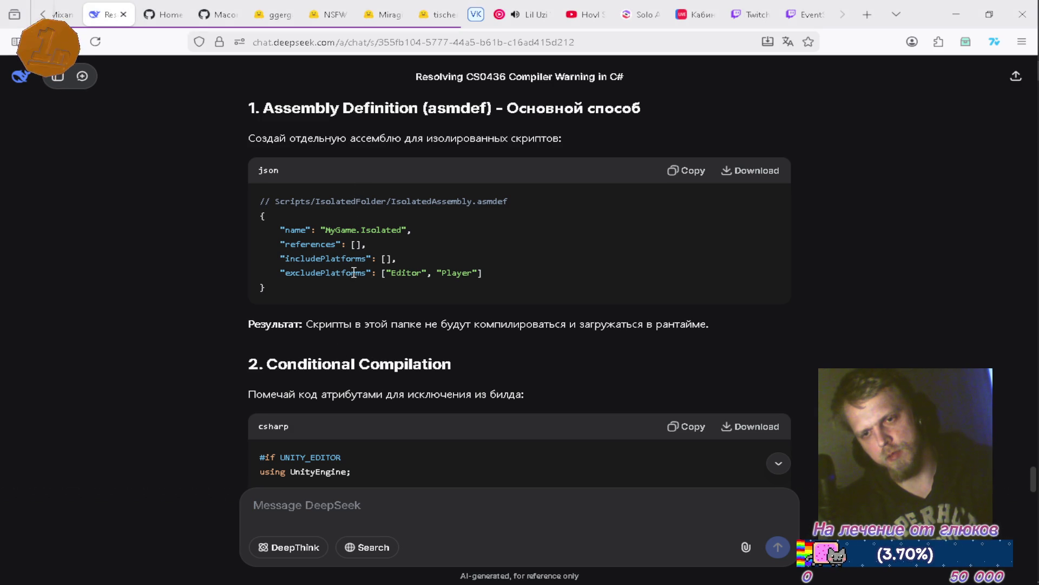
{"action": "left_click_drag", "start_coordinate": [483, 274], "coordinate": [282, 272]}
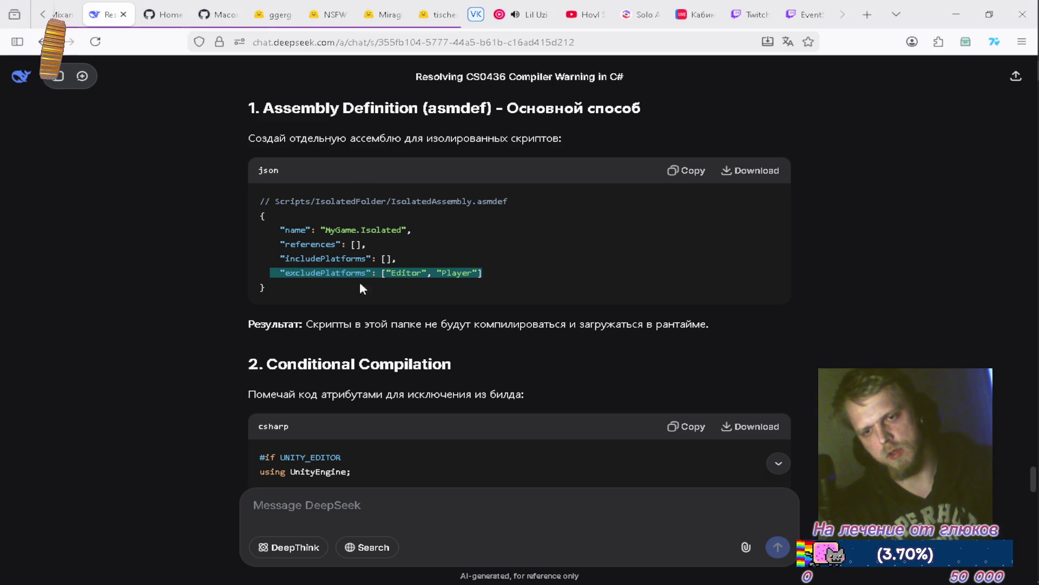
{"action": "key", "text": "alt+Tab"}
{"action": "left_click", "coordinate": [501, 464]}
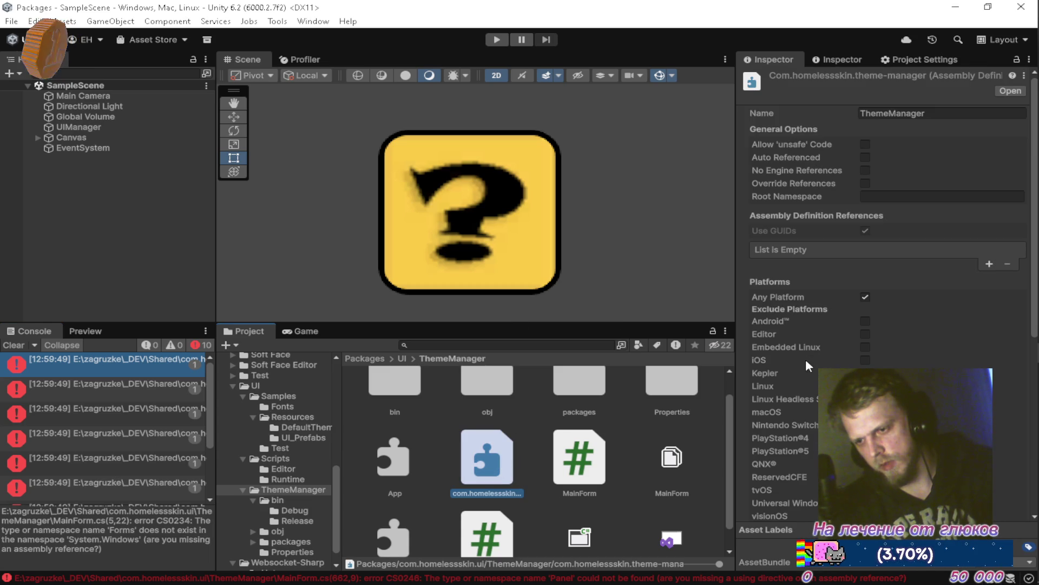
Step: Exclude the Editor platform in the theme-manager asmdef and apply the change
{"action": "left_click", "coordinate": [865, 334]}
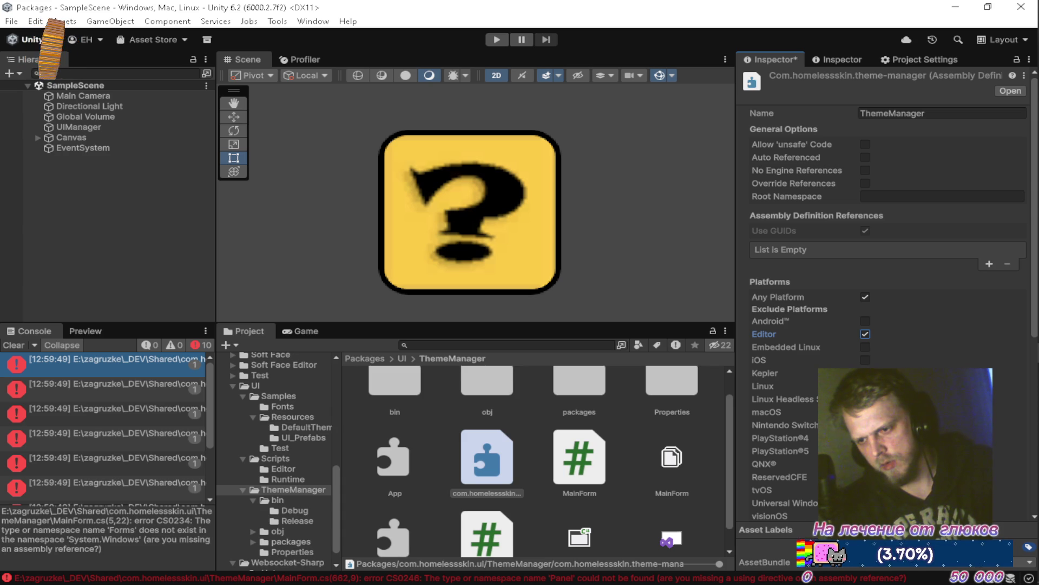
{"action": "scroll", "coordinate": [883, 297], "scroll_direction": "down", "scroll_amount": 5}
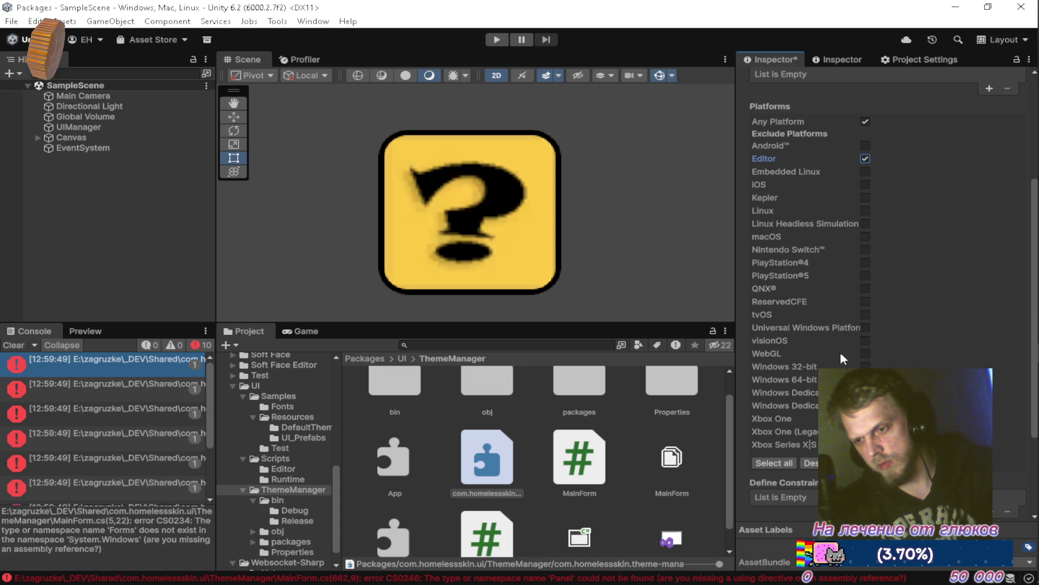
{"action": "scroll", "coordinate": [798, 465], "scroll_direction": "down", "scroll_amount": 4}
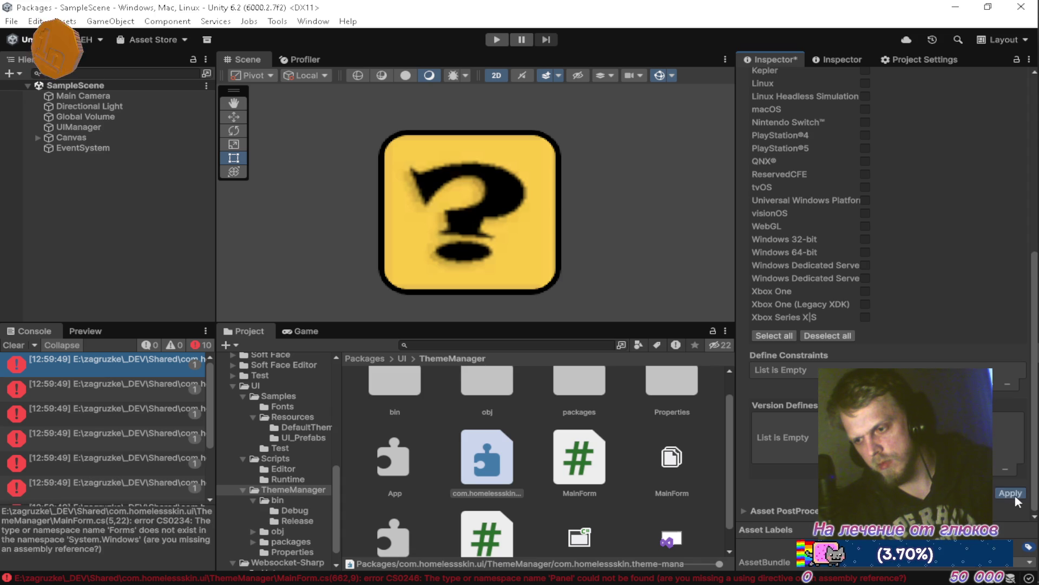
{"action": "left_click", "coordinate": [1011, 493]}
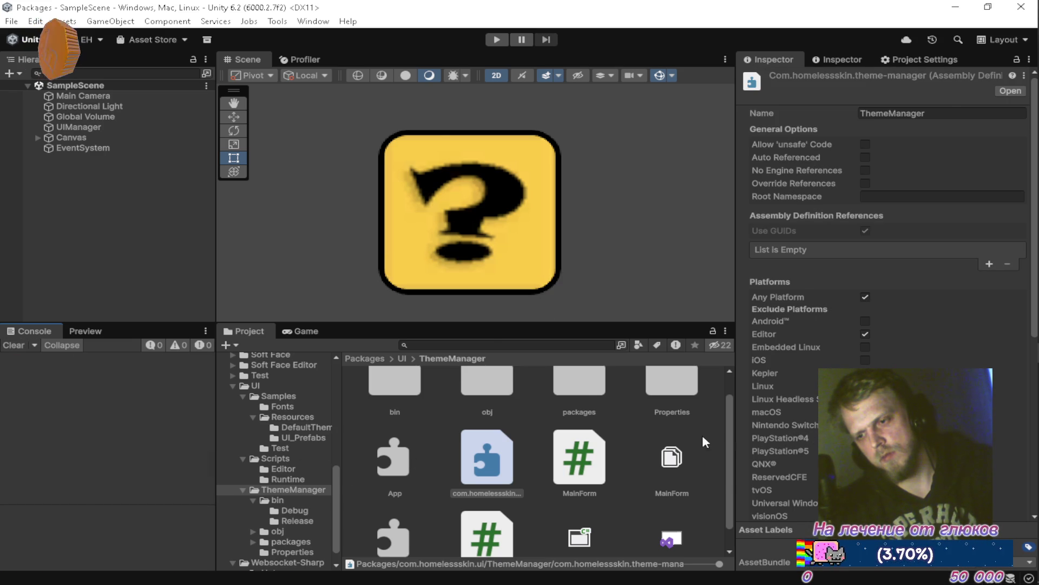
{"action": "key", "text": "alt+Tab"}
{"action": "key", "text": "alt+Tab"}
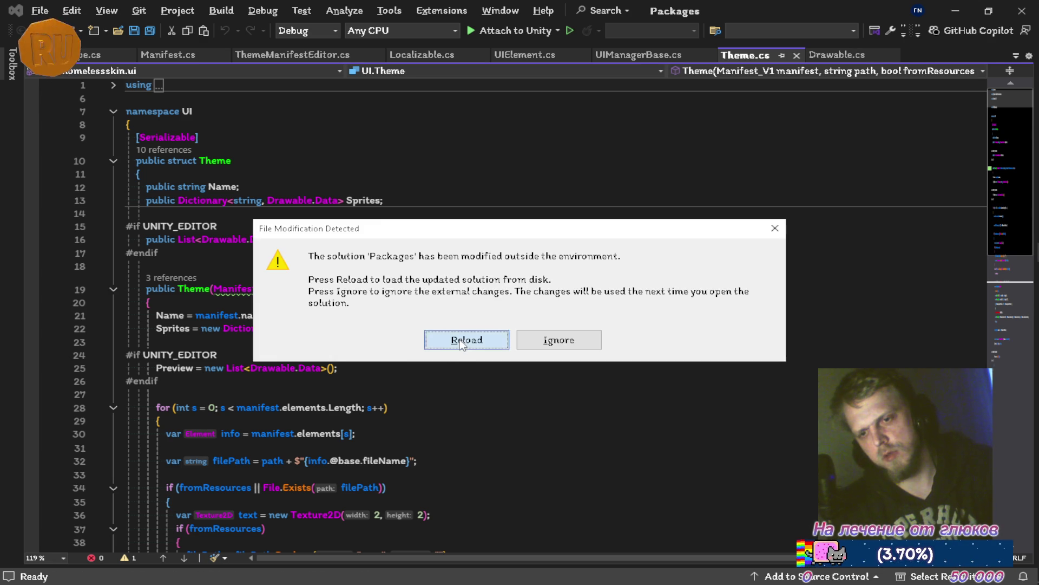
Step: Reload the Packages solution from disk and confirm Theme.cs still flags Manifest_V1 with CS0436
{"action": "left_click", "coordinate": [458, 342]}
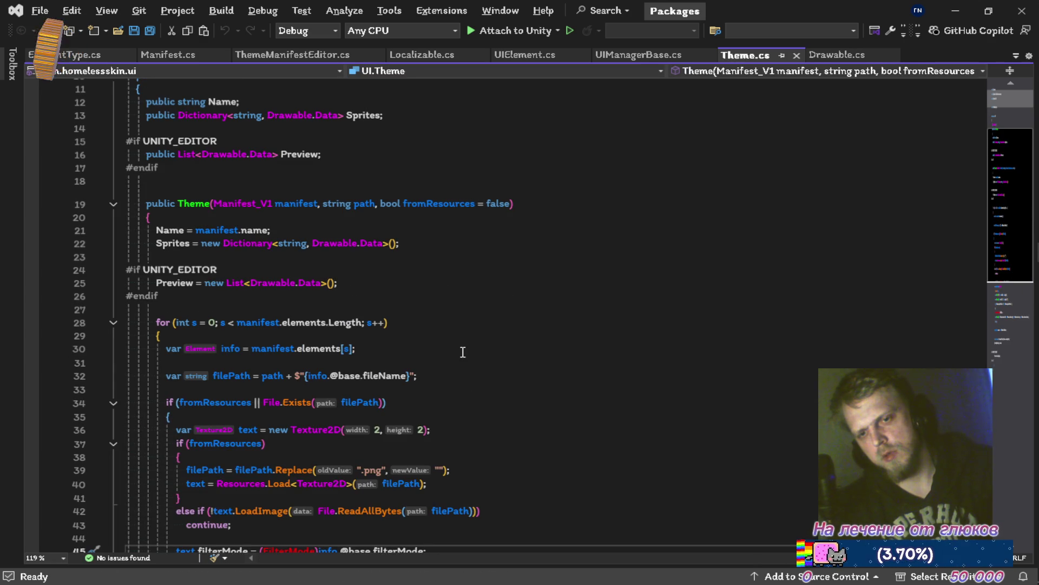
{"action": "scroll", "coordinate": [234, 208], "scroll_direction": "up", "scroll_amount": 2}
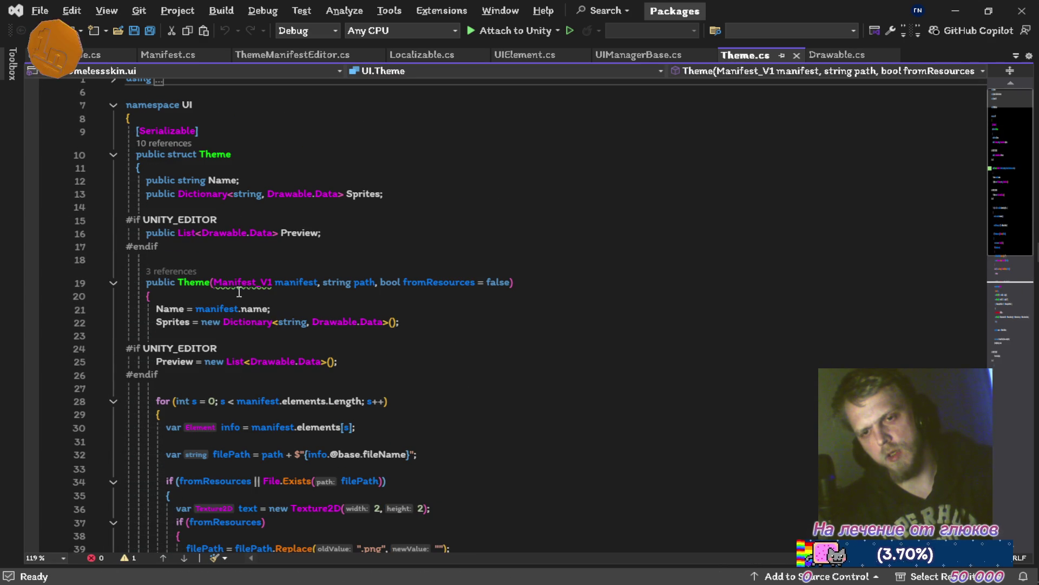
{"action": "mouse_move", "coordinate": [238, 286]}
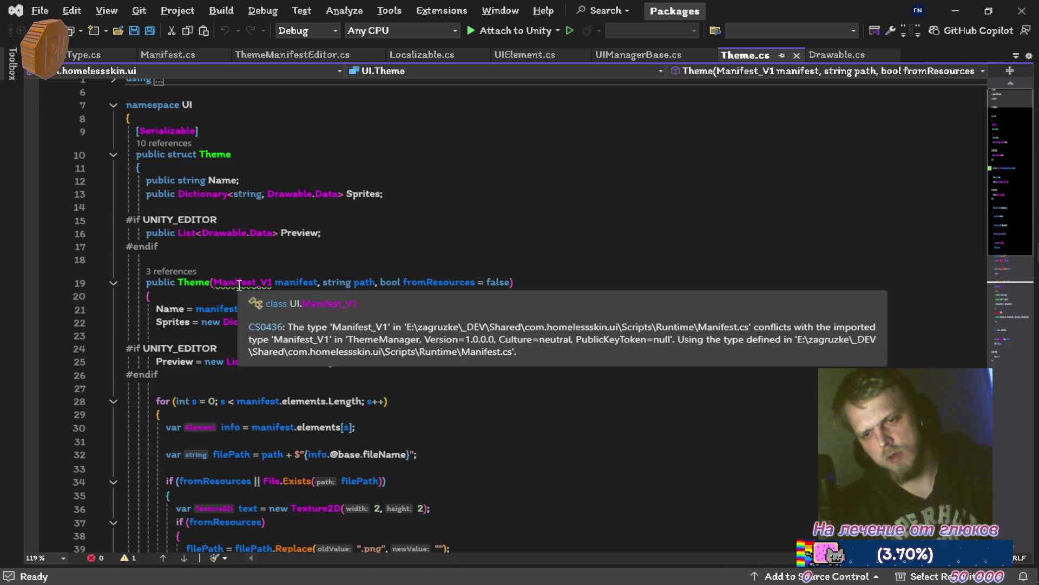
{"action": "scroll", "coordinate": [240, 287], "scroll_direction": "up", "scroll_amount": 1}
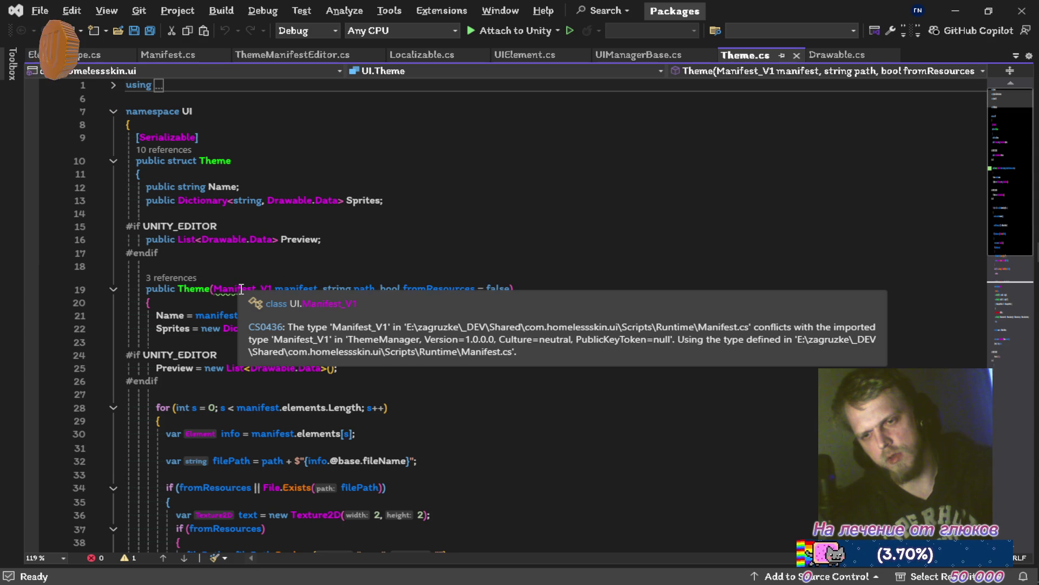
{"action": "key", "text": "alt+Tab"}
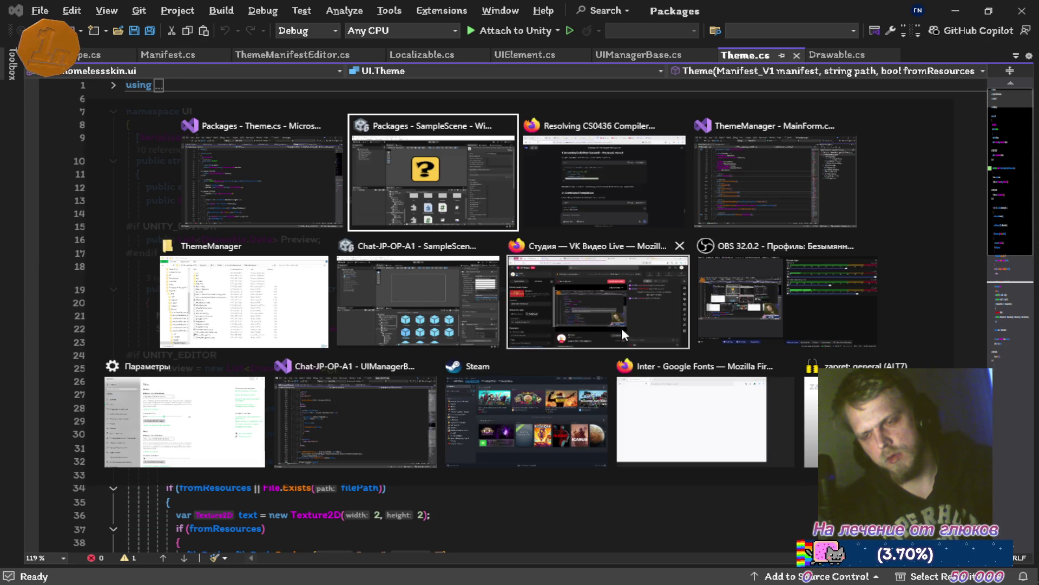
{"action": "key", "text": "alt+Tab"}
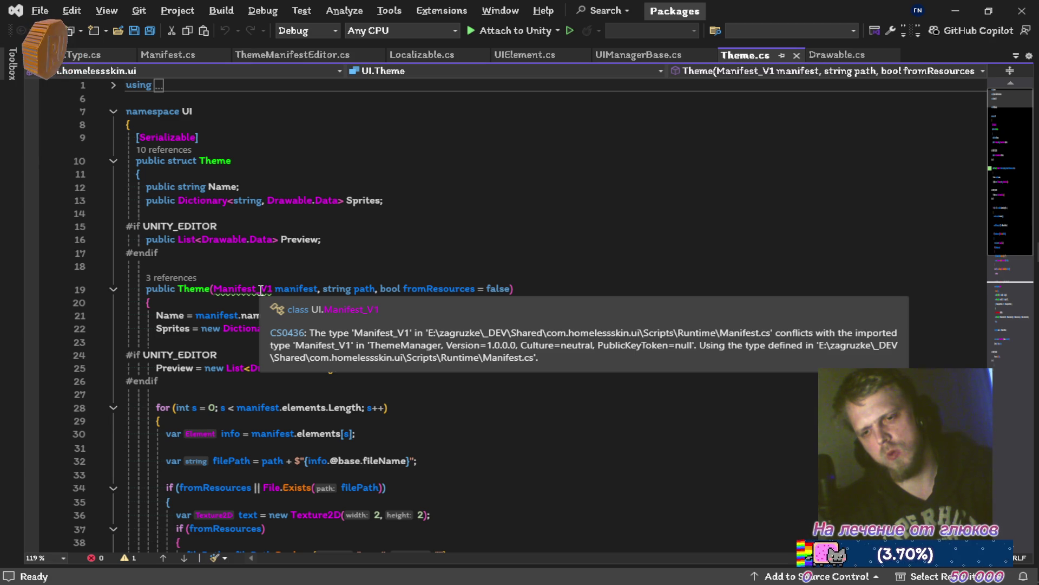
{"action": "key", "text": "alt+Tab"}
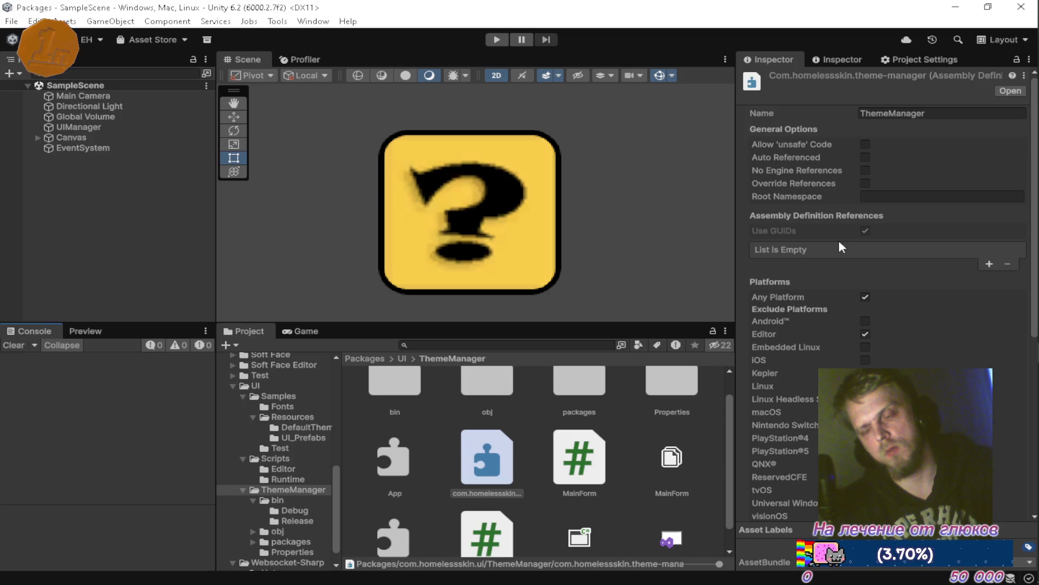
Step: In Explorer, go up to the com.homelessskin.ui folder and look inside ThemeManager
{"action": "left_click", "coordinate": [1010, 51]}
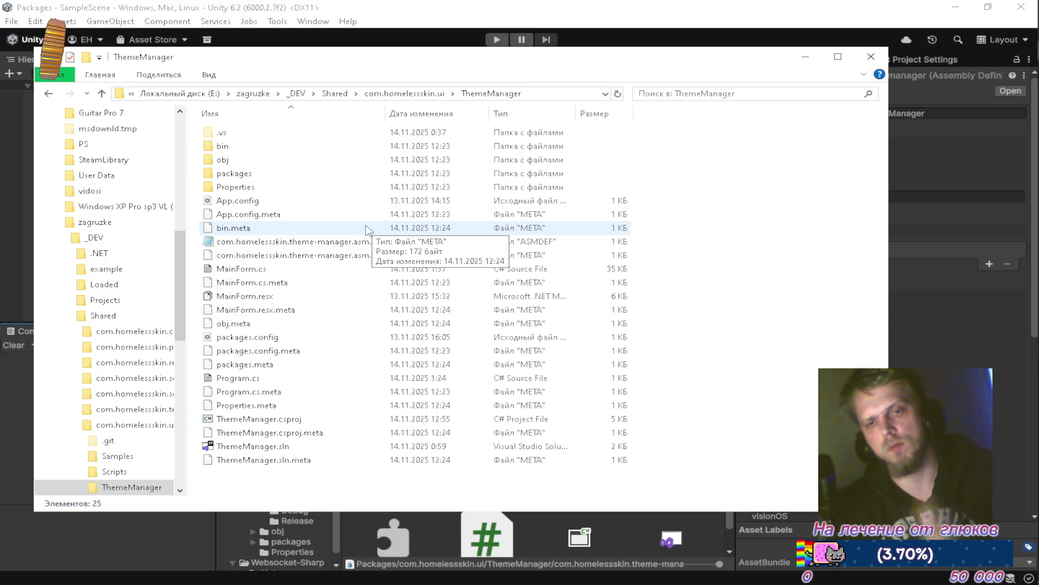
{"action": "left_click", "coordinate": [103, 94]}
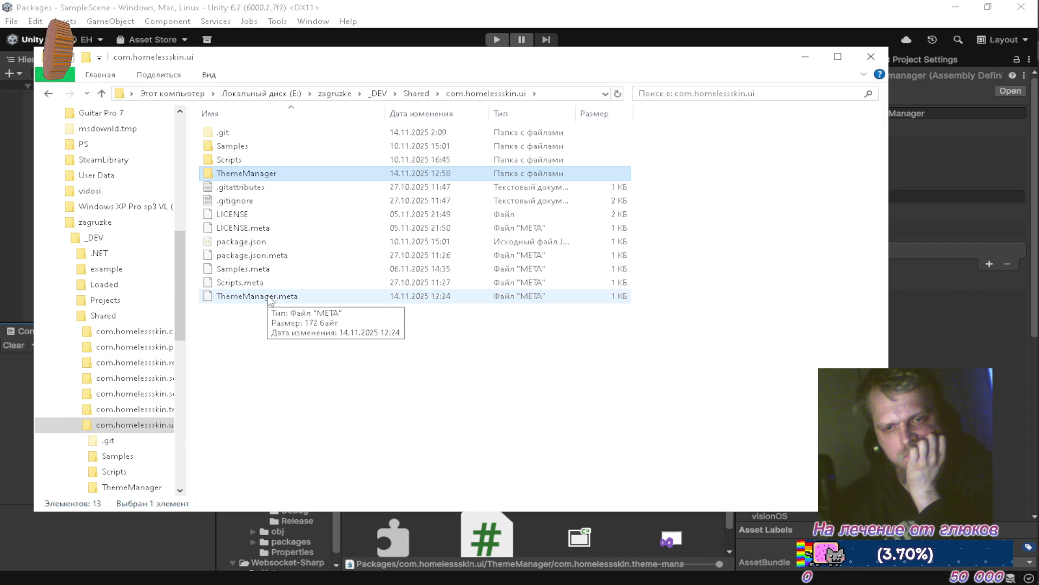
{"action": "double_click", "coordinate": [251, 175]}
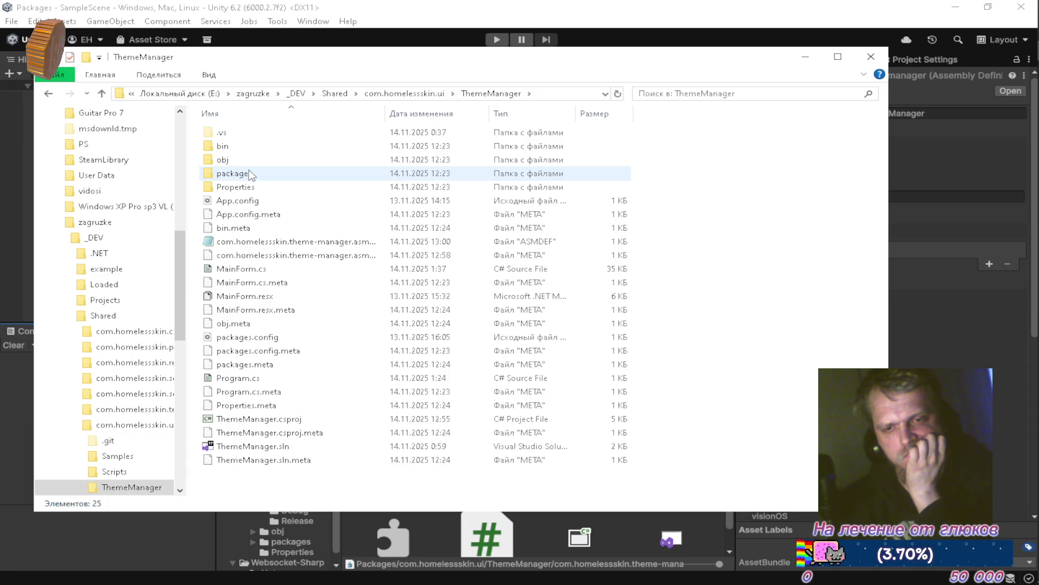
{"action": "key", "text": "alt+Left"}
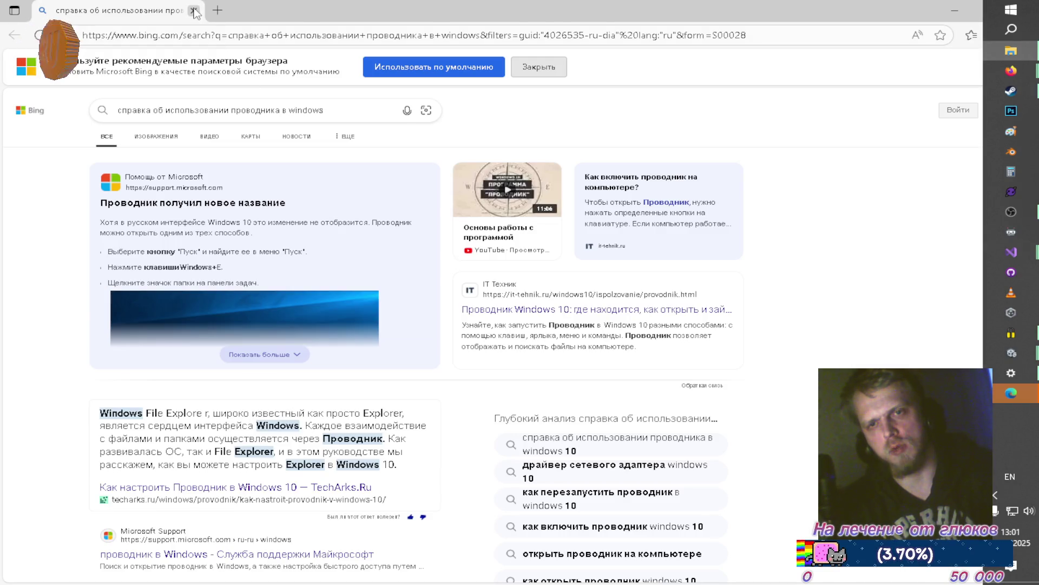
Step: Try renaming ThemeManager to ThemeManager~, retry when it's in use, then minimize Explorer
{"action": "left_click", "coordinate": [194, 10]}
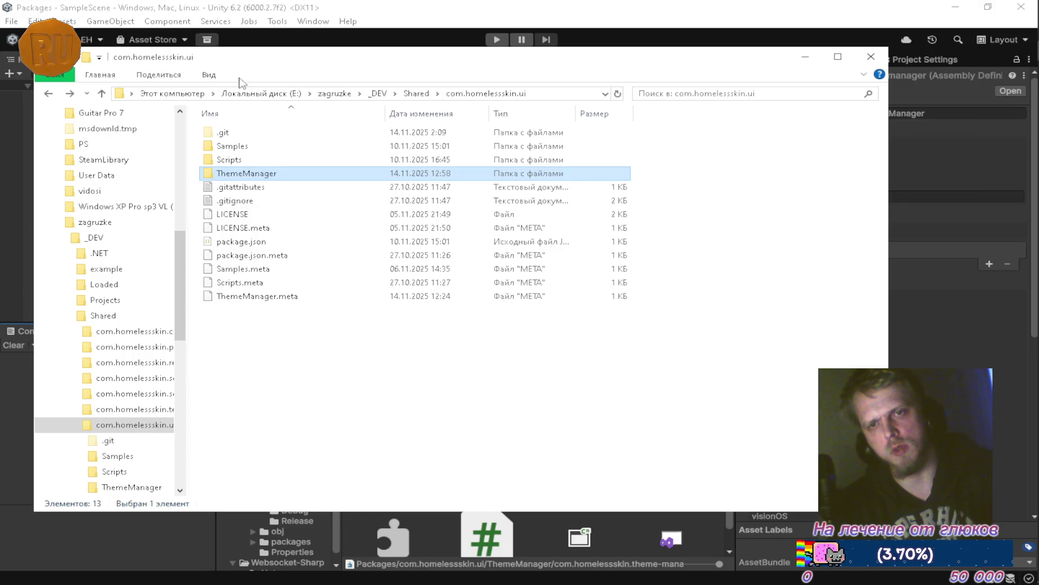
{"action": "left_click", "coordinate": [275, 173]}
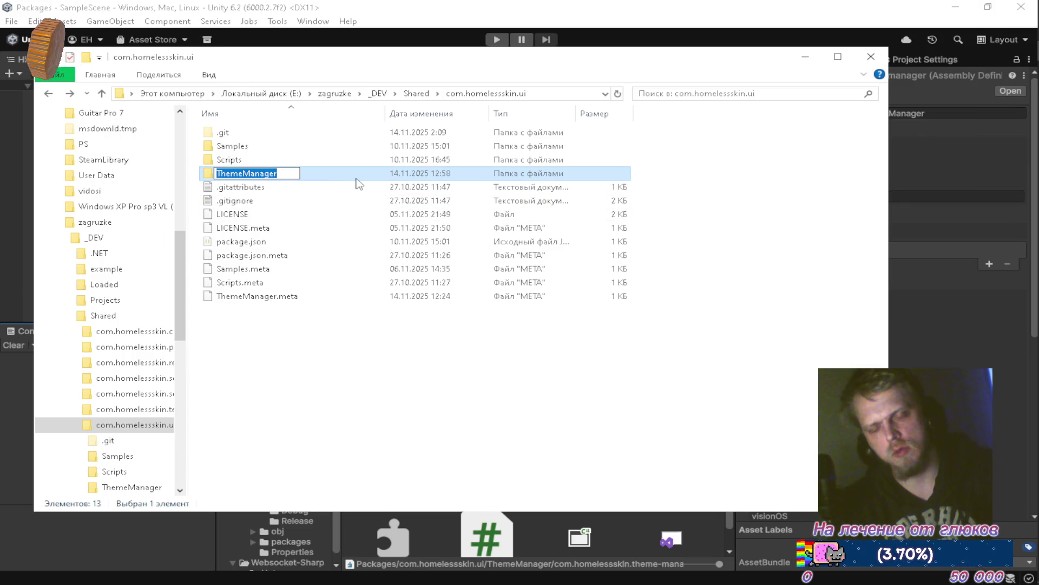
{"action": "key", "text": "End"}
{"action": "type", "text": "~"}
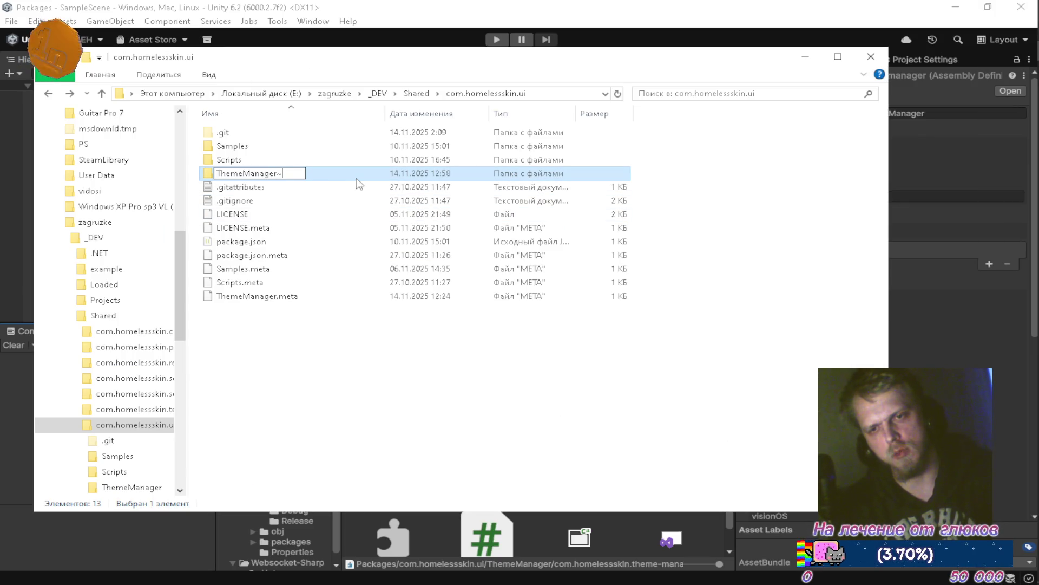
{"action": "key", "text": "Return"}
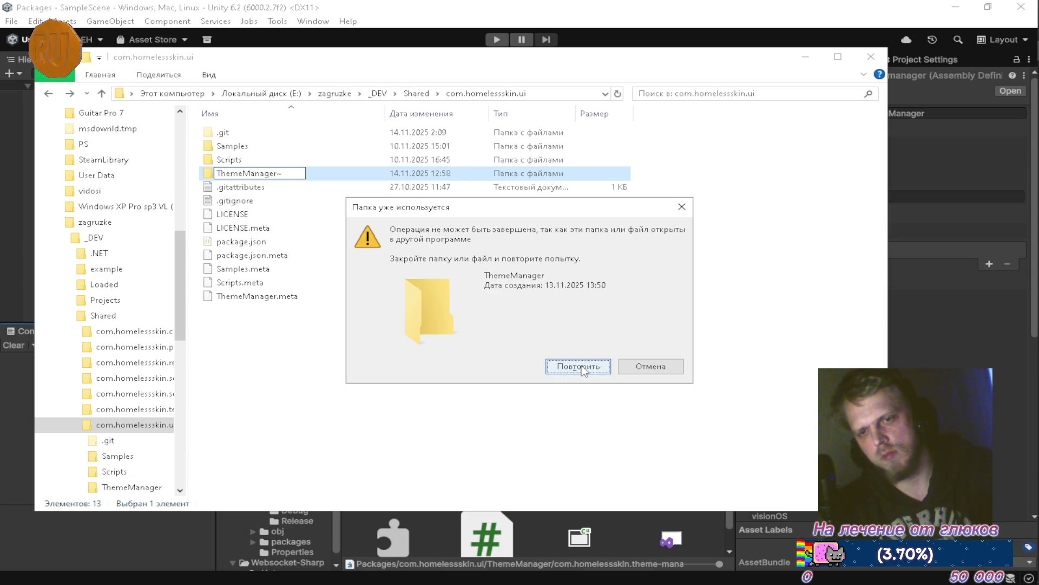
{"action": "left_click", "coordinate": [594, 366]}
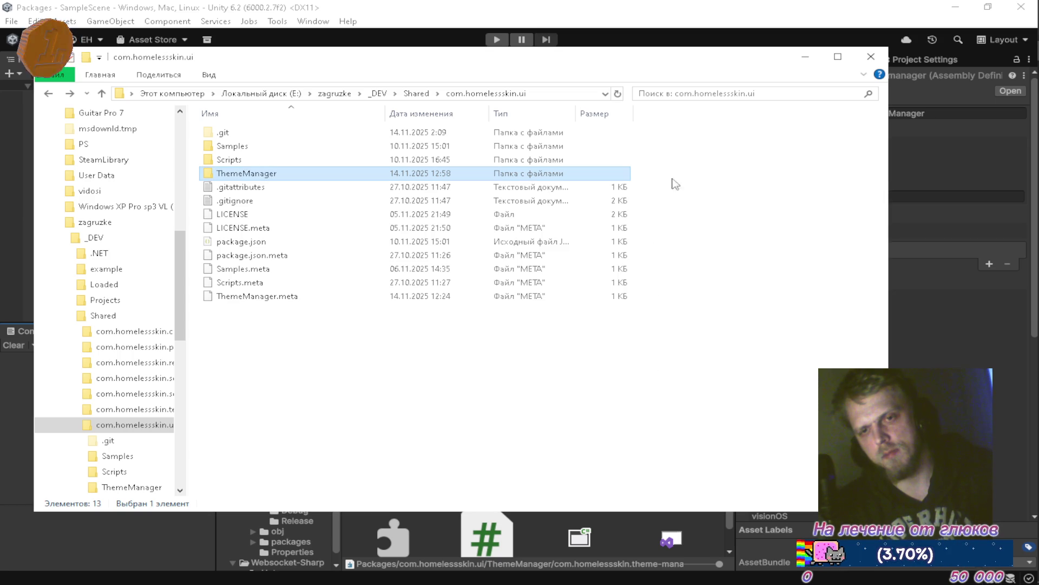
{"action": "left_click", "coordinate": [806, 56]}
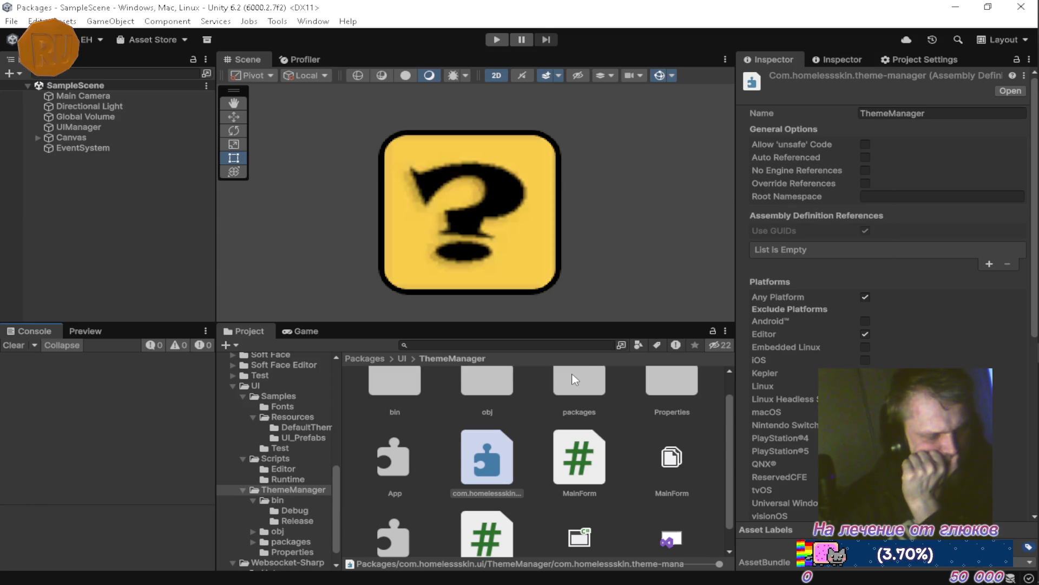
{"action": "mouse_move", "coordinate": [1020, 206]}
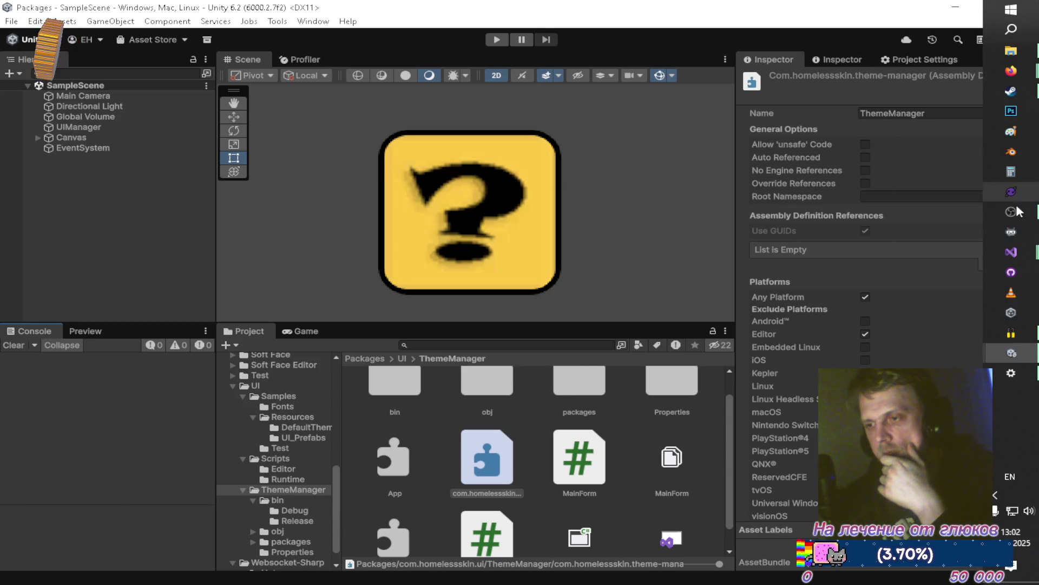
{"action": "mouse_move", "coordinate": [1020, 257]}
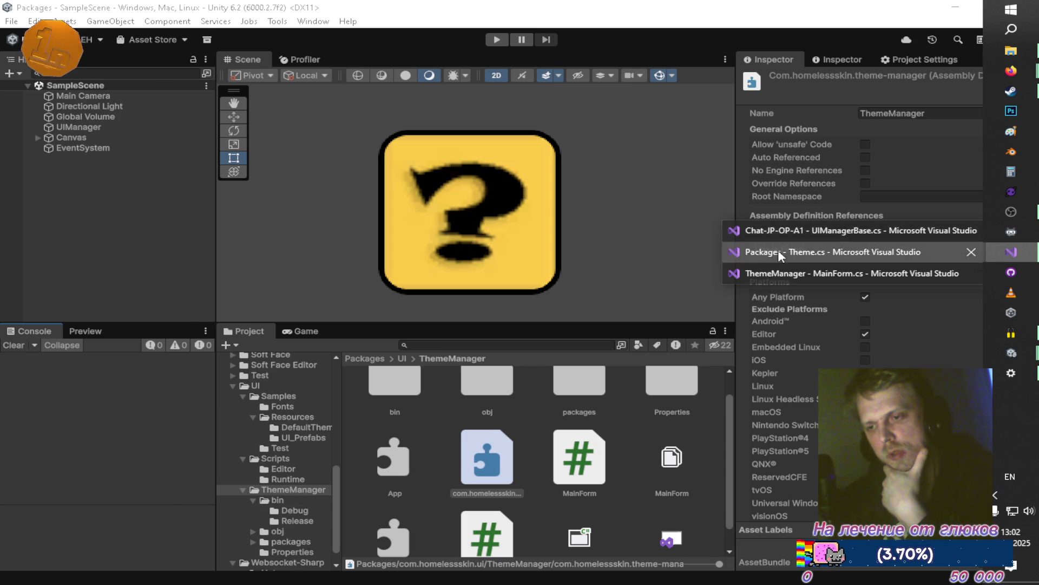
{"action": "left_click", "coordinate": [778, 249]}
{"action": "mouse_move", "coordinate": [238, 291]}
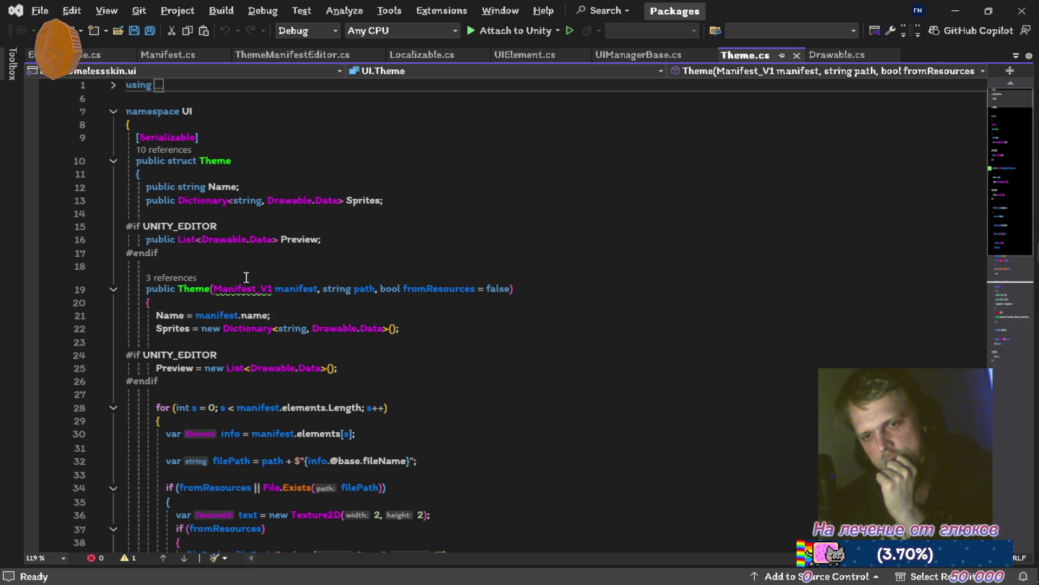
{"action": "key", "text": "alt+Tab"}
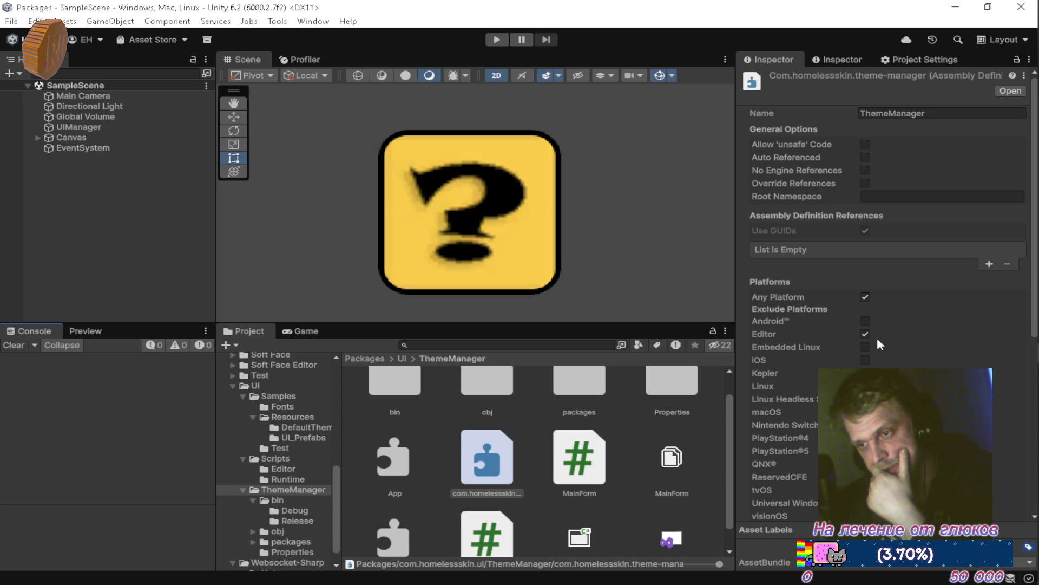
{"action": "scroll", "coordinate": [873, 325], "scroll_direction": "down", "scroll_amount": 5}
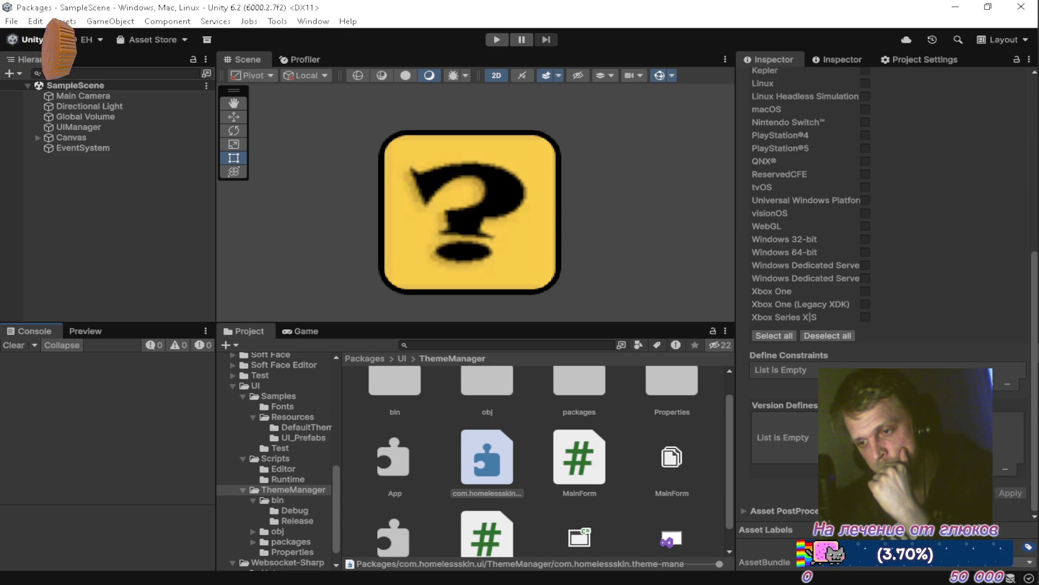
Step: Exclude every platform from the ThemeManager assembly definition, apply it, and inspect the resulting filename clash error
{"action": "scroll", "coordinate": [812, 217], "scroll_direction": "up", "scroll_amount": 3}
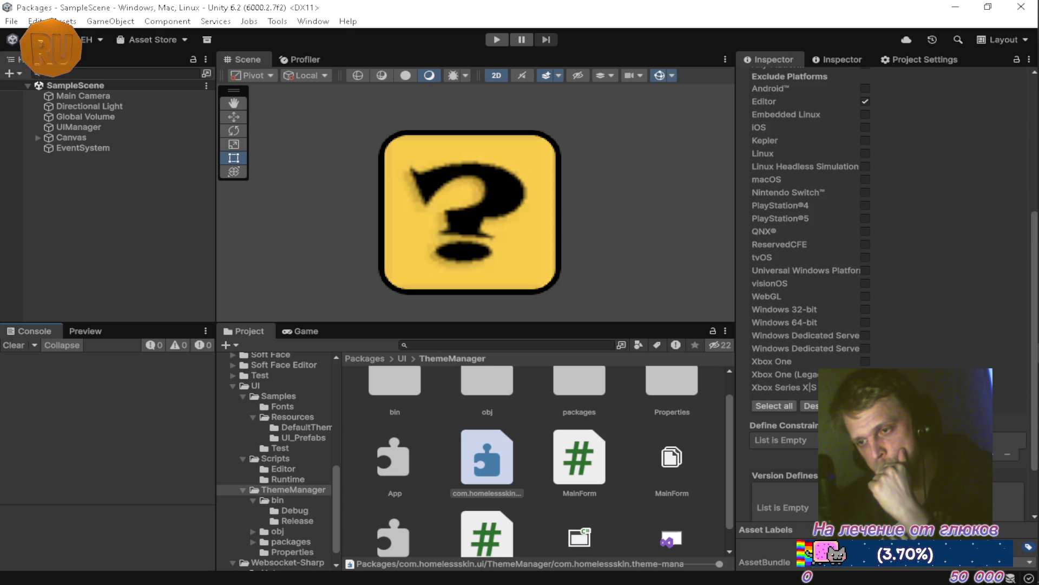
{"action": "left_click", "coordinate": [774, 406]}
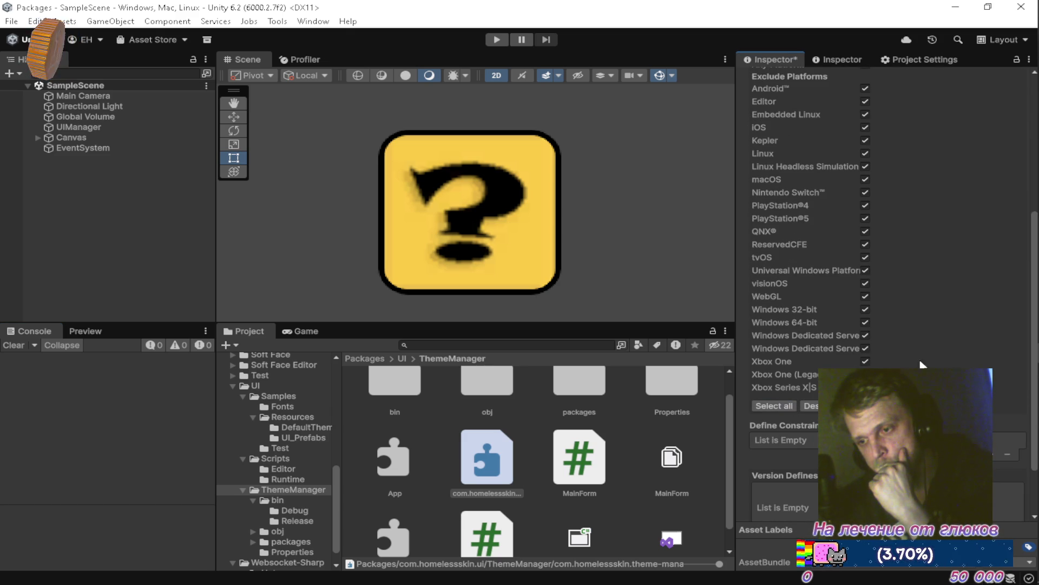
{"action": "scroll", "coordinate": [930, 353], "scroll_direction": "up", "scroll_amount": 5}
{"action": "scroll", "coordinate": [920, 314], "scroll_direction": "down", "scroll_amount": 5}
{"action": "scroll", "coordinate": [911, 292], "scroll_direction": "up", "scroll_amount": 5}
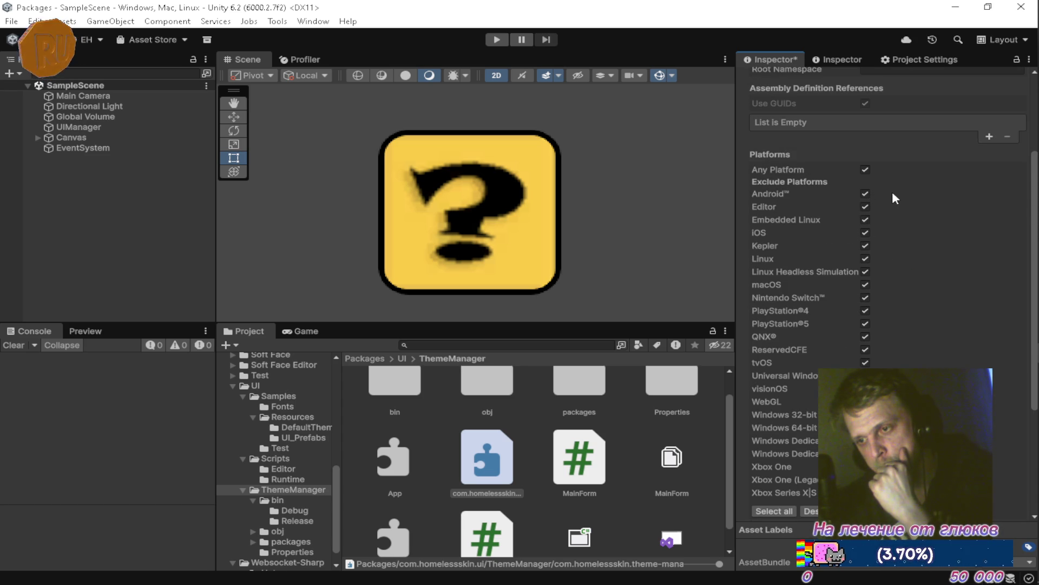
{"action": "scroll", "coordinate": [915, 236], "scroll_direction": "down", "scroll_amount": 5}
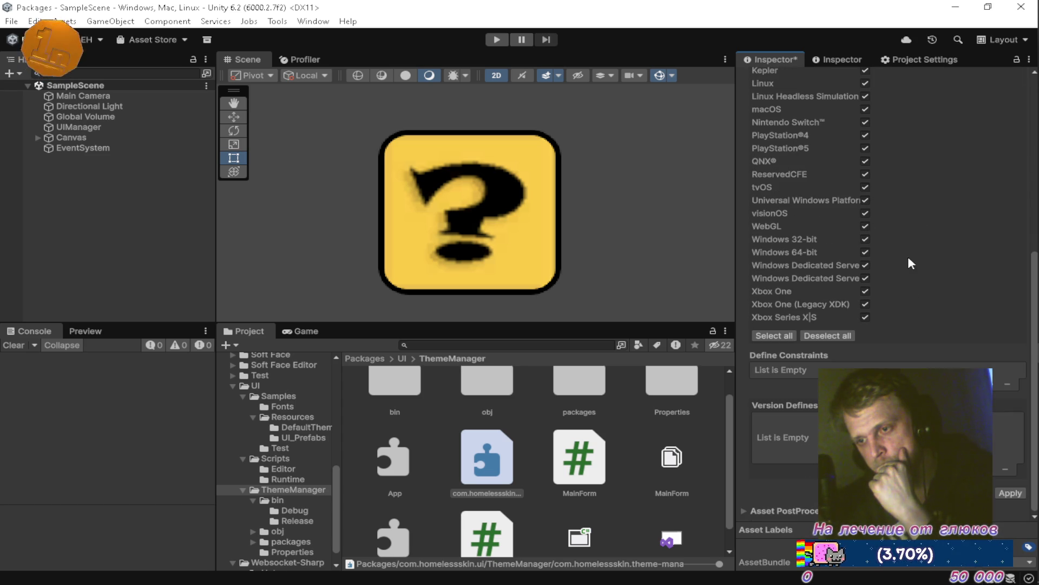
{"action": "left_click", "coordinate": [1010, 493]}
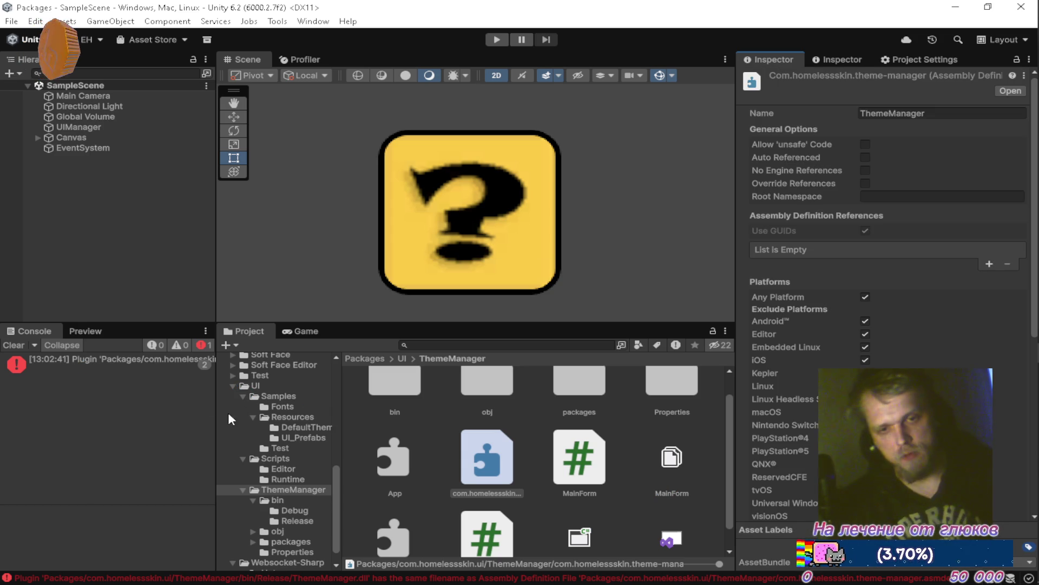
{"action": "left_click", "coordinate": [153, 364]}
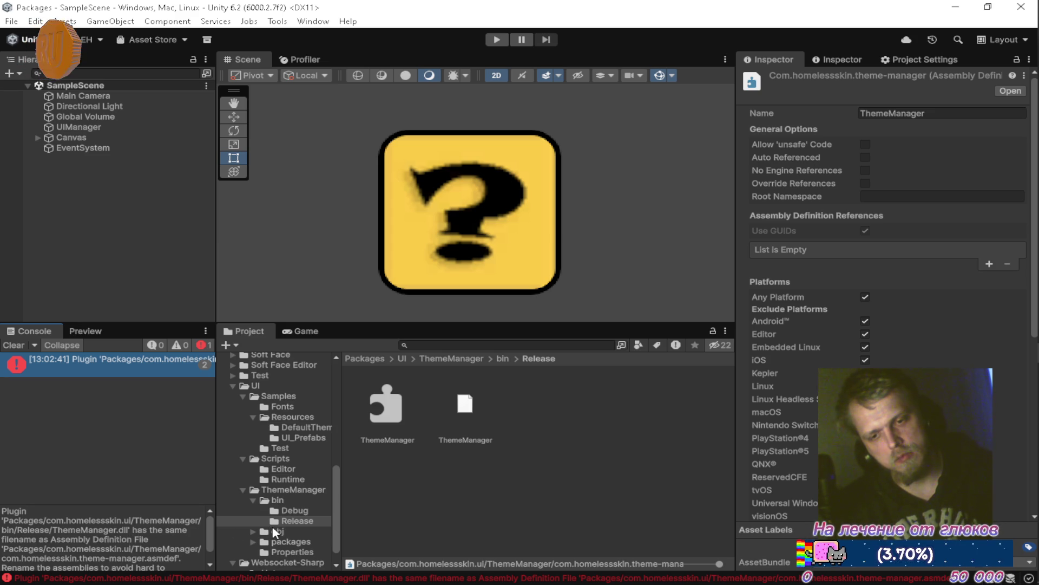
Step: Rename the theme-manager assembly definition to com.homelessskin.theme-manager and apply the change
{"action": "left_click", "coordinate": [301, 490]}
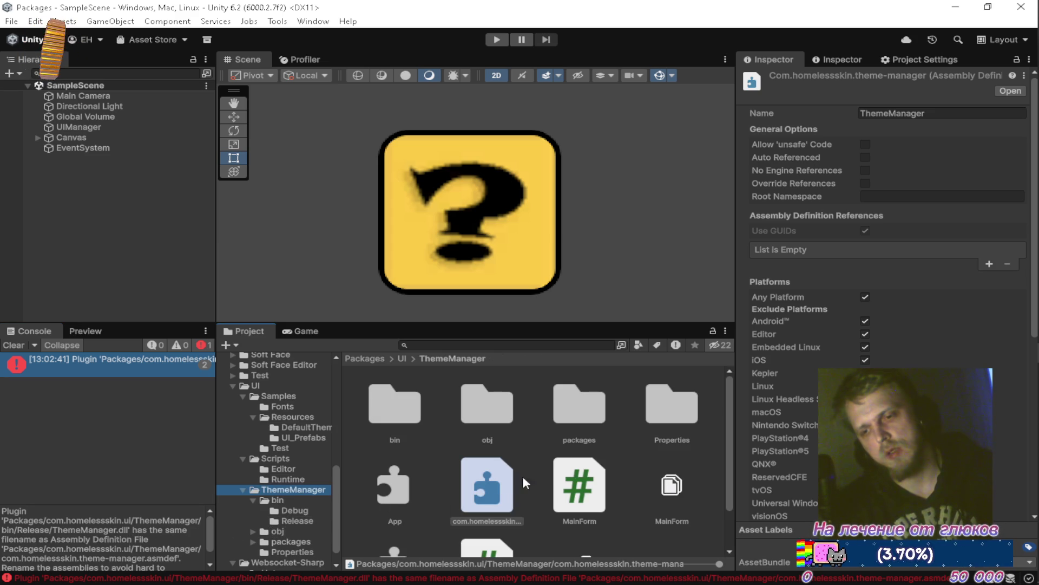
{"action": "left_click", "coordinate": [504, 512]}
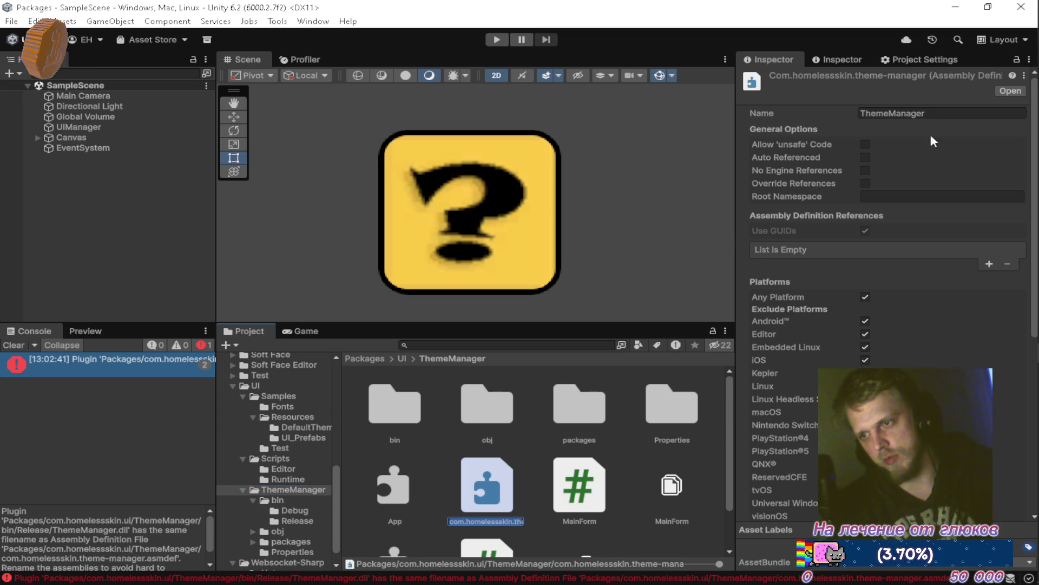
{"action": "left_click", "coordinate": [861, 114]}
{"action": "type", "text": "com.homelessskin.theme-manager"}
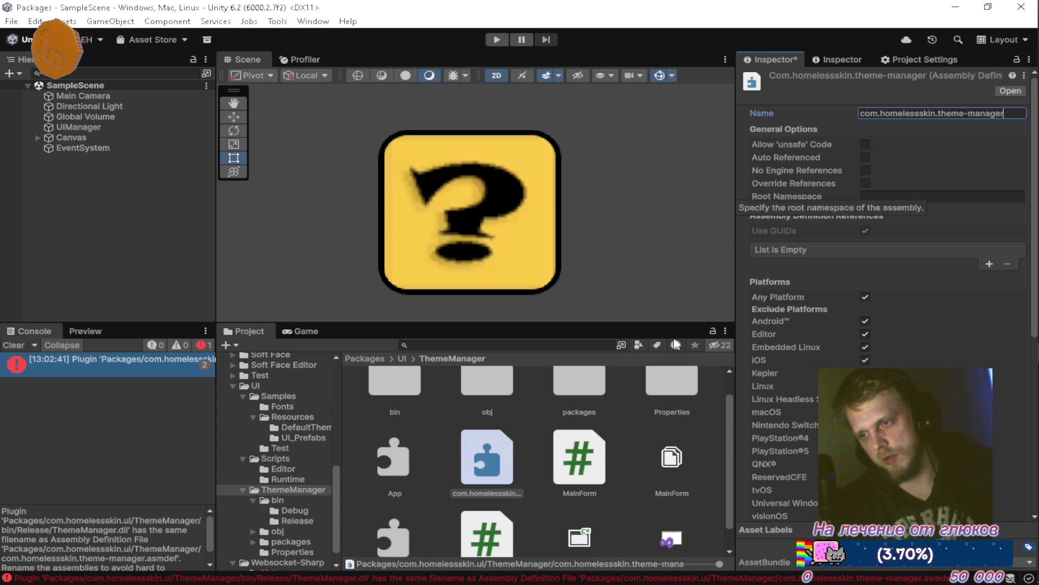
{"action": "left_click", "coordinate": [635, 425]}
{"action": "left_click", "coordinate": [574, 324]}
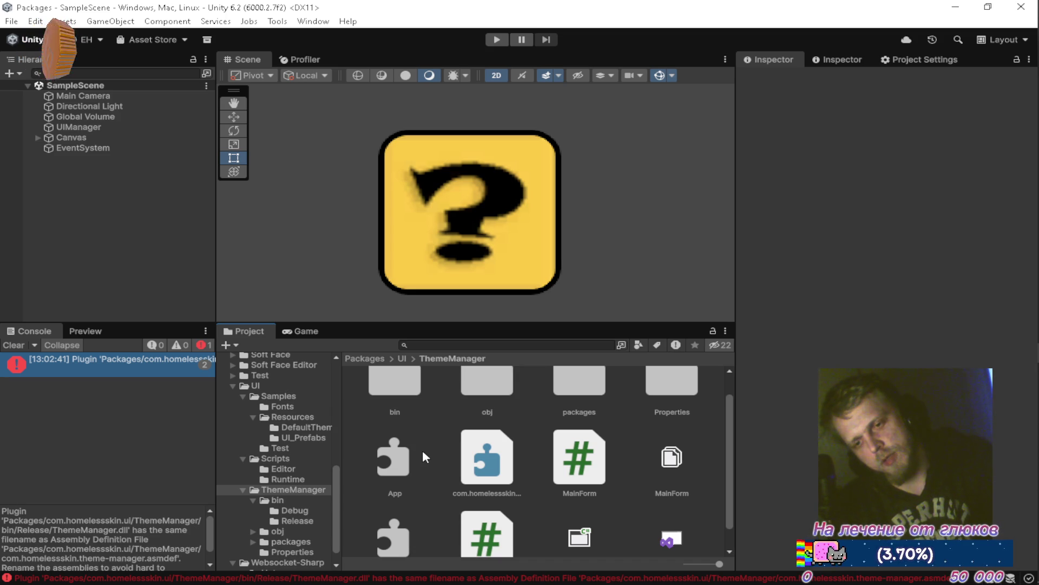
Step: Clear the console and switch over to Visual Studio
{"action": "scroll", "coordinate": [425, 455], "scroll_direction": "down", "scroll_amount": 1}
{"action": "scroll", "coordinate": [400, 444], "scroll_direction": "up", "scroll_amount": 2}
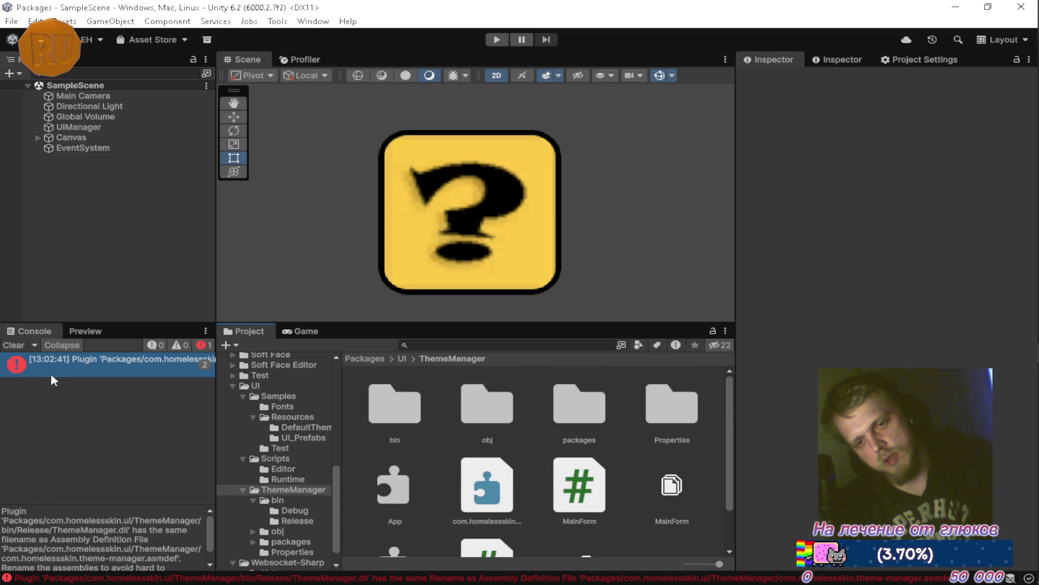
{"action": "left_click", "coordinate": [14, 344]}
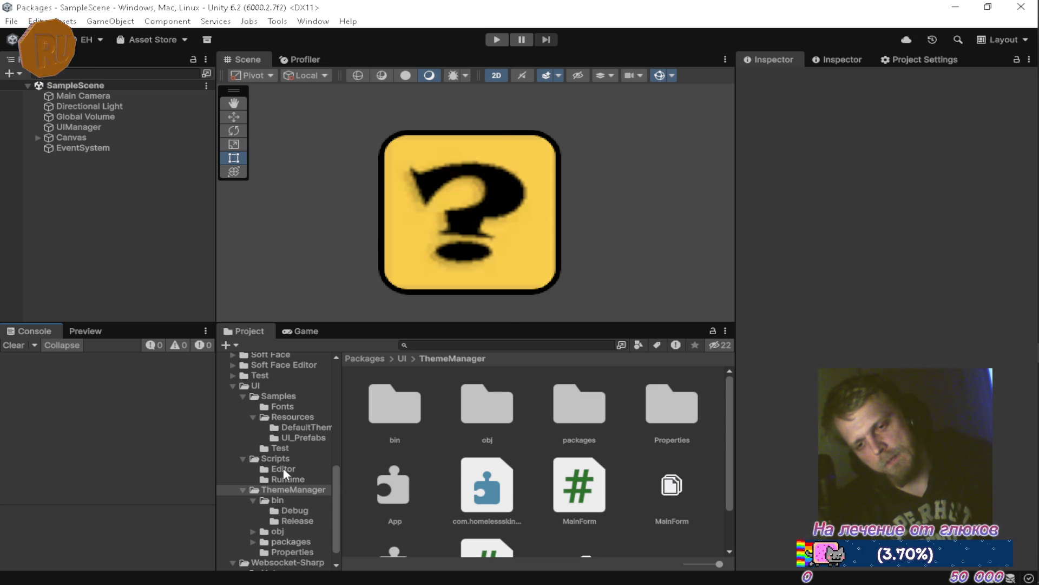
{"action": "key", "text": "alt+Tab"}
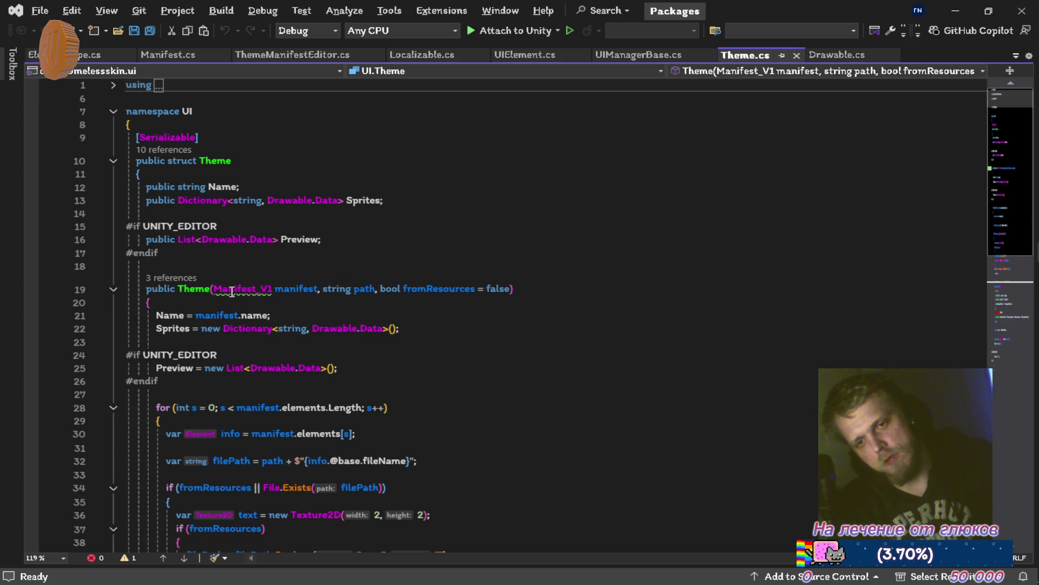
{"action": "mouse_move", "coordinate": [231, 293]}
{"action": "key", "text": "alt+Tab"}
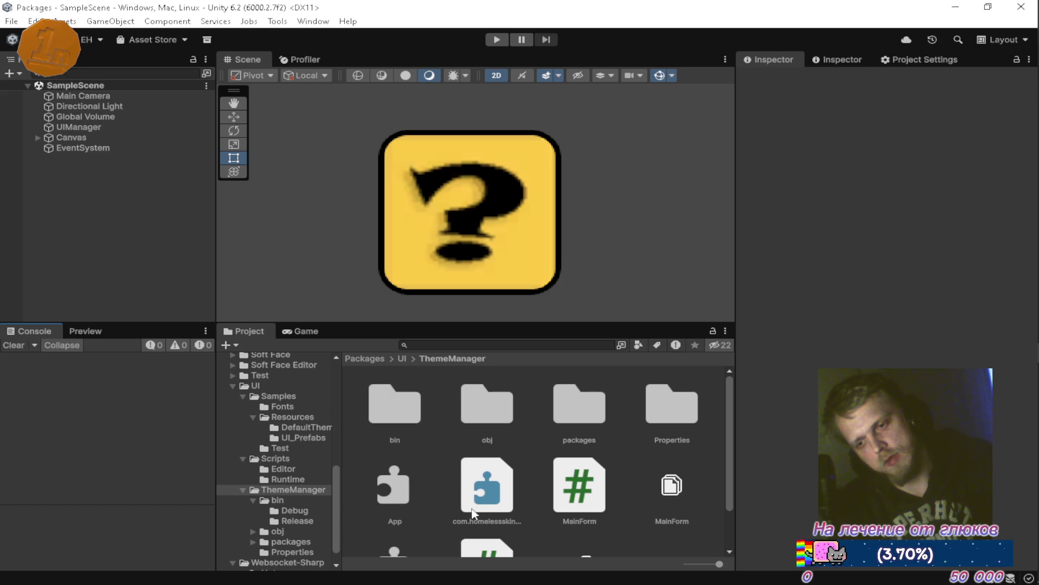
{"action": "left_click", "coordinate": [472, 501]}
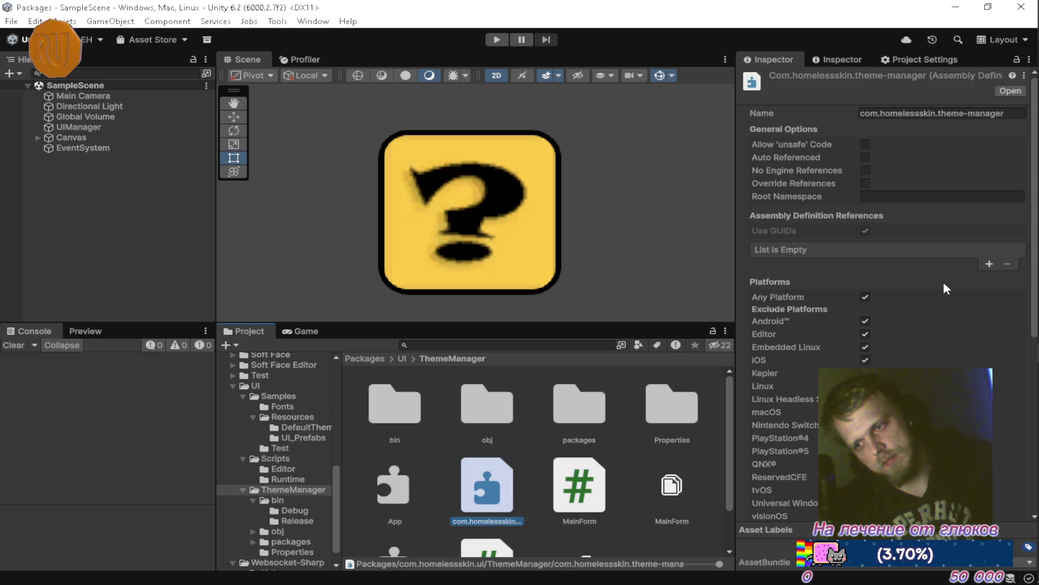
{"action": "scroll", "coordinate": [953, 298], "scroll_direction": "down", "scroll_amount": 5}
{"action": "scroll", "coordinate": [969, 325], "scroll_direction": "down", "scroll_amount": 5}
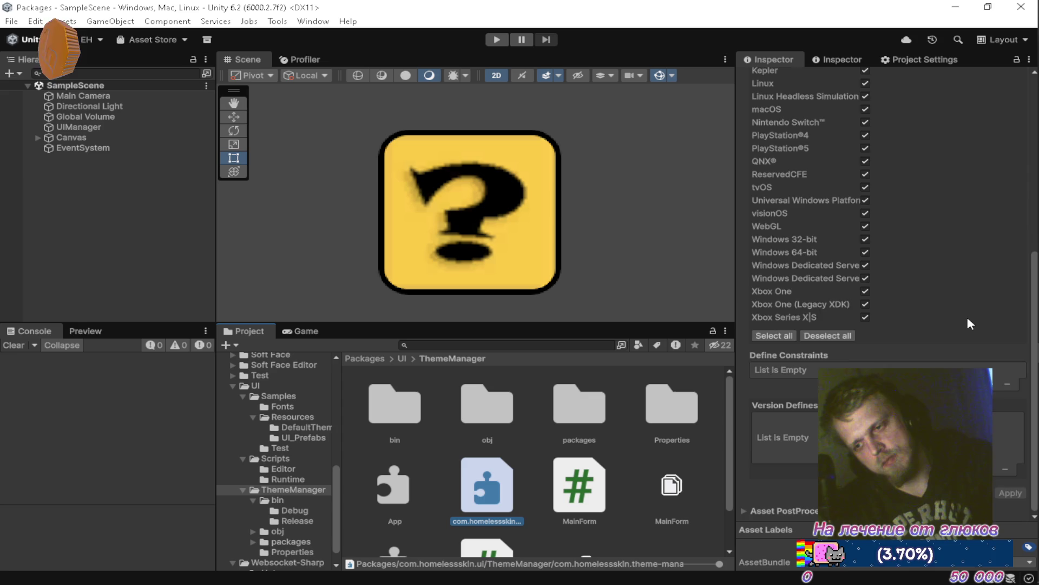
{"action": "scroll", "coordinate": [968, 320], "scroll_direction": "up", "scroll_amount": 10}
{"action": "key", "text": "alt+Tab"}
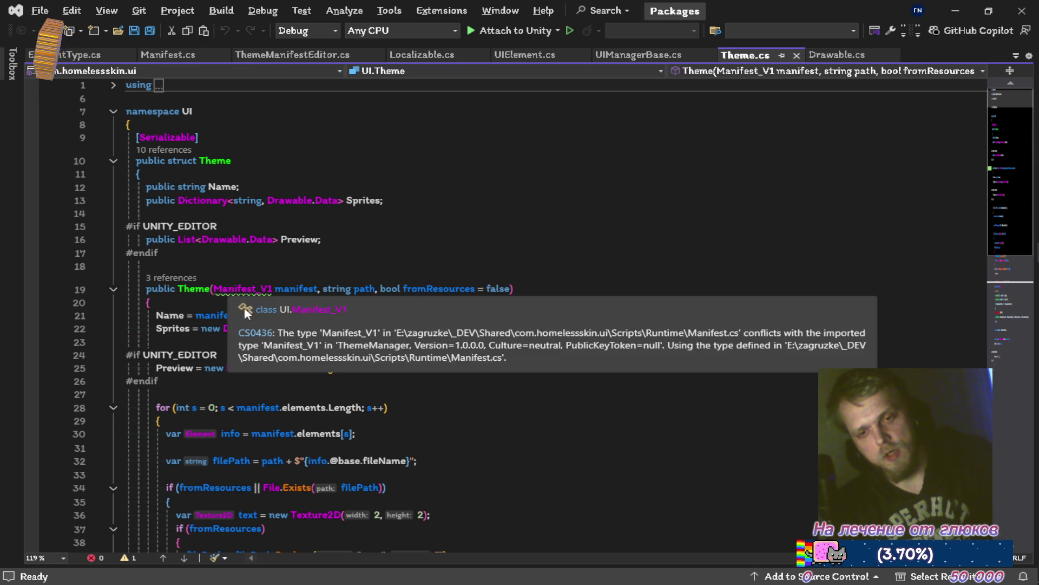
{"action": "key", "text": "alt+Tab"}
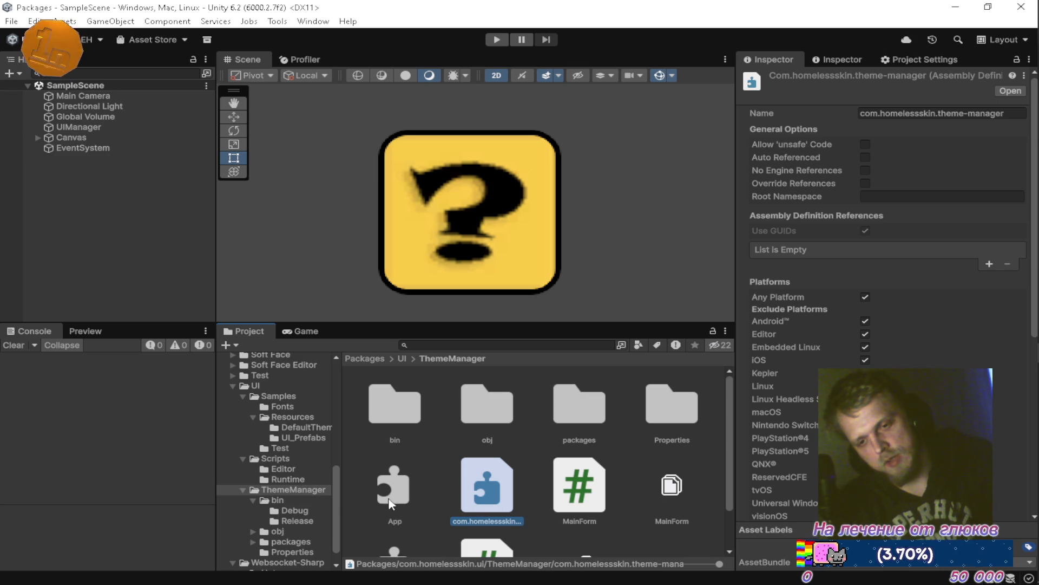
{"action": "key", "text": "alt+Tab"}
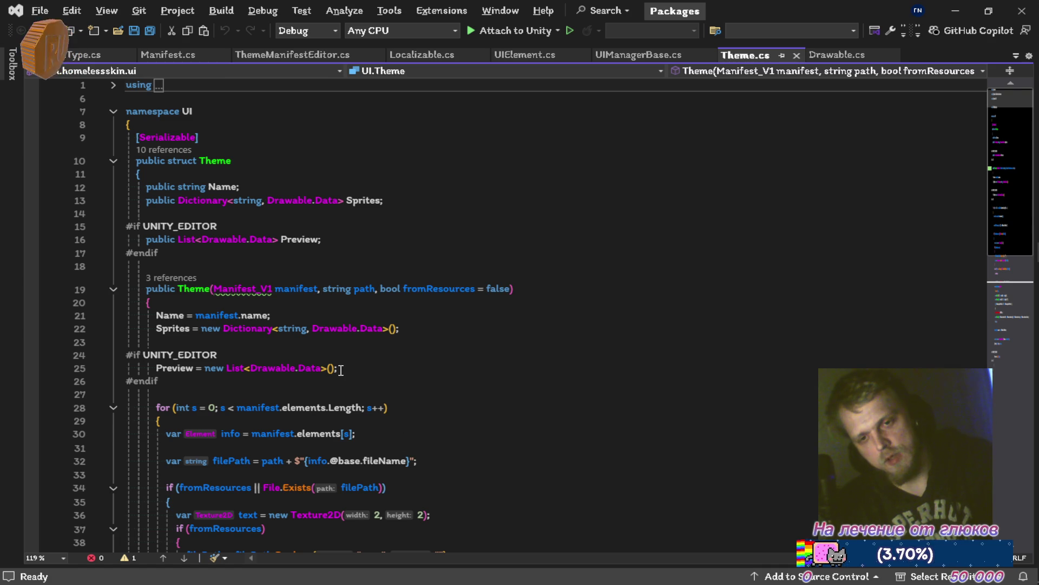
Step: Add a temporary 'var a;' line after line 22 in Theme.cs and save to force a recompile
{"action": "left_click", "coordinate": [460, 329]}
{"action": "key", "text": "Down"}
{"action": "type", "text": "var a;"}
{"action": "key", "text": "ctrl+s"}
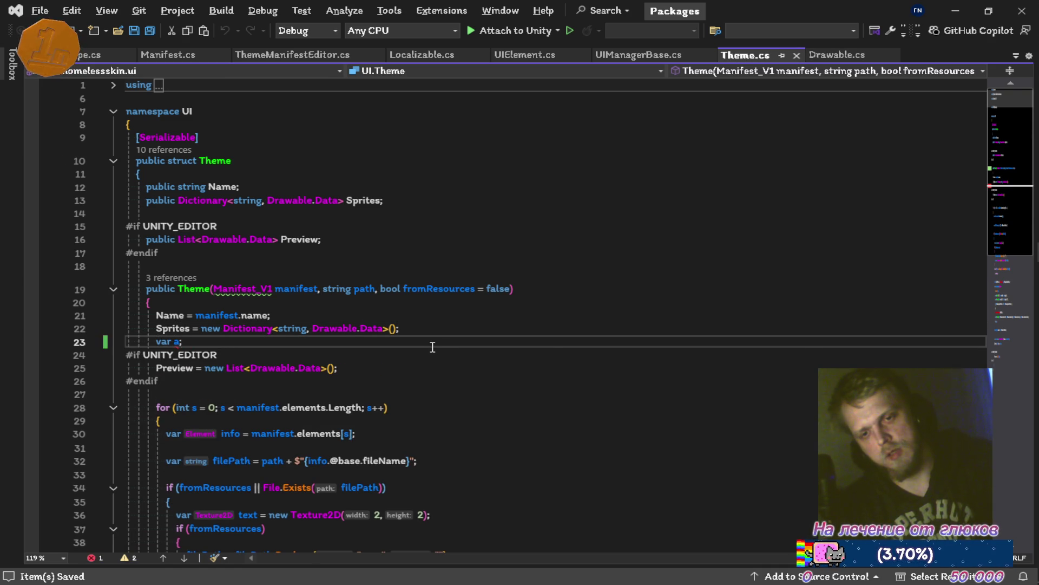
{"action": "key", "text": "alt+Tab"}
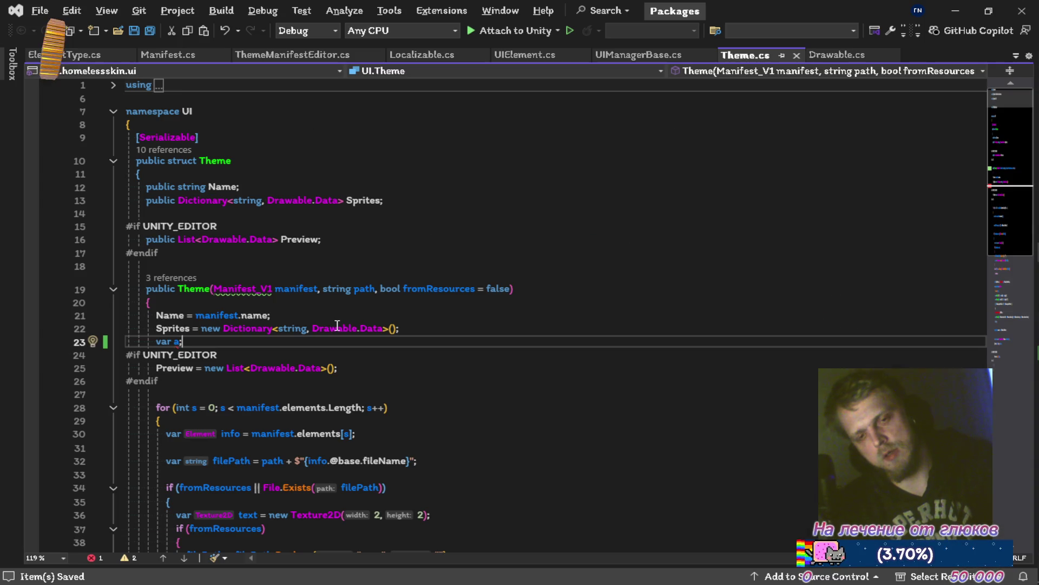
Step: Remove the temporary 'var a;' line, leaving a blank line, and save Theme.cs again
{"action": "key", "text": "alt+Tab"}
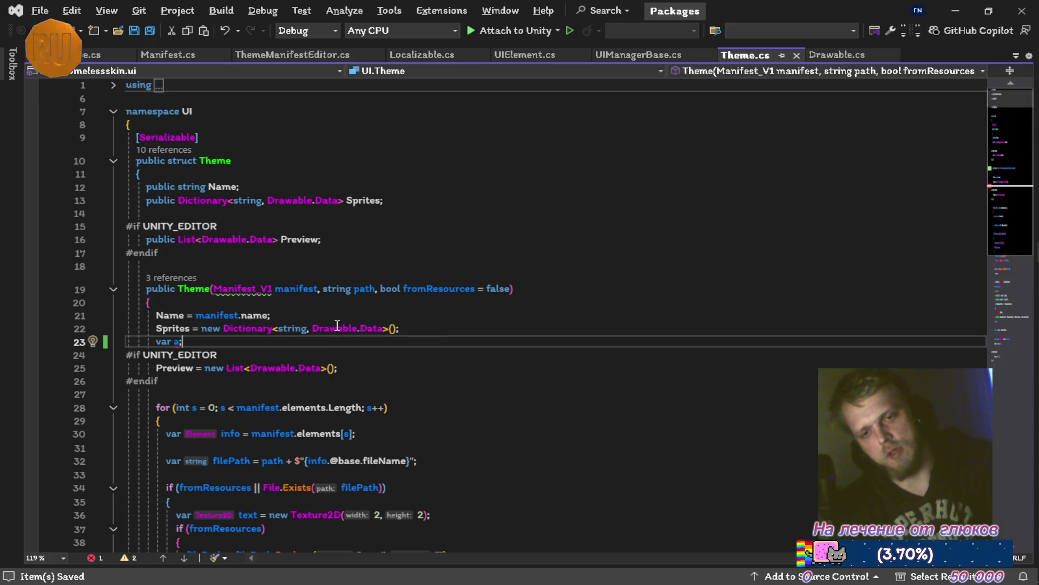
{"action": "key", "text": "ctrl+z"}
{"action": "key", "text": "ctrl+z"}
{"action": "key", "text": "Return"}
{"action": "key", "text": "ctrl+s"}
{"action": "key", "text": "alt+Tab"}
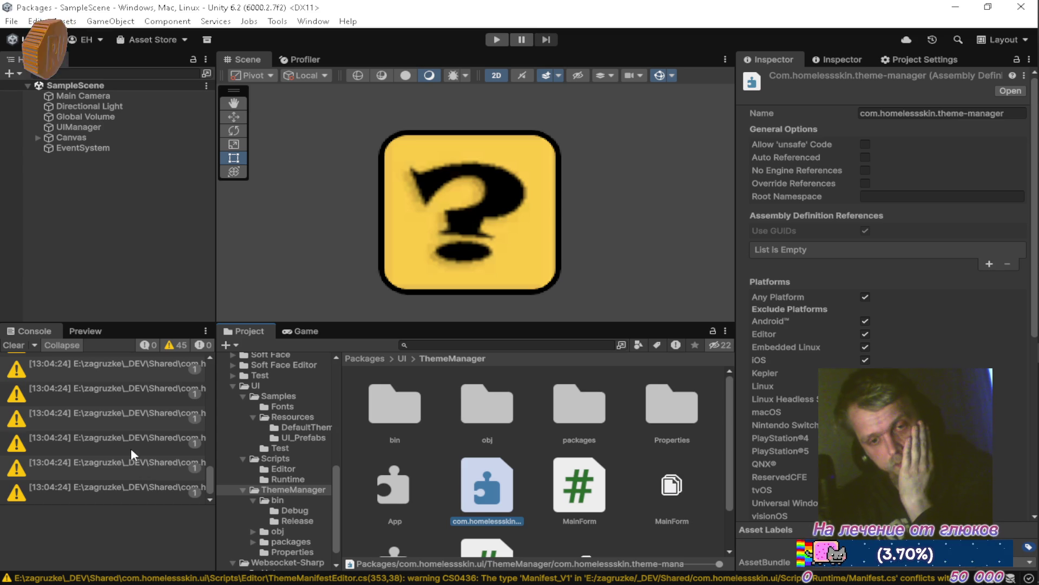
Step: Inspect the first of the 45 CS0436 Manifest_V1 warnings in Unity's console
{"action": "scroll", "coordinate": [141, 421], "scroll_direction": "up", "scroll_amount": 3}
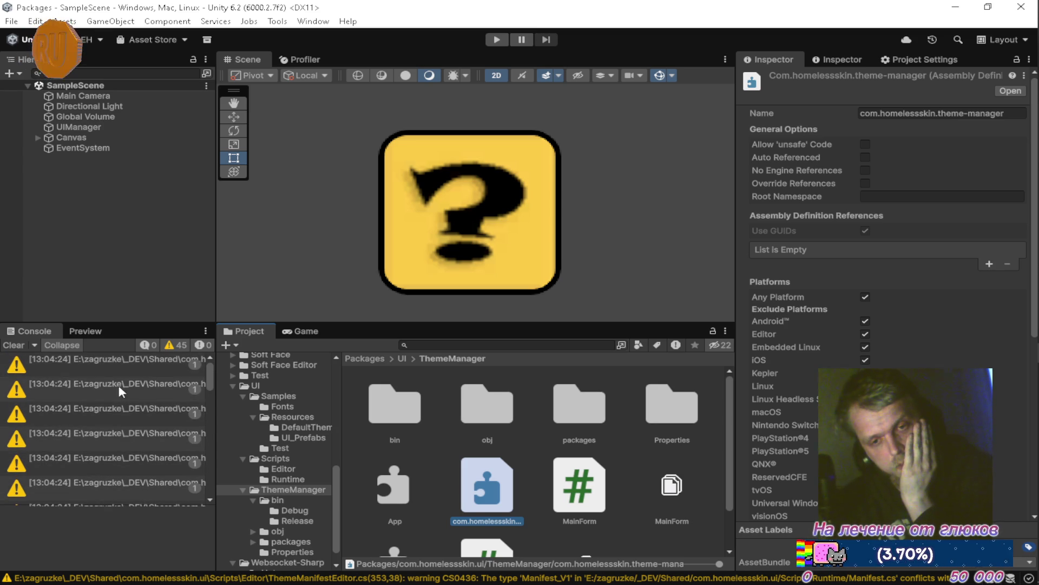
{"action": "left_click", "coordinate": [123, 363]}
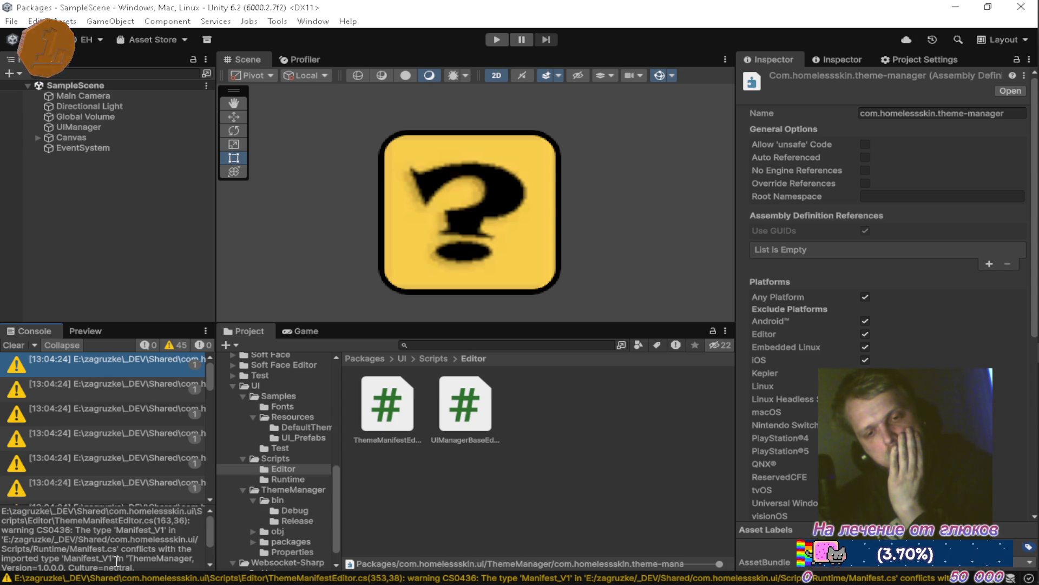
{"action": "scroll", "coordinate": [70, 560], "scroll_direction": "down", "scroll_amount": 1}
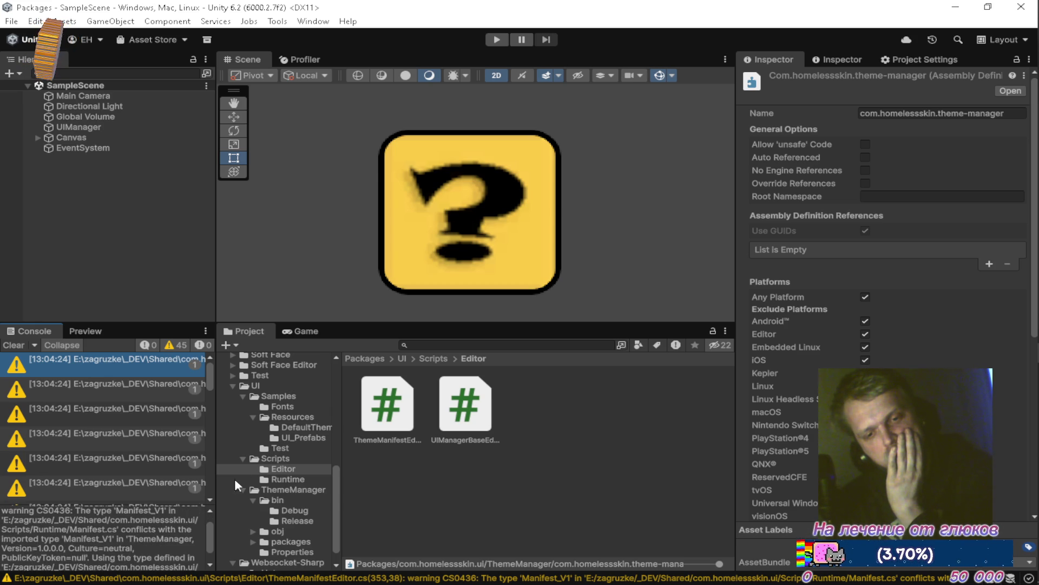
{"action": "scroll", "coordinate": [314, 471], "scroll_direction": "down", "scroll_amount": 1}
Step: Turn off Auto Reference on bin/Release/ThemeManager.dll, exclude Editor and Standalone, and apply
{"action": "left_click", "coordinate": [295, 499]}
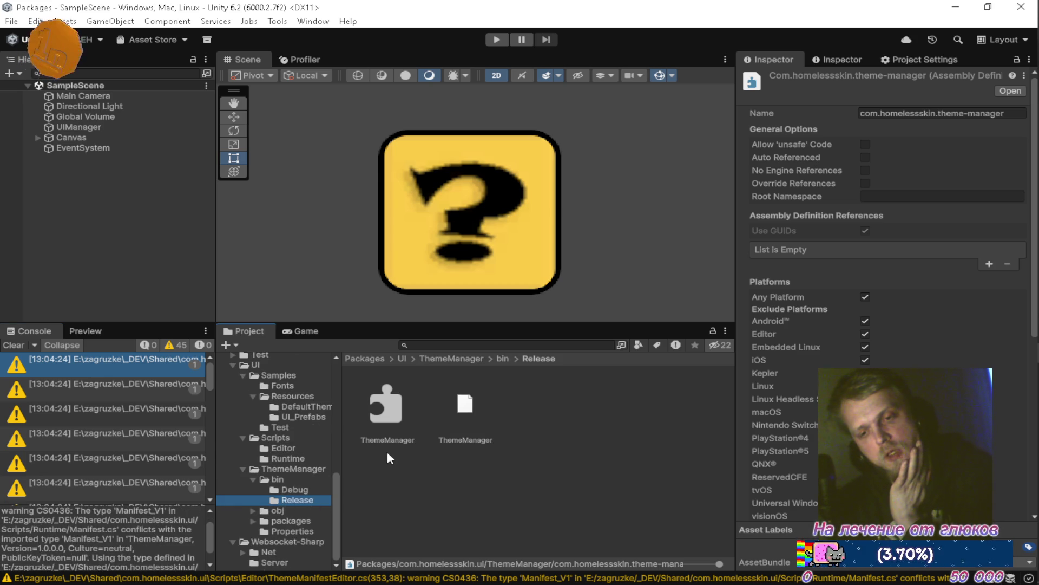
{"action": "left_click", "coordinate": [389, 422]}
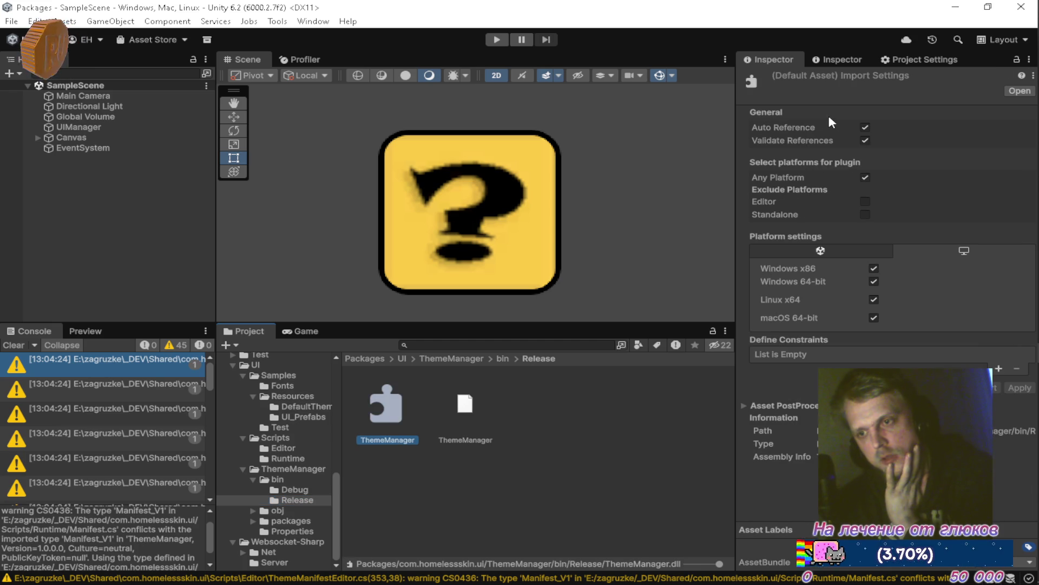
{"action": "left_click", "coordinate": [866, 127]}
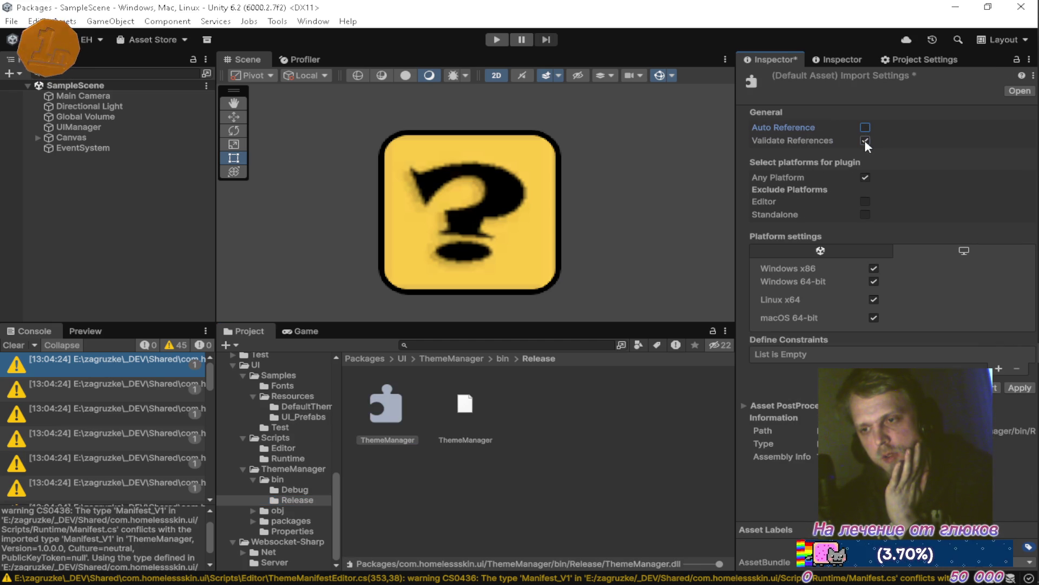
{"action": "left_click", "coordinate": [865, 202]}
{"action": "left_click", "coordinate": [865, 214]}
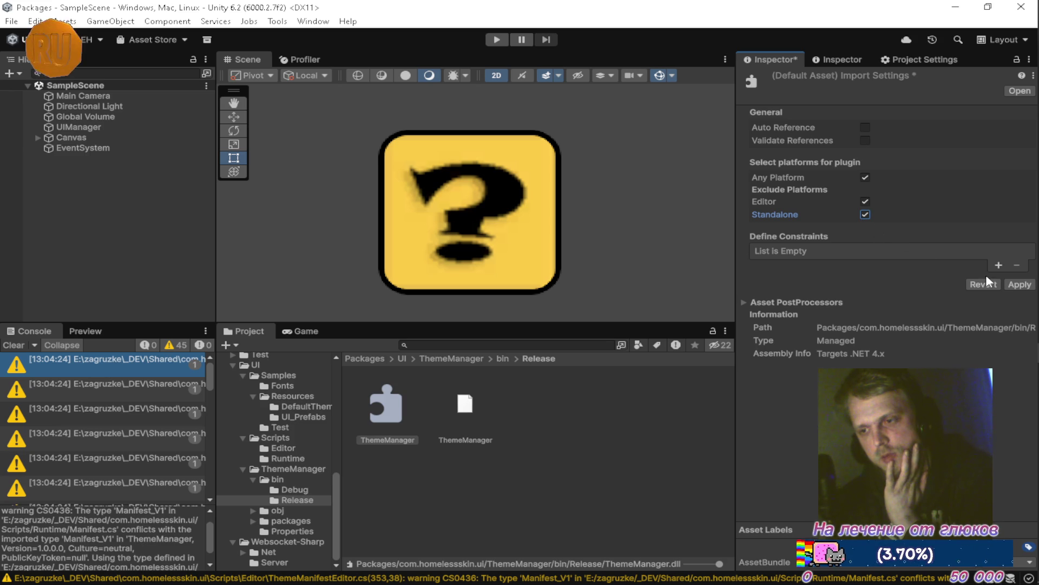
{"action": "left_click", "coordinate": [1006, 284]}
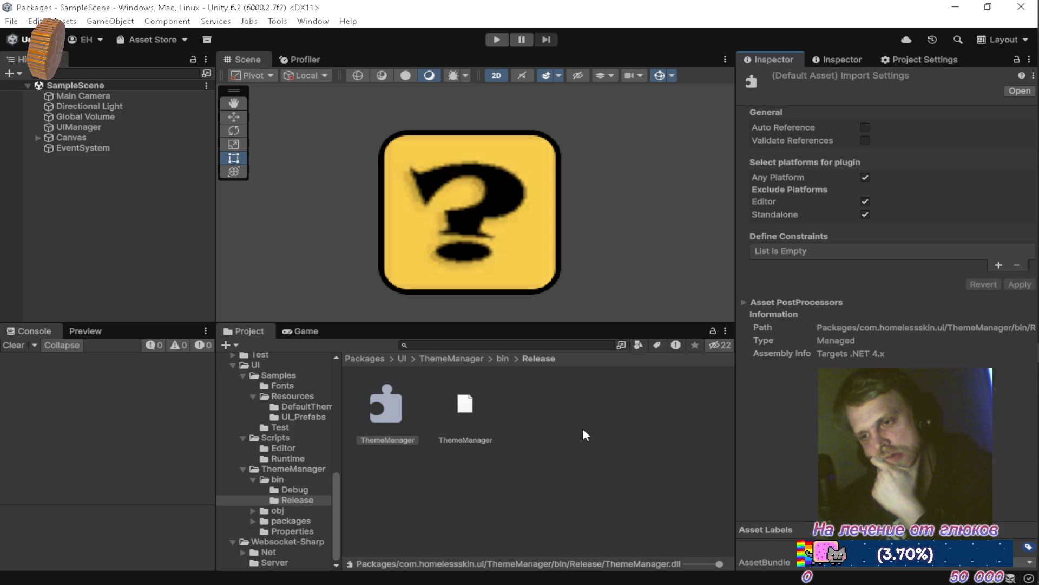
Step: Check Theme.cs in Visual Studio, then return to the Unity editor
{"action": "left_click", "coordinate": [295, 467]}
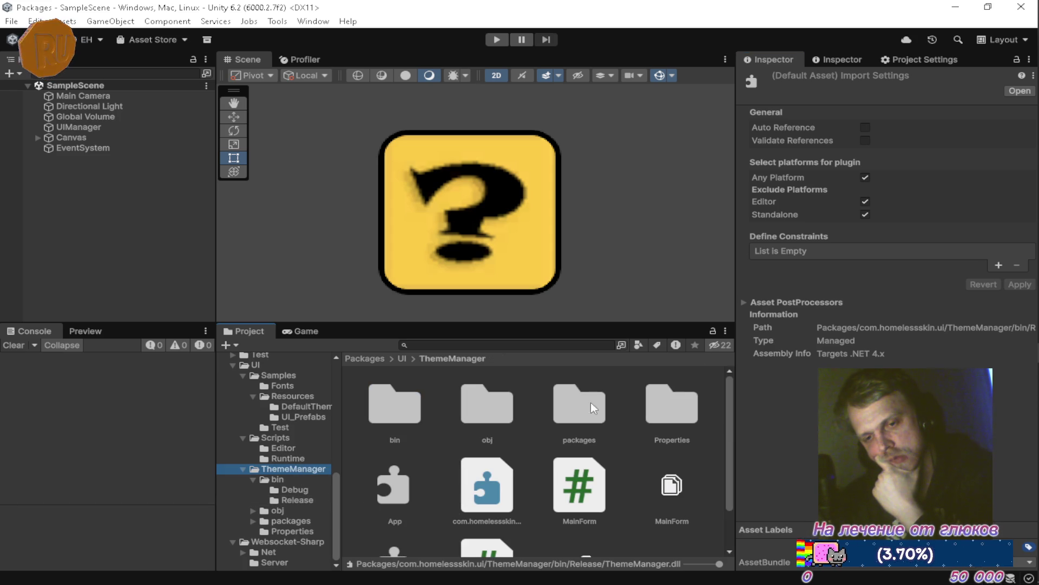
{"action": "mouse_move", "coordinate": [1012, 252]}
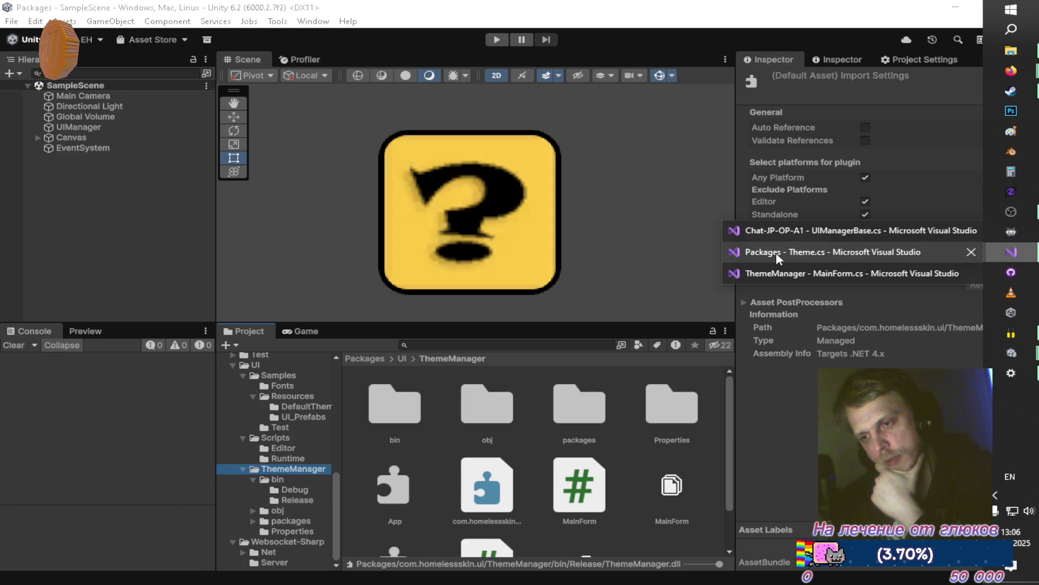
{"action": "left_click", "coordinate": [780, 252]}
{"action": "mouse_move", "coordinate": [239, 291]}
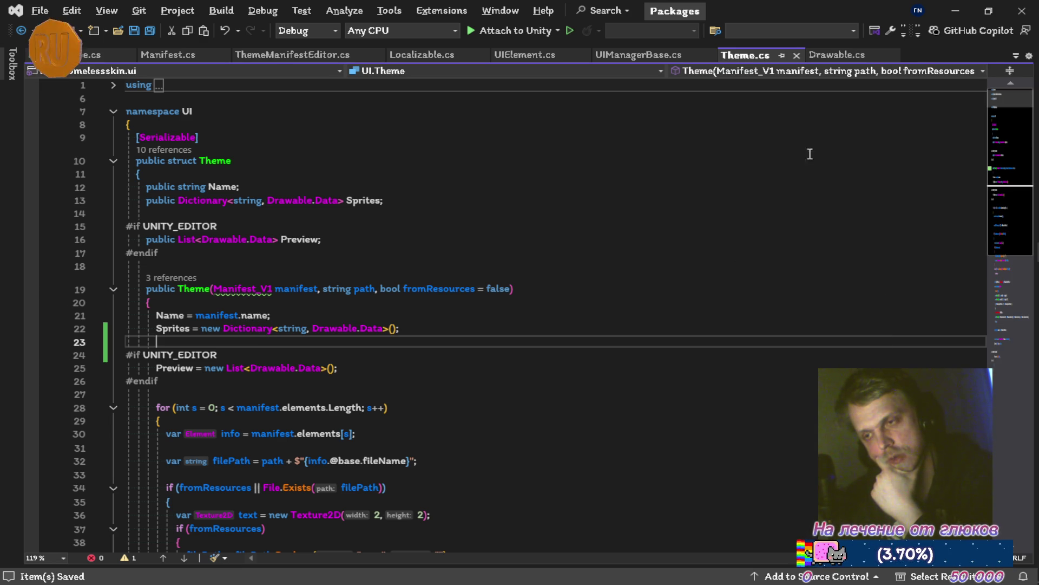
{"action": "left_click", "coordinate": [956, 11]}
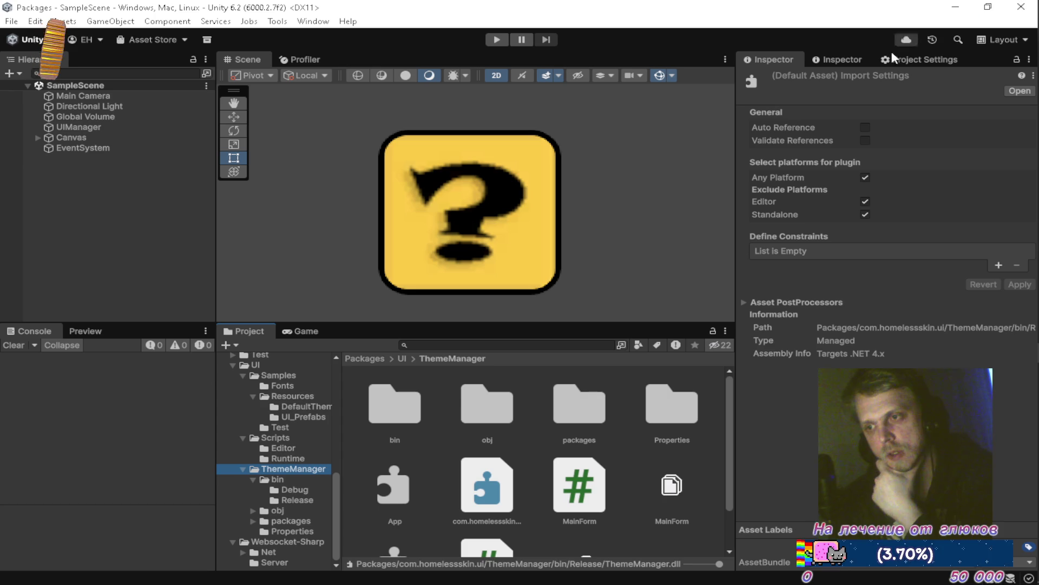
Step: Expand ThemeManager > bin > Debug and inspect ThemeManager.exe and the Newtonsoft.Json DLL import settings
{"action": "left_click", "coordinate": [303, 480]}
{"action": "left_click", "coordinate": [303, 488]}
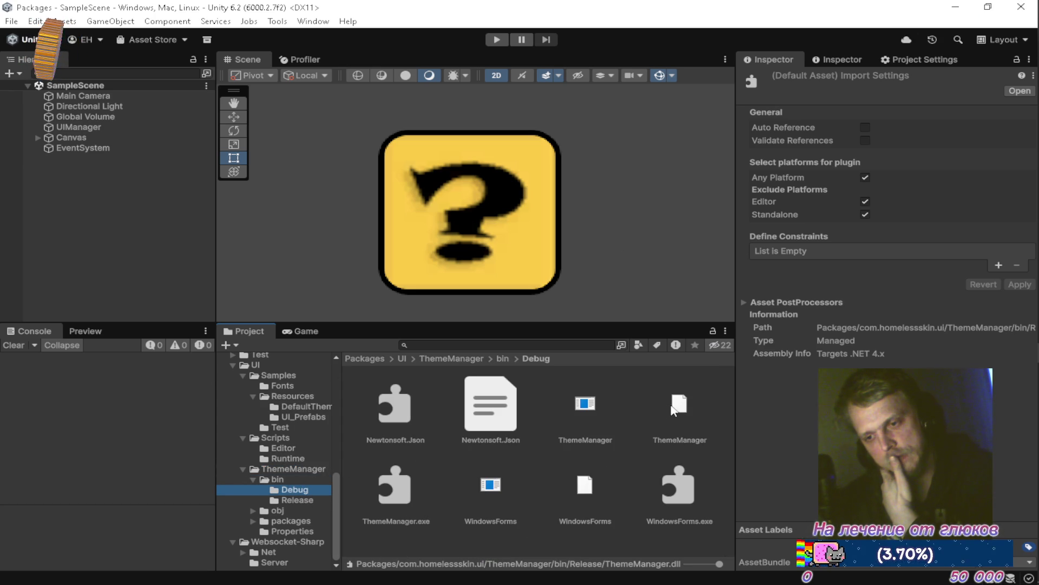
{"action": "left_click", "coordinate": [413, 493]}
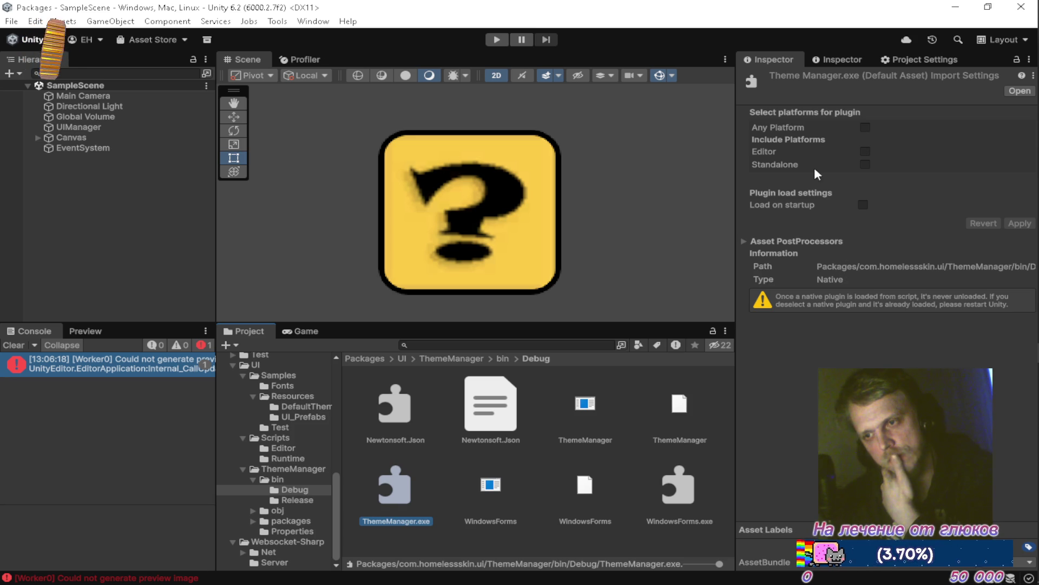
{"action": "key", "text": "Up"}
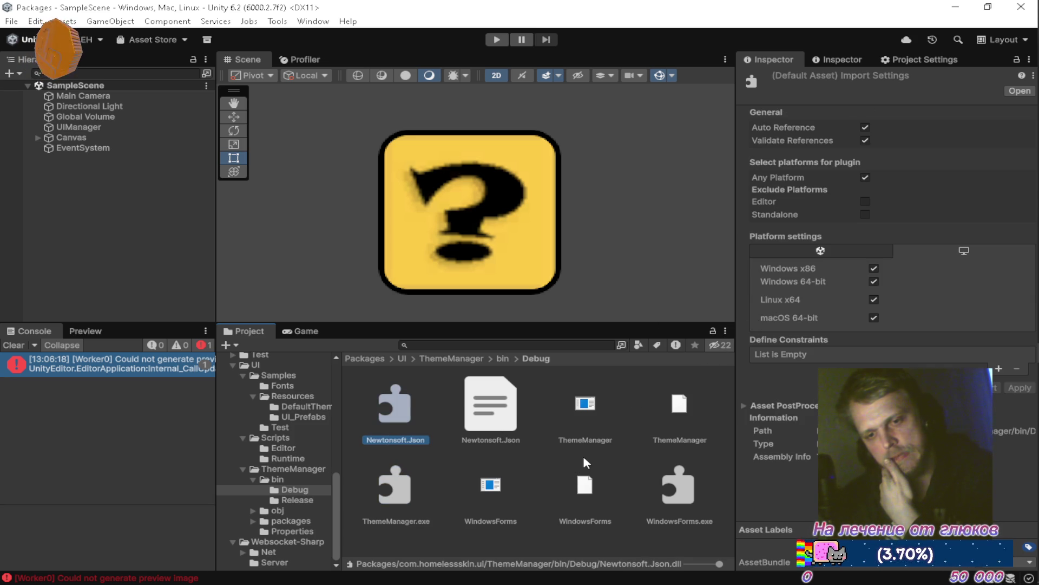
Step: Exclude Newtonsoft.Json.dll from the Editor and Standalone platforms and apply
{"action": "left_click", "coordinate": [865, 201]}
{"action": "left_click", "coordinate": [865, 215]}
{"action": "left_click", "coordinate": [1017, 285]}
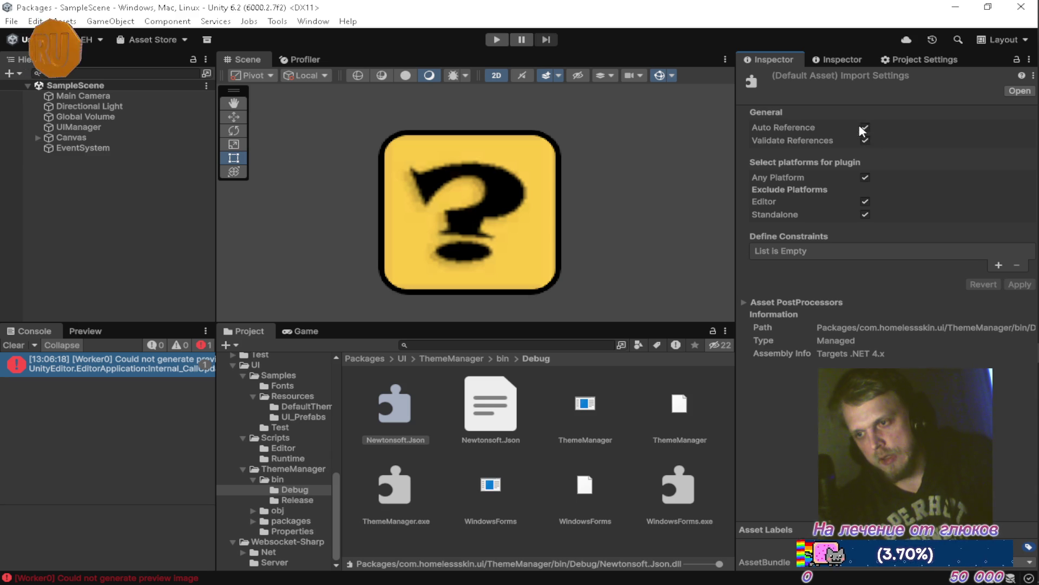
Step: Turn off Auto Reference and Validate References for Newtonsoft.Json.dll and apply
{"action": "left_click", "coordinate": [865, 127]}
{"action": "left_click", "coordinate": [865, 140]}
{"action": "left_click", "coordinate": [1012, 284]}
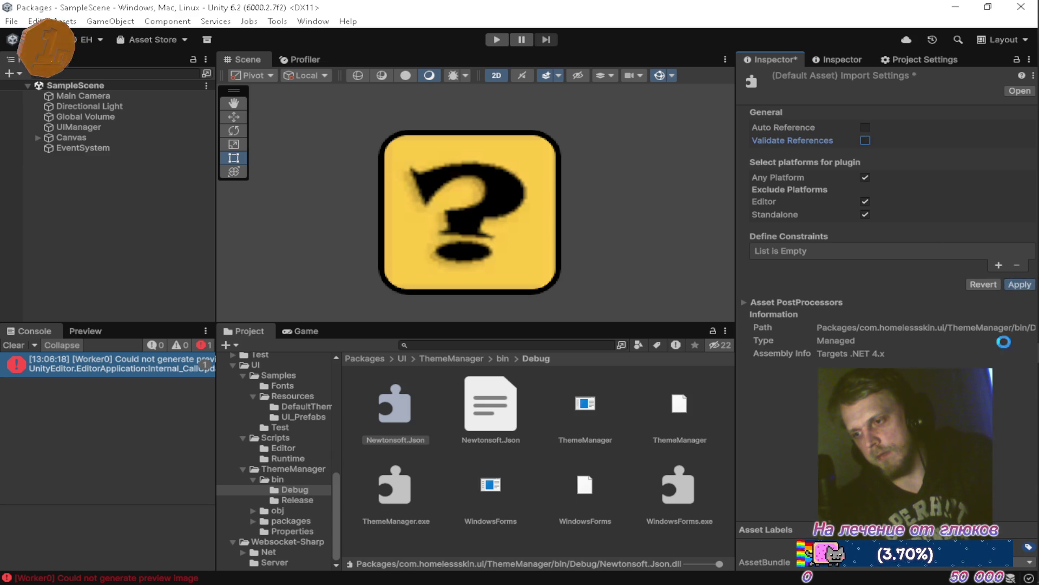
{"action": "mouse_move", "coordinate": [1025, 546]}
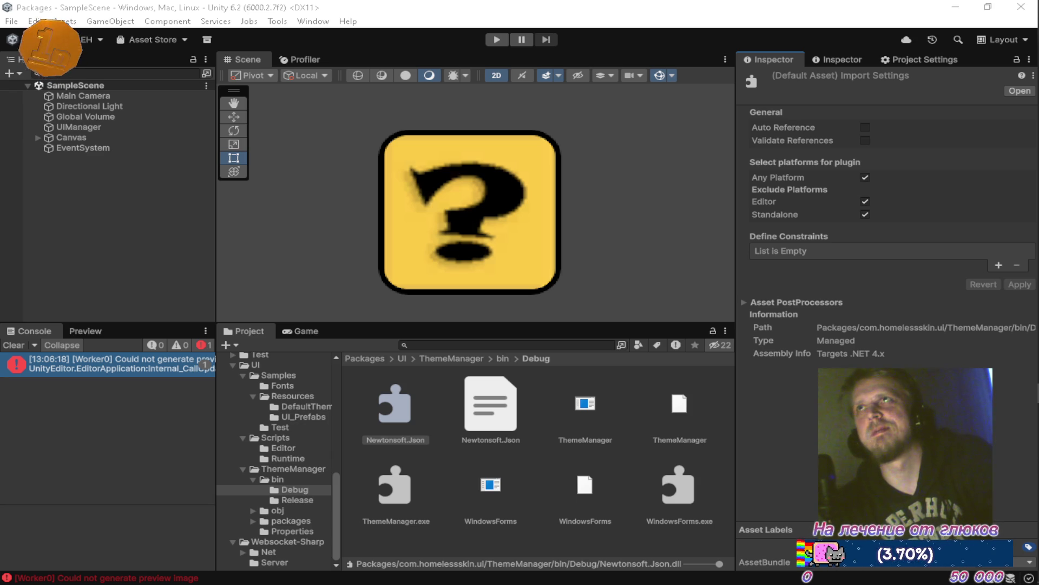
{"action": "mouse_move", "coordinate": [1037, 179]}
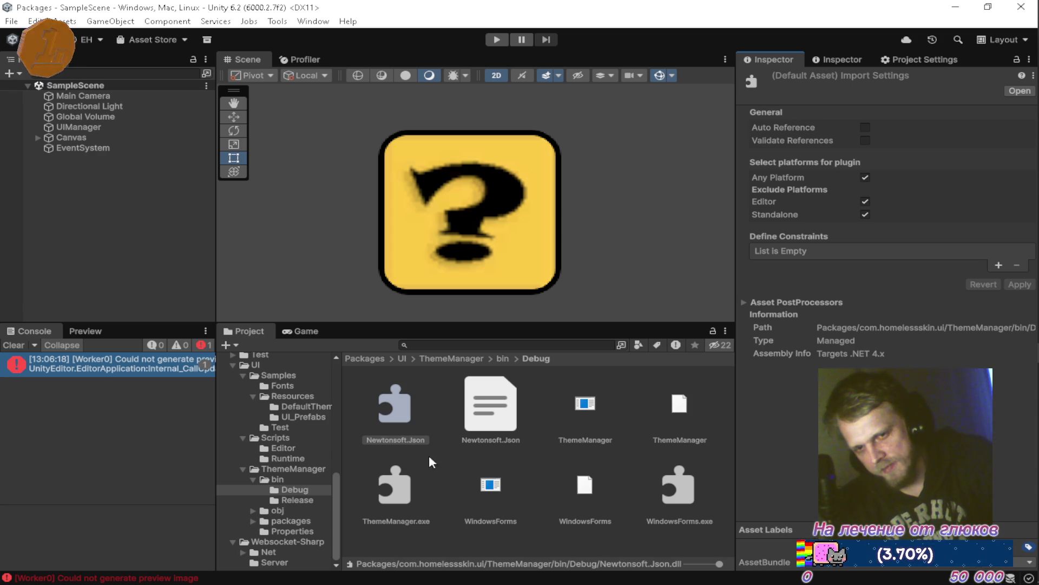
Step: Inspect the bin/Debug assets: the Newtonsoft.Json XML, ThemeManager files and WindowsForms files
{"action": "left_click", "coordinate": [493, 414]}
{"action": "left_click", "coordinate": [572, 421]}
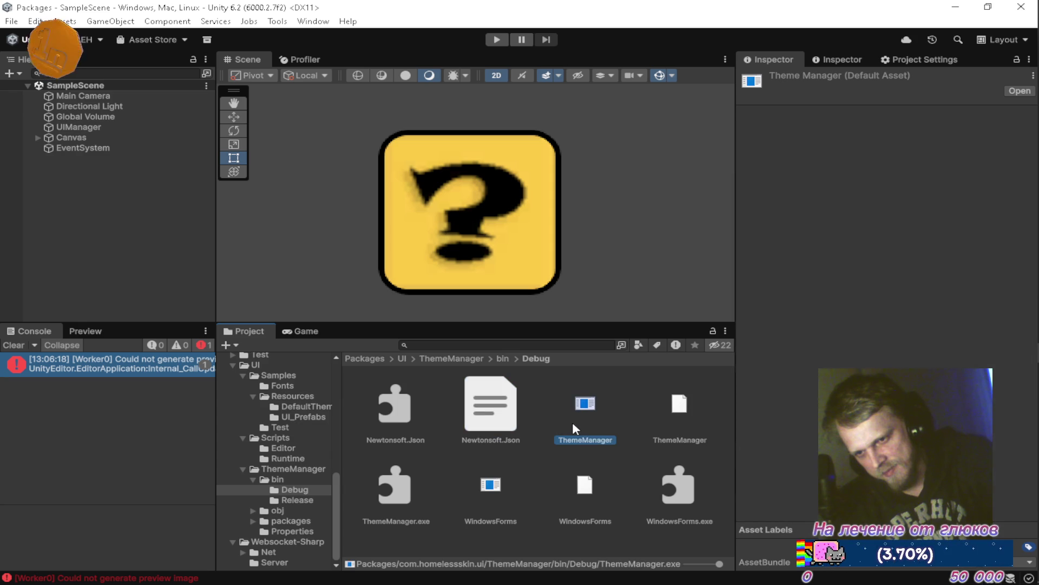
{"action": "left_click", "coordinate": [673, 435]}
{"action": "left_click", "coordinate": [418, 496]}
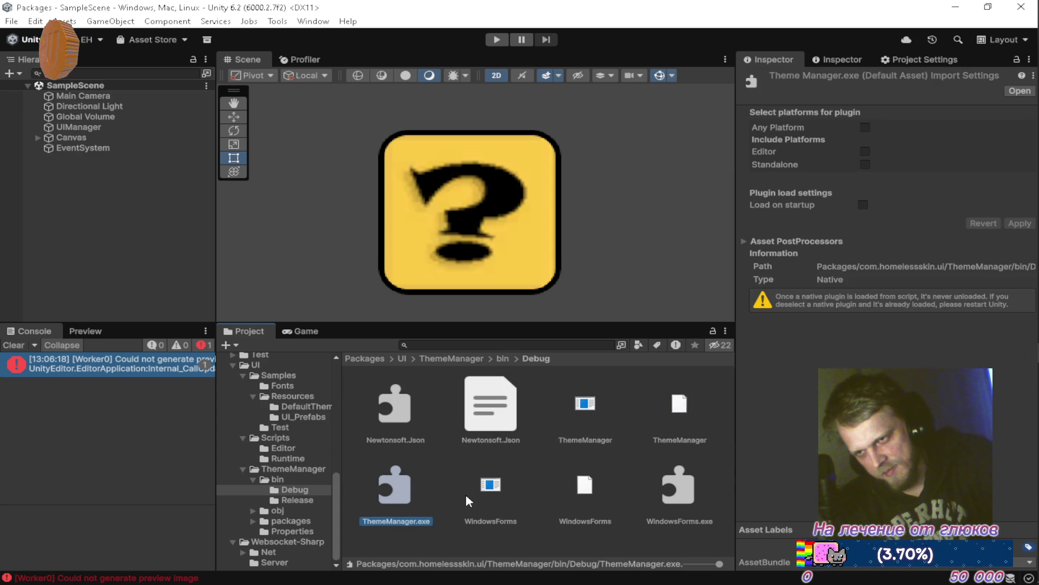
{"action": "left_click", "coordinate": [492, 487]}
{"action": "left_click", "coordinate": [574, 490]}
{"action": "left_click", "coordinate": [685, 483]}
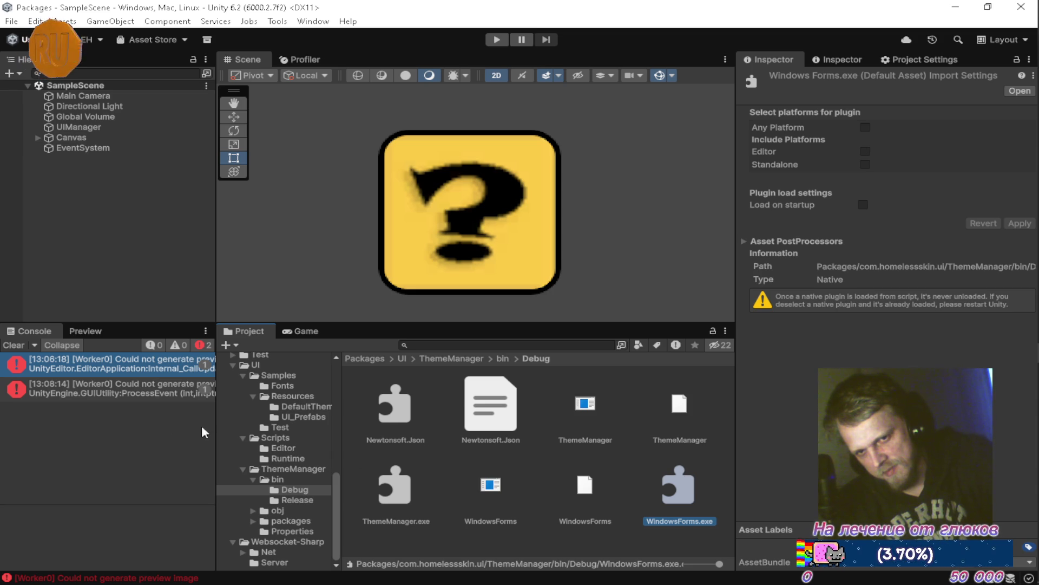
Step: Clear the console errors, show bin/Release with its ThemeManager DLL, and expand the obj folder
{"action": "left_click", "coordinate": [15, 344]}
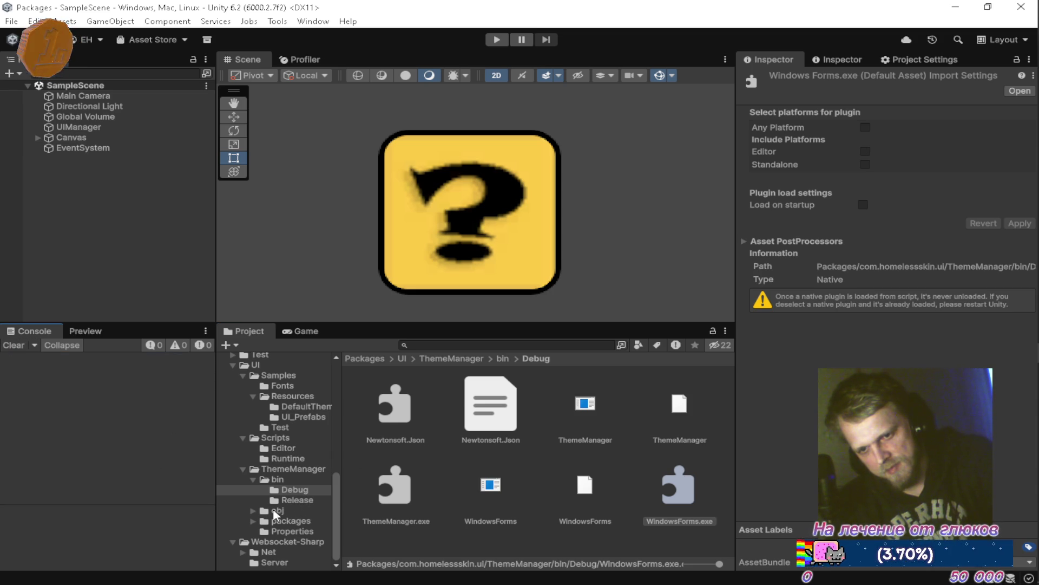
{"action": "left_click", "coordinate": [293, 500]}
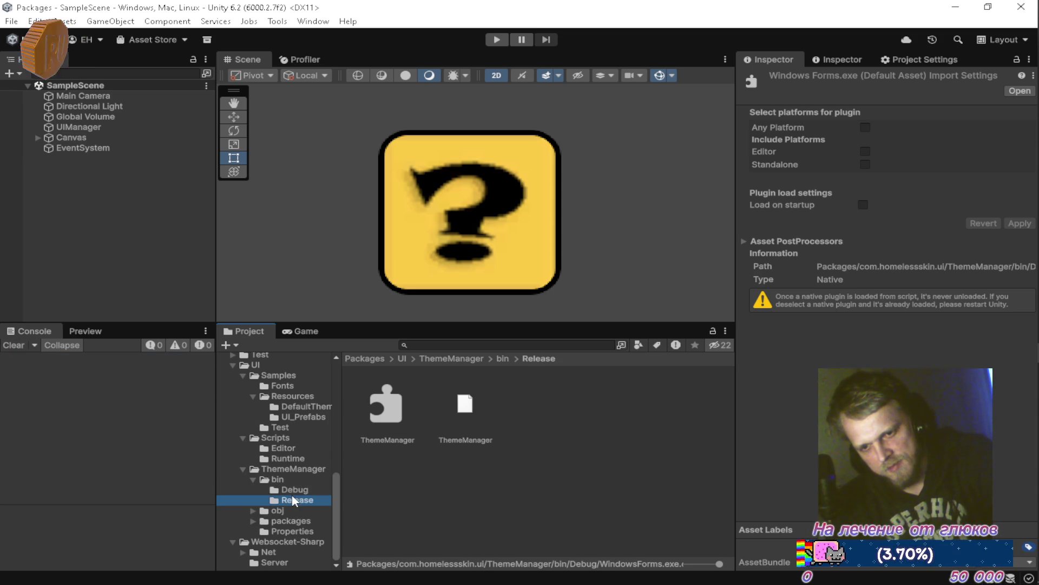
{"action": "left_click", "coordinate": [380, 414]}
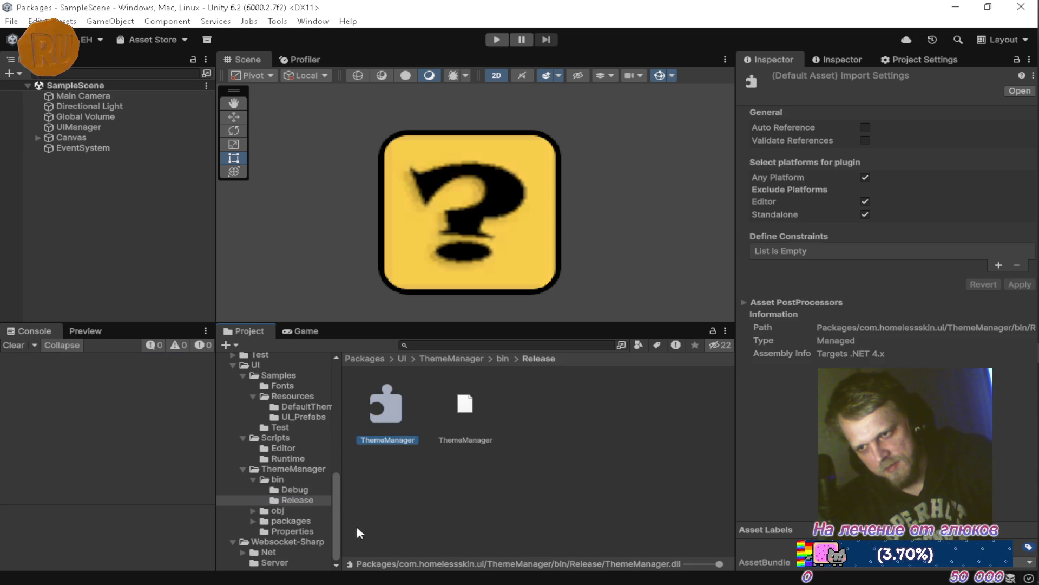
{"action": "left_click", "coordinate": [253, 511]}
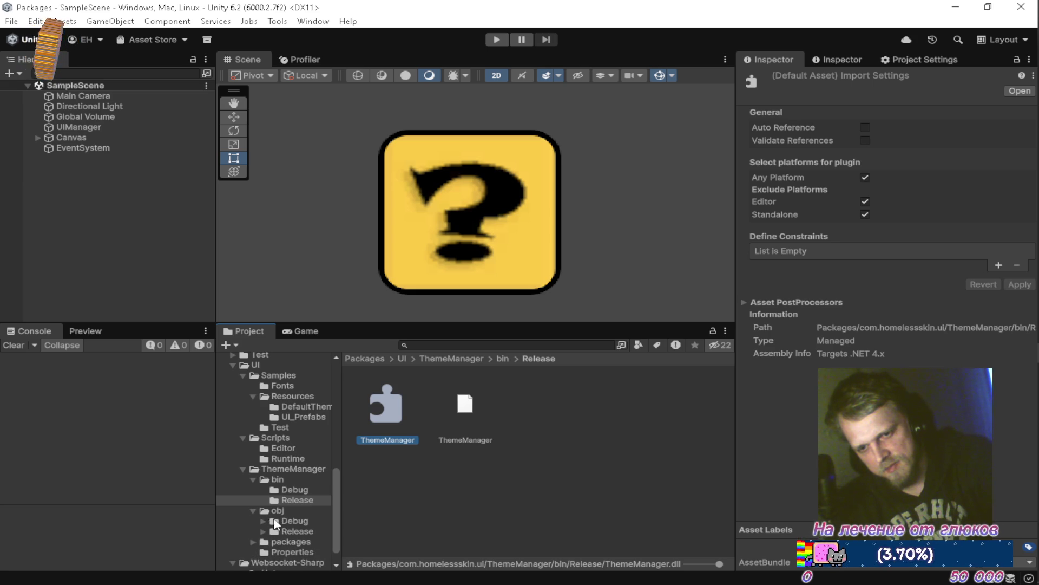
Step: Show obj/Debug and expand obj/Debug and obj/Release to reveal their TempPE folders
{"action": "left_click", "coordinate": [287, 521]}
{"action": "left_click", "coordinate": [264, 521]}
{"action": "left_click", "coordinate": [265, 541]}
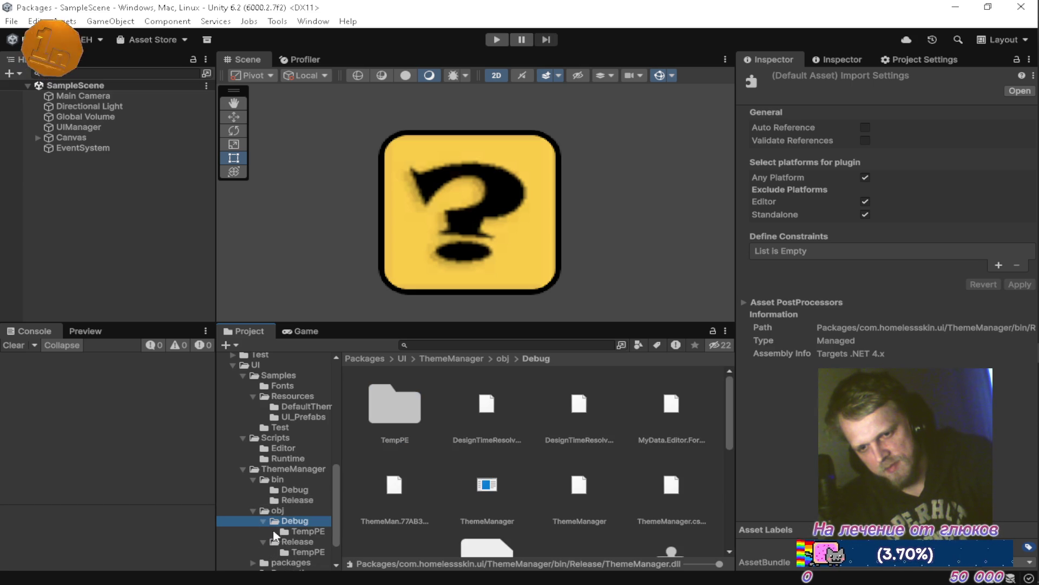
{"action": "scroll", "coordinate": [444, 462], "scroll_direction": "down", "scroll_amount": 2}
{"action": "scroll", "coordinate": [444, 461], "scroll_direction": "up", "scroll_amount": 2}
{"action": "scroll", "coordinate": [649, 487], "scroll_direction": "down", "scroll_amount": 1}
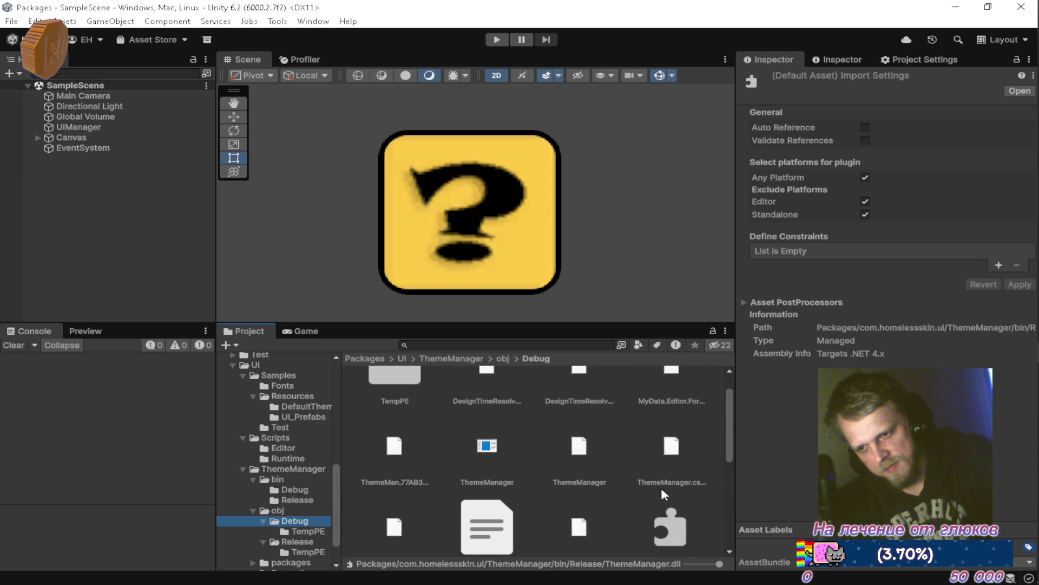
{"action": "scroll", "coordinate": [647, 487], "scroll_direction": "down", "scroll_amount": 1}
Step: Inspect ThemeManager.exe and WindowsForms.exe in obj/Debug, then the TempPE Properties resources DLL
{"action": "left_click", "coordinate": [675, 487]}
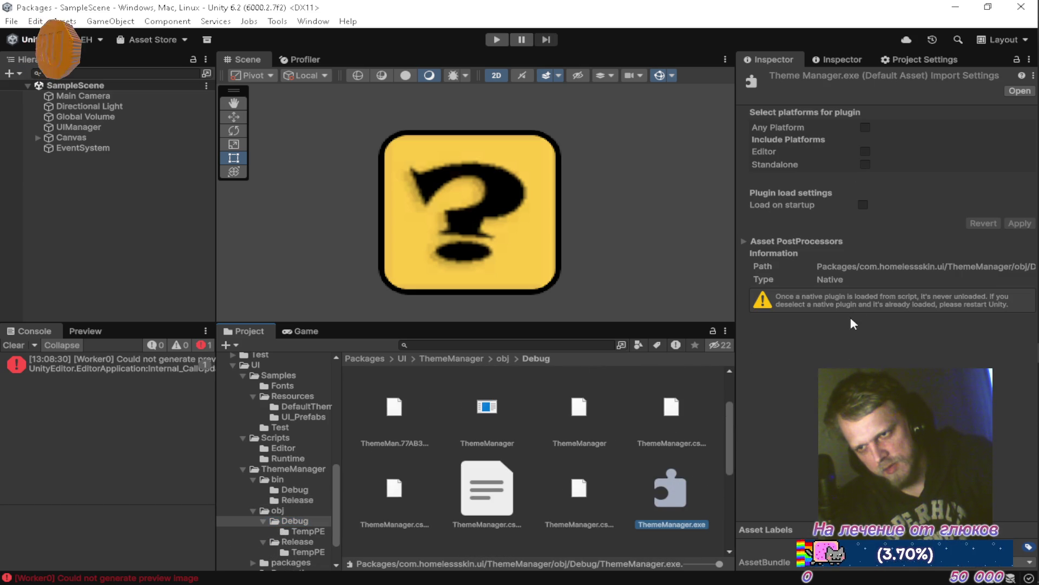
{"action": "scroll", "coordinate": [541, 441], "scroll_direction": "down", "scroll_amount": 2}
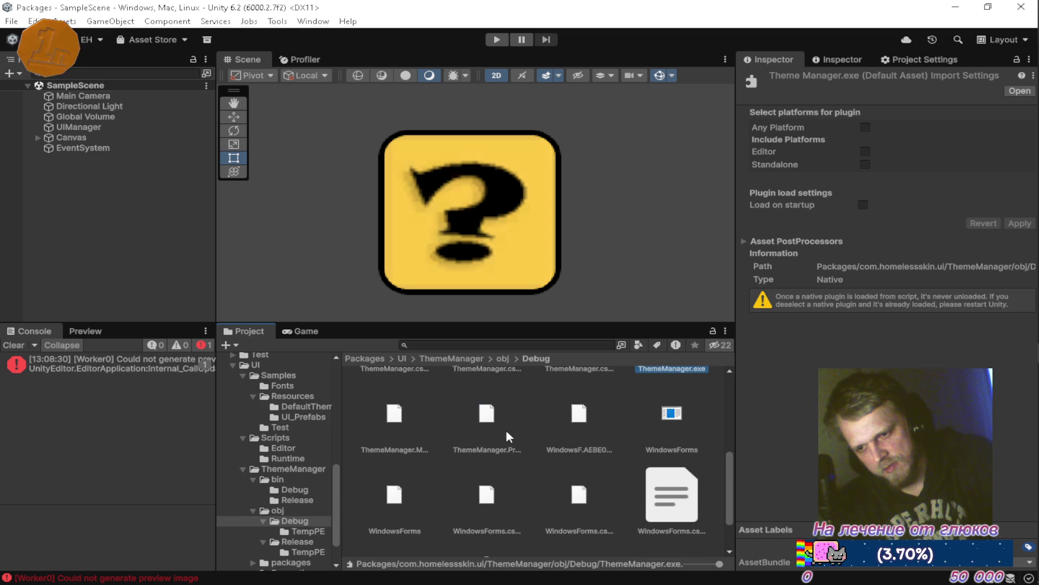
{"action": "scroll", "coordinate": [509, 436], "scroll_direction": "down", "scroll_amount": 2}
{"action": "left_click", "coordinate": [504, 504]}
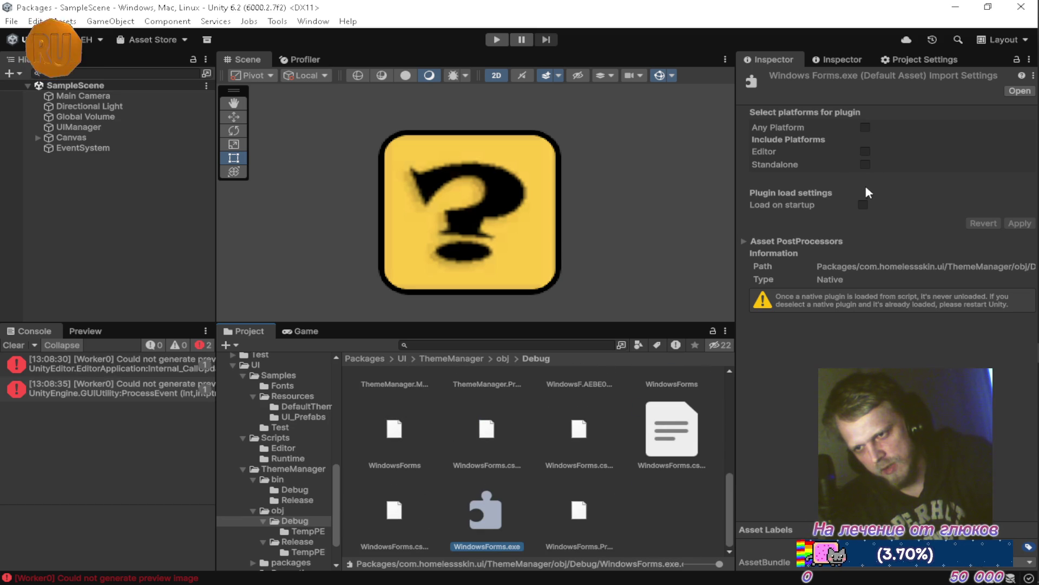
{"action": "left_click", "coordinate": [308, 531]}
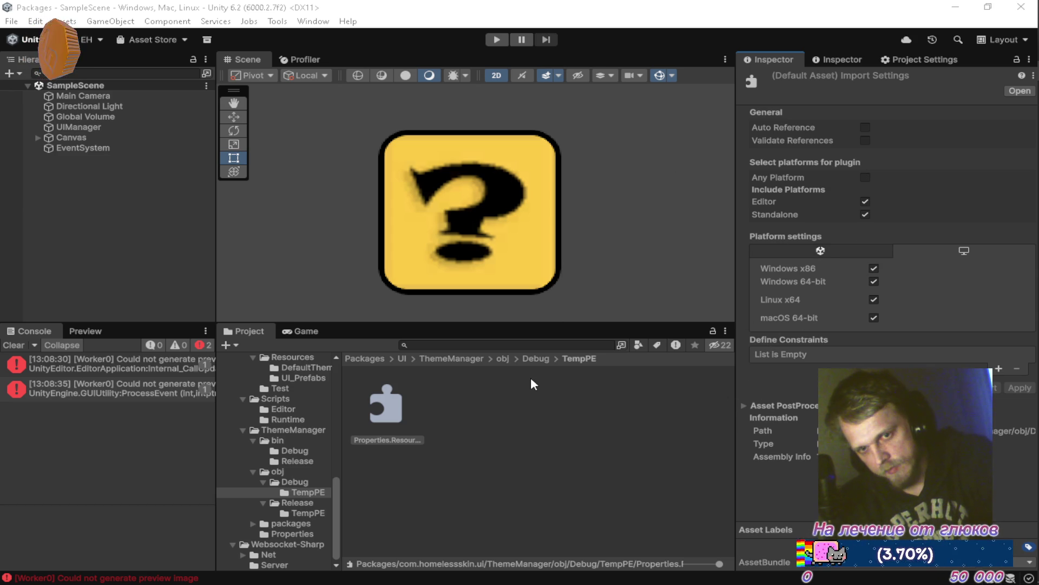
Step: Turn off Auto Reference, Validate References and Any Platform on obj/Release/TempPE's resources DLL, keeping Editor and Standalone
{"action": "left_click", "coordinate": [297, 502]}
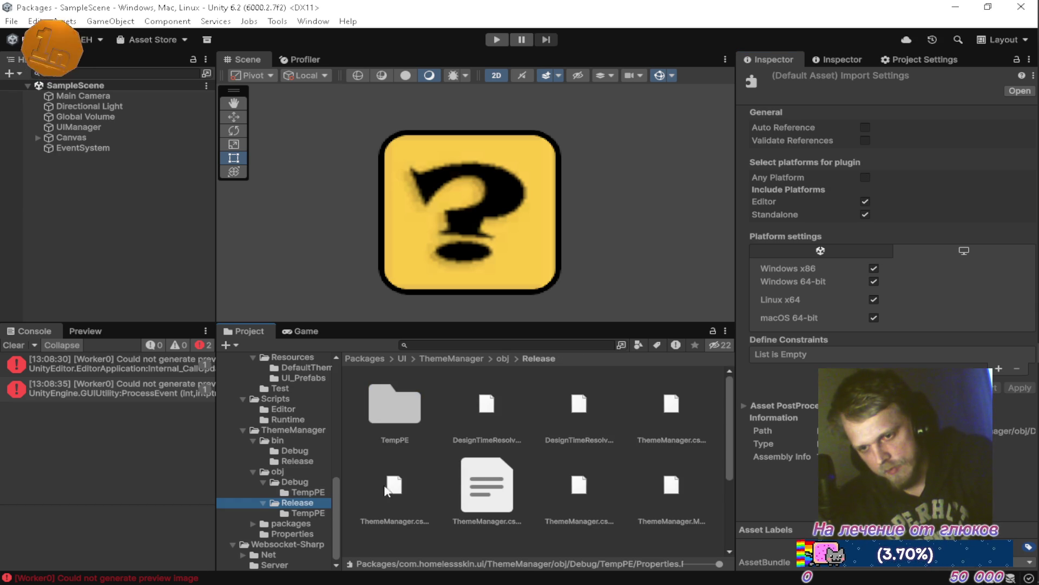
{"action": "scroll", "coordinate": [506, 470], "scroll_direction": "down", "scroll_amount": 2}
{"action": "scroll", "coordinate": [509, 479], "scroll_direction": "up", "scroll_amount": 4}
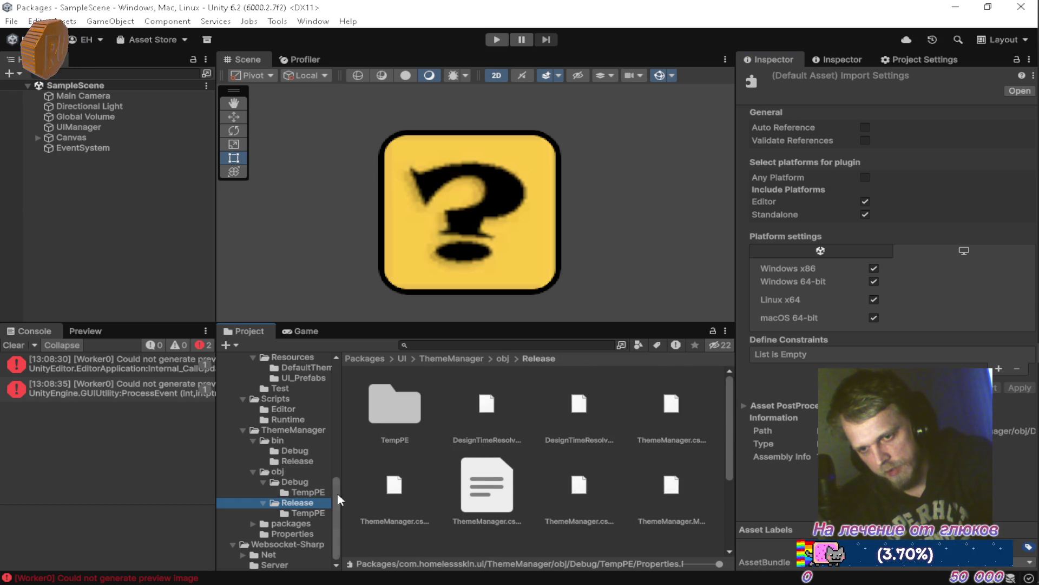
{"action": "left_click", "coordinate": [302, 515]}
{"action": "left_click", "coordinate": [390, 425]}
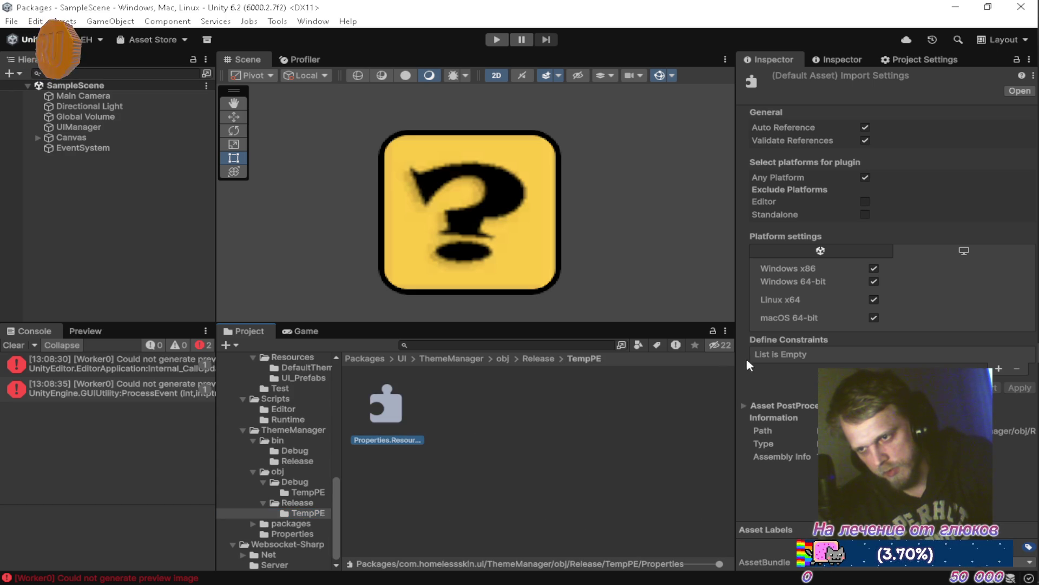
{"action": "left_click", "coordinate": [865, 127]}
{"action": "left_click", "coordinate": [865, 140]}
{"action": "left_click", "coordinate": [865, 177]}
{"action": "left_click", "coordinate": [1020, 388]}
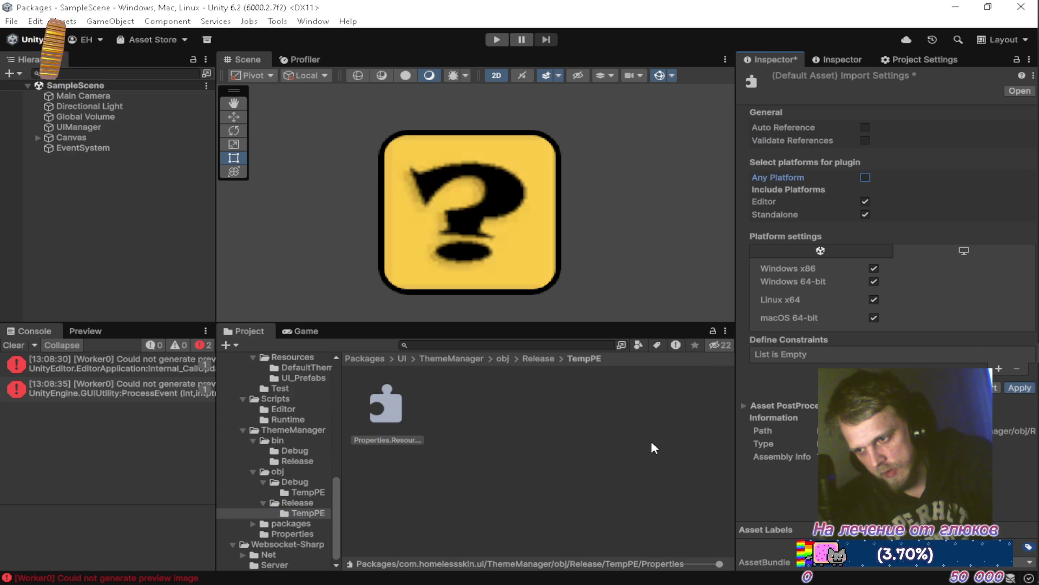
{"action": "left_click", "coordinate": [252, 523]}
Step: Set the net6.0 Newtonsoft.Json plugin to no auto-reference or validation, Editor and Standalone only
{"action": "left_click", "coordinate": [290, 522]}
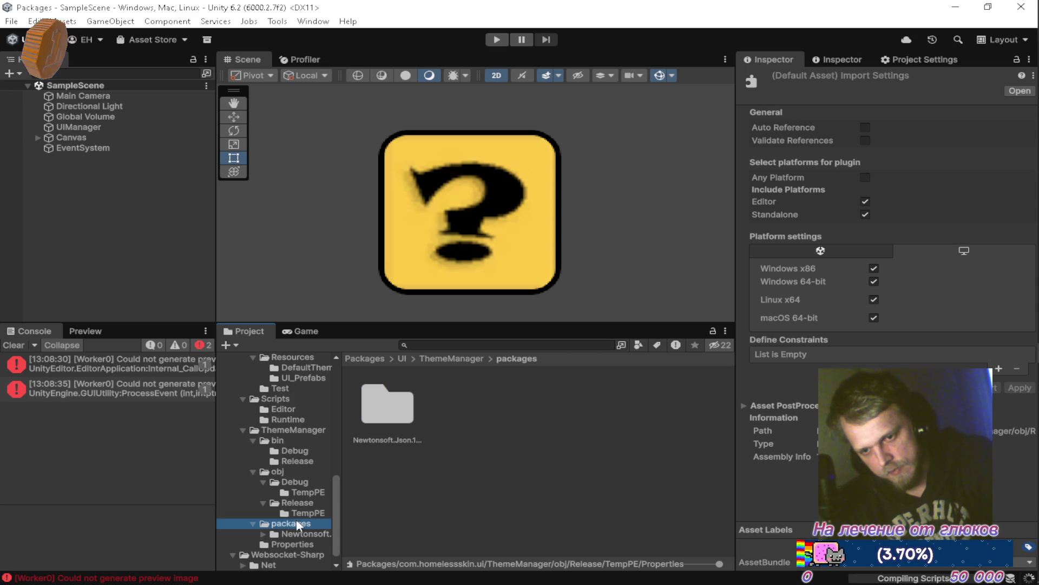
{"action": "left_click", "coordinate": [291, 532]}
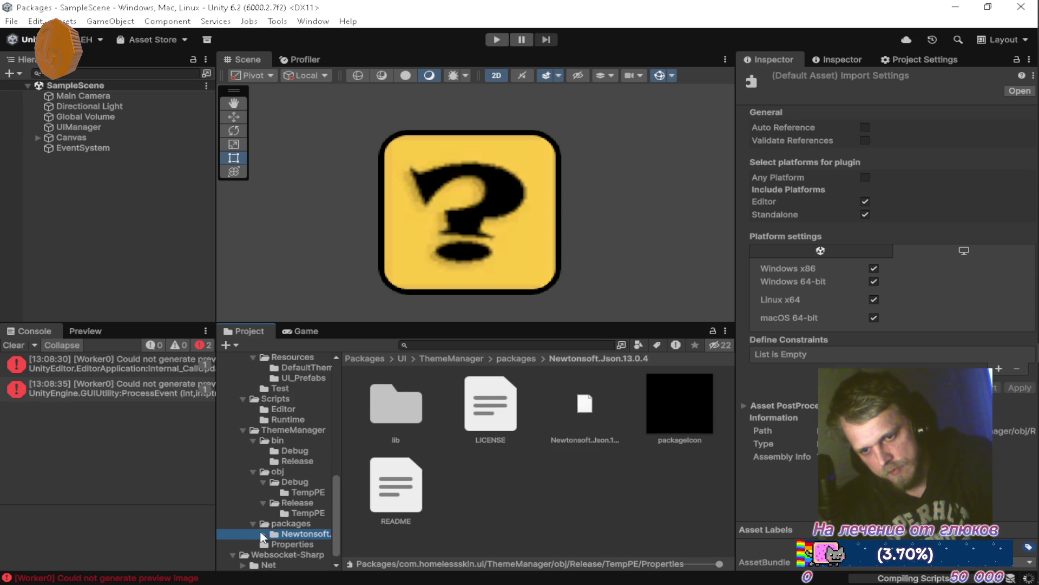
{"action": "left_click", "coordinate": [263, 535]}
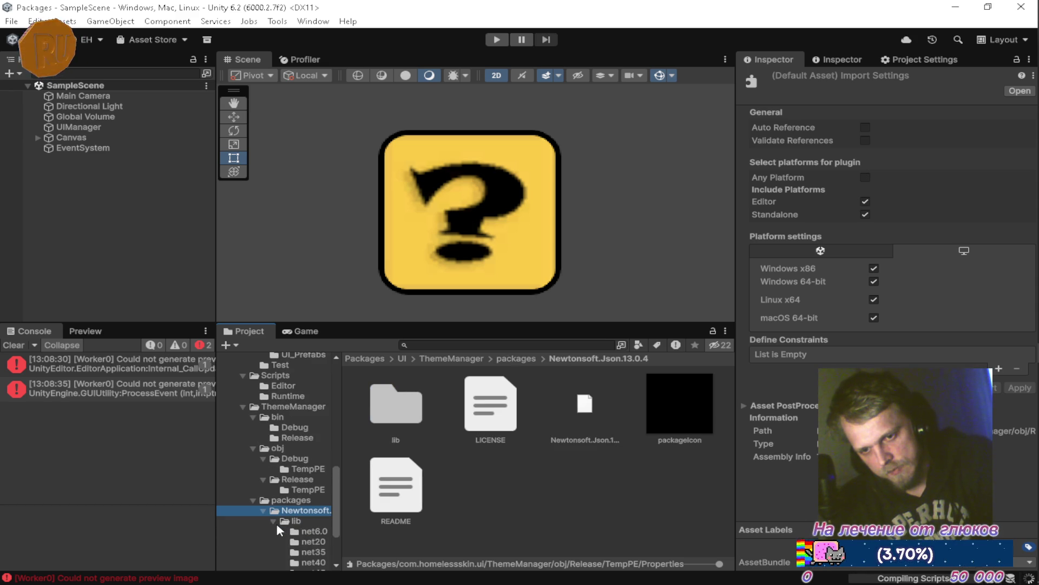
{"action": "left_click", "coordinate": [296, 439]}
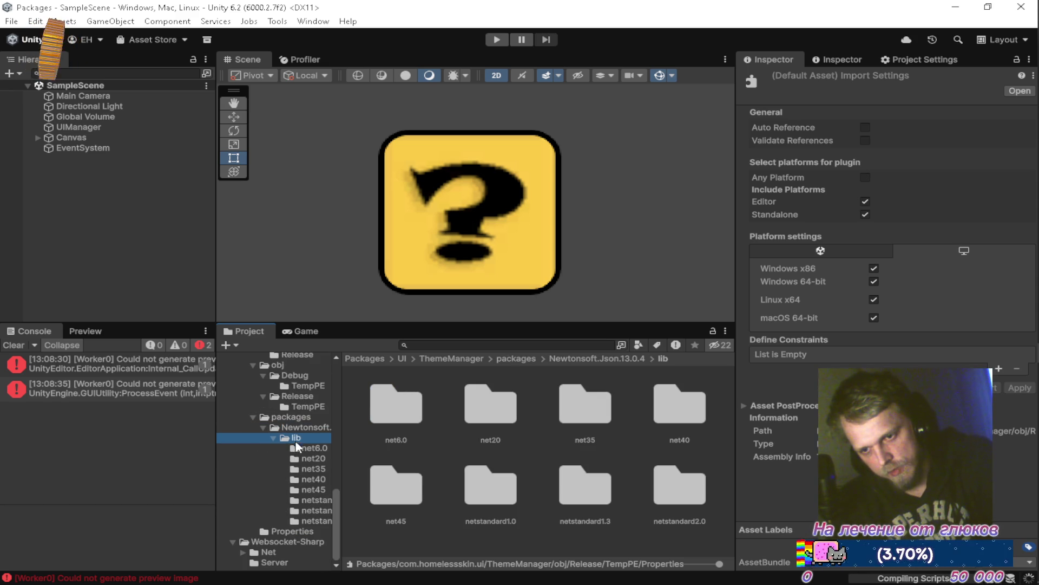
{"action": "left_click", "coordinate": [301, 449]}
{"action": "left_click", "coordinate": [385, 403]}
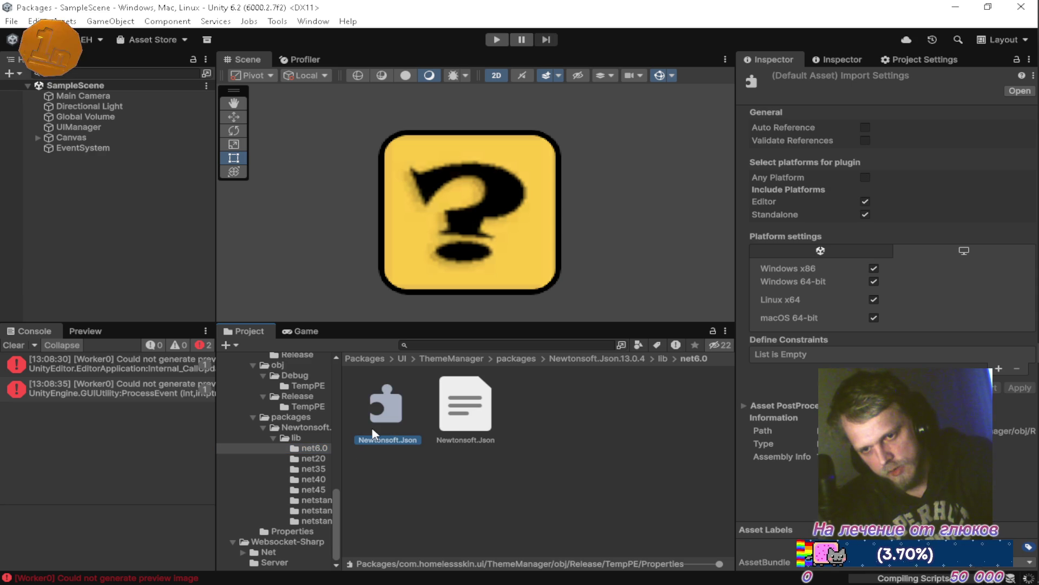
{"action": "left_click", "coordinate": [865, 128]}
{"action": "left_click", "coordinate": [866, 140]}
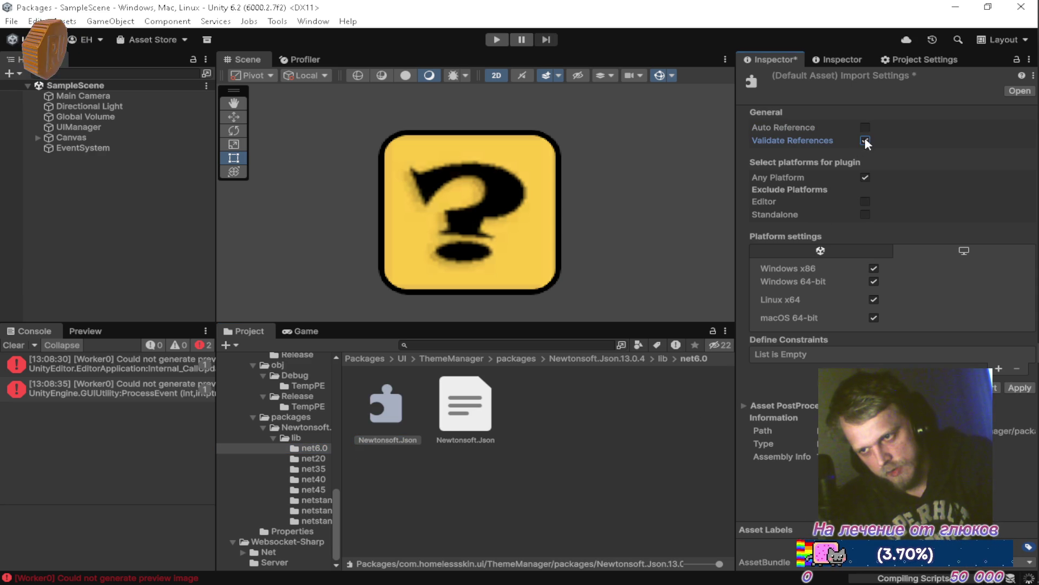
{"action": "left_click", "coordinate": [865, 177]}
{"action": "left_click", "coordinate": [1020, 388]}
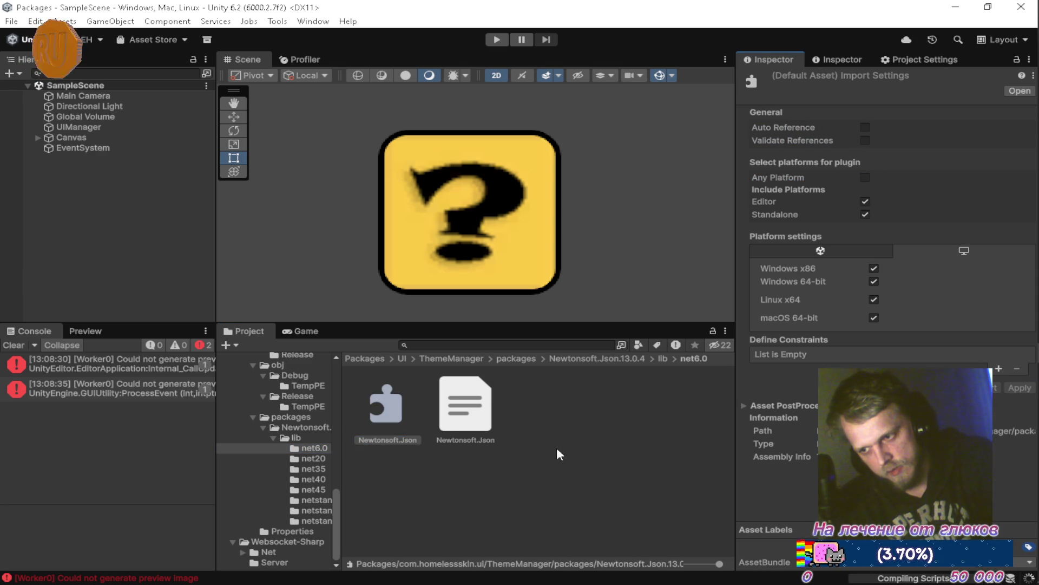
Step: Apply the same reference-off, Editor-and-Standalone-only settings to the net20 and net35 Newtonsoft.Json plugins
{"action": "left_click", "coordinate": [320, 458]}
{"action": "left_click", "coordinate": [362, 440]}
{"action": "left_click", "coordinate": [865, 140]}
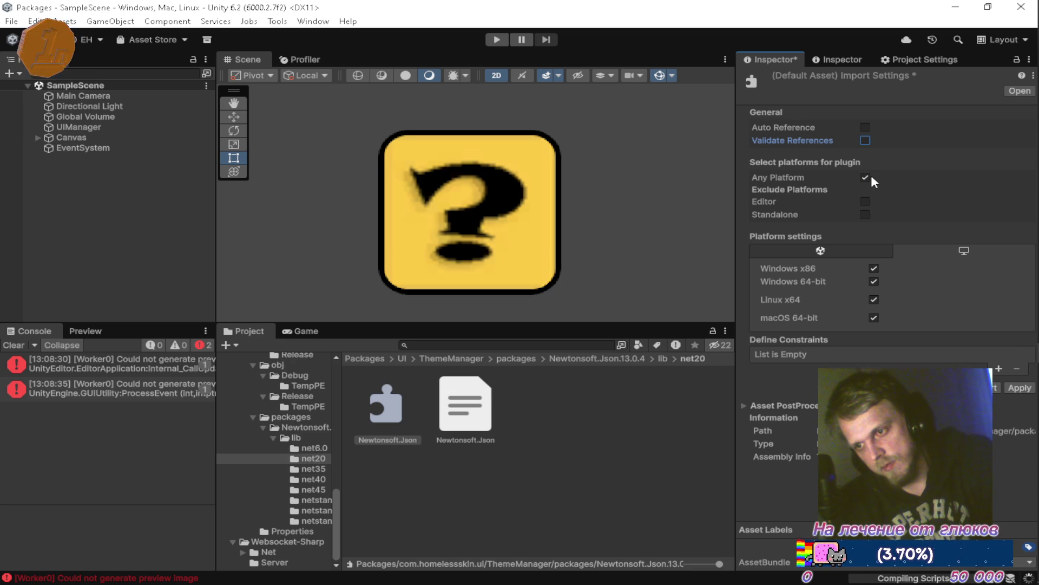
{"action": "left_click", "coordinate": [869, 177]}
{"action": "left_click", "coordinate": [1020, 387]}
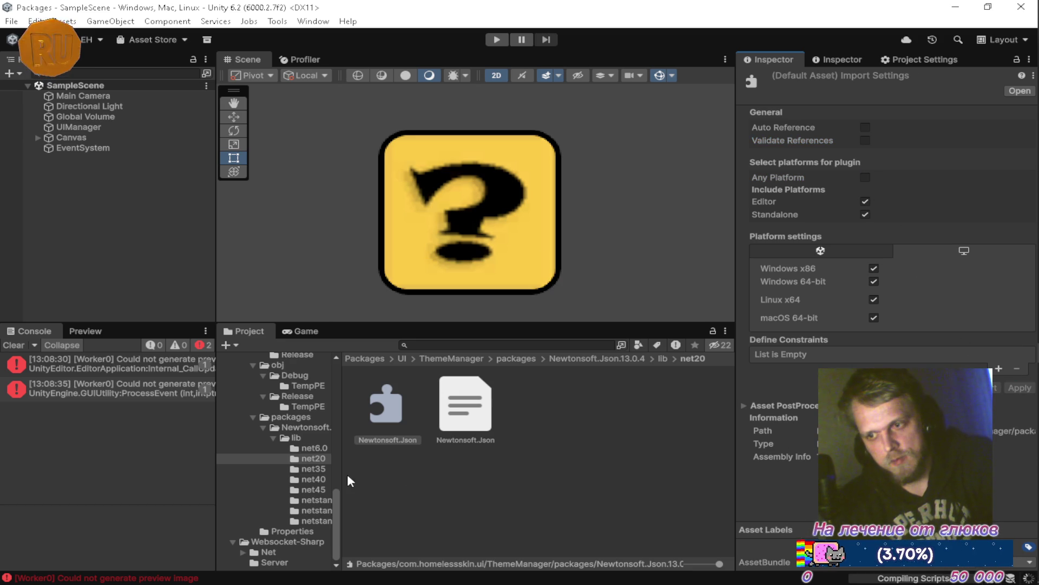
{"action": "left_click", "coordinate": [313, 468]}
{"action": "left_click", "coordinate": [379, 413]}
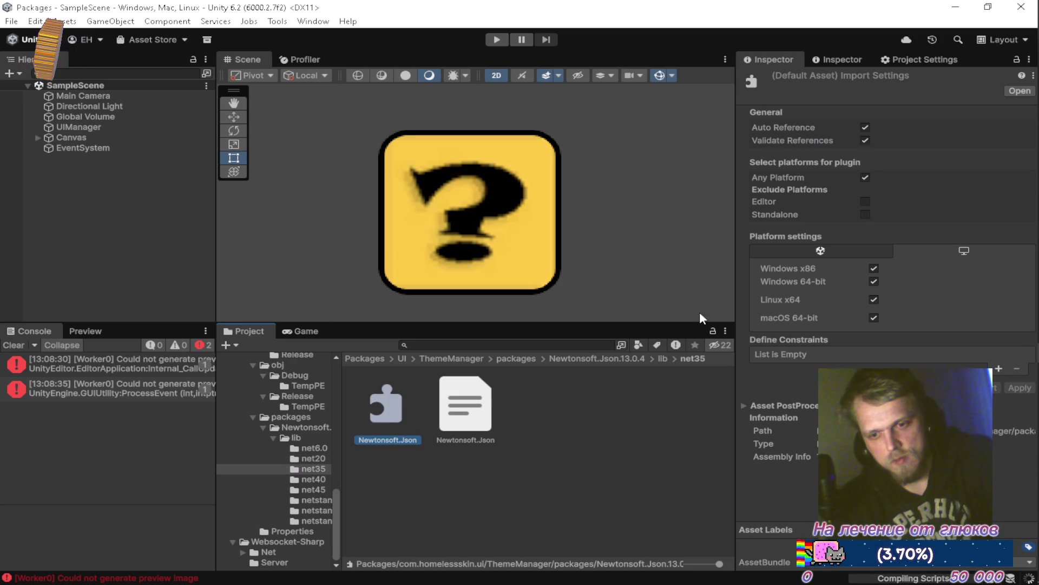
{"action": "left_click", "coordinate": [865, 128]}
{"action": "left_click", "coordinate": [866, 177]}
{"action": "left_click", "coordinate": [1020, 388]}
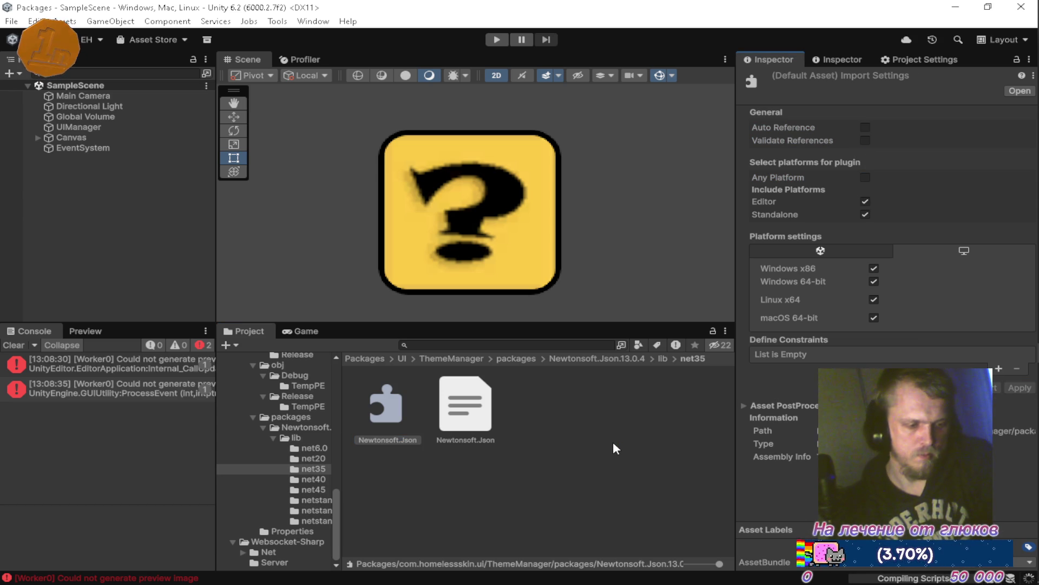
Step: Resume the Ambush track in Firefox's YouTube Music tab, then return to Unity
{"action": "mouse_move", "coordinate": [1031, 292]}
{"action": "mouse_move", "coordinate": [1011, 70]}
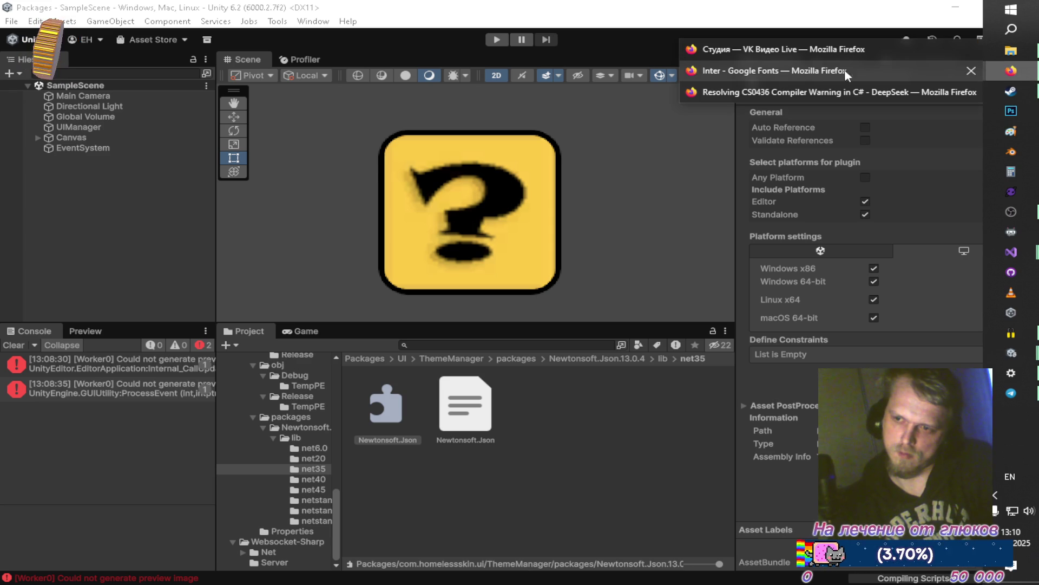
{"action": "left_click", "coordinate": [734, 87]}
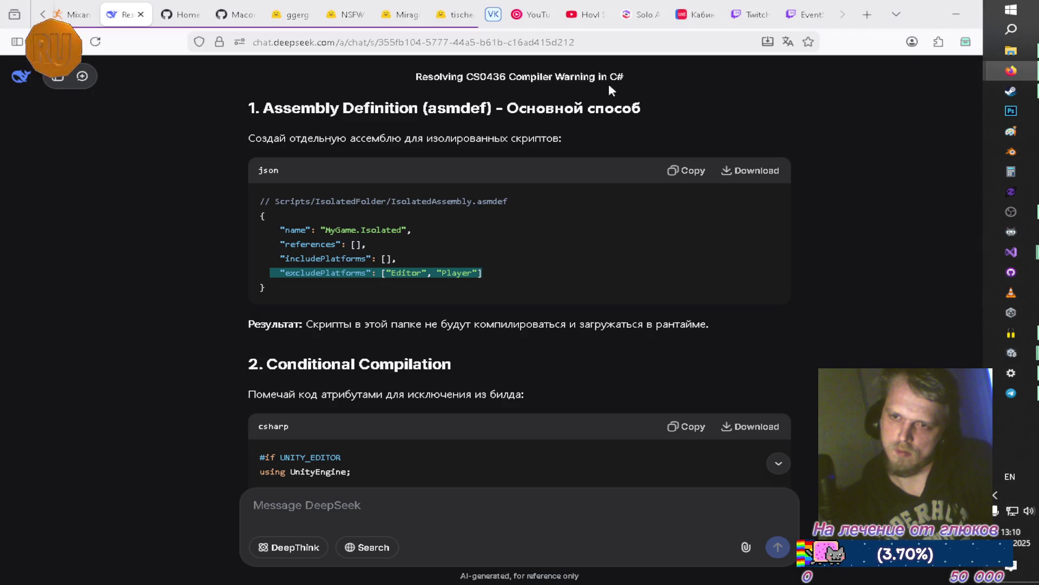
{"action": "left_click", "coordinate": [528, 14]}
{"action": "left_click", "coordinate": [497, 172]}
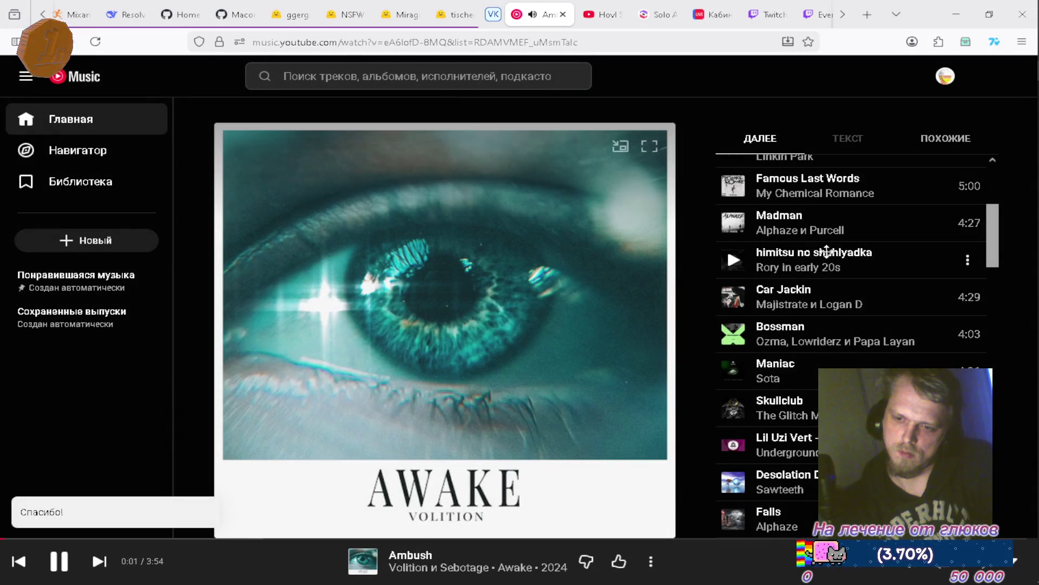
{"action": "scroll", "coordinate": [832, 261], "scroll_direction": "down", "scroll_amount": 3}
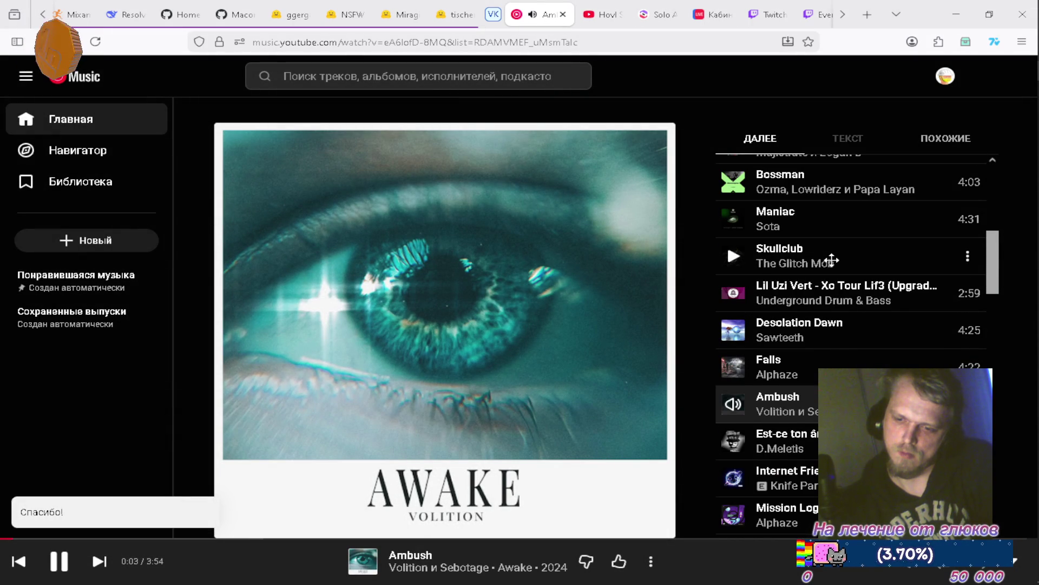
{"action": "scroll", "coordinate": [823, 259], "scroll_direction": "down", "scroll_amount": 1}
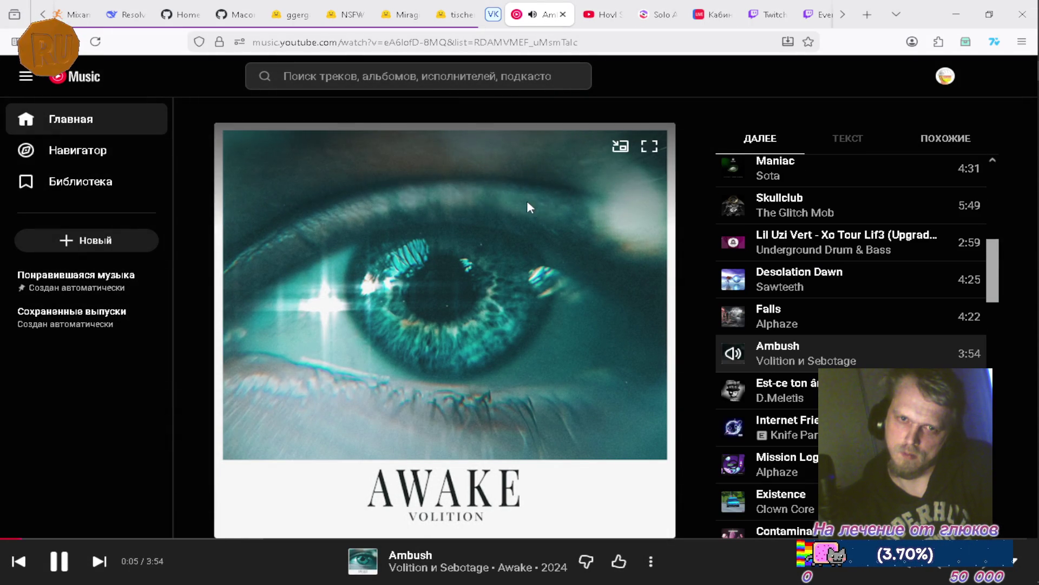
{"action": "key", "text": "alt+Tab"}
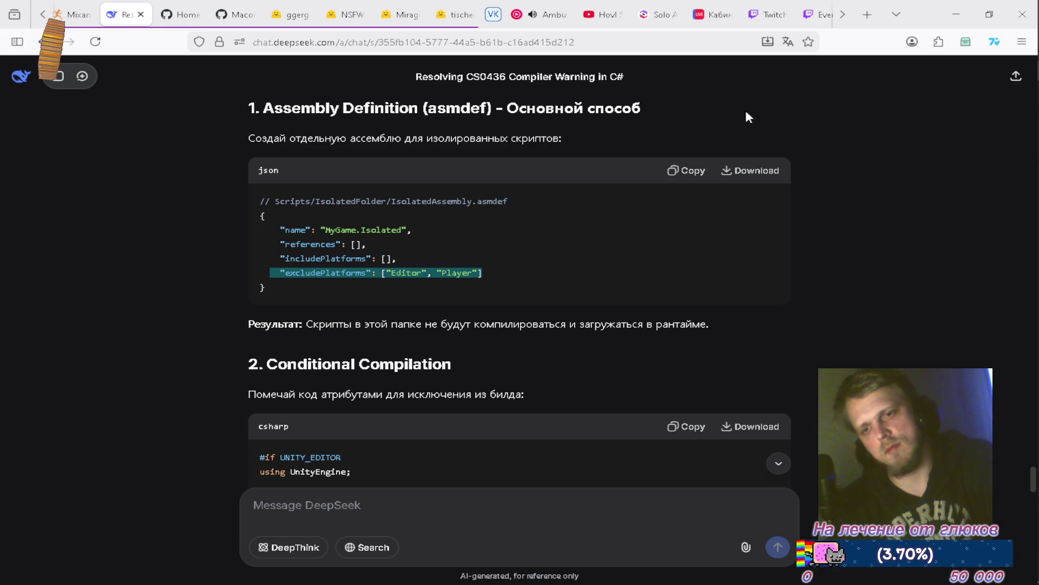
{"action": "key", "text": "alt+Tab"}
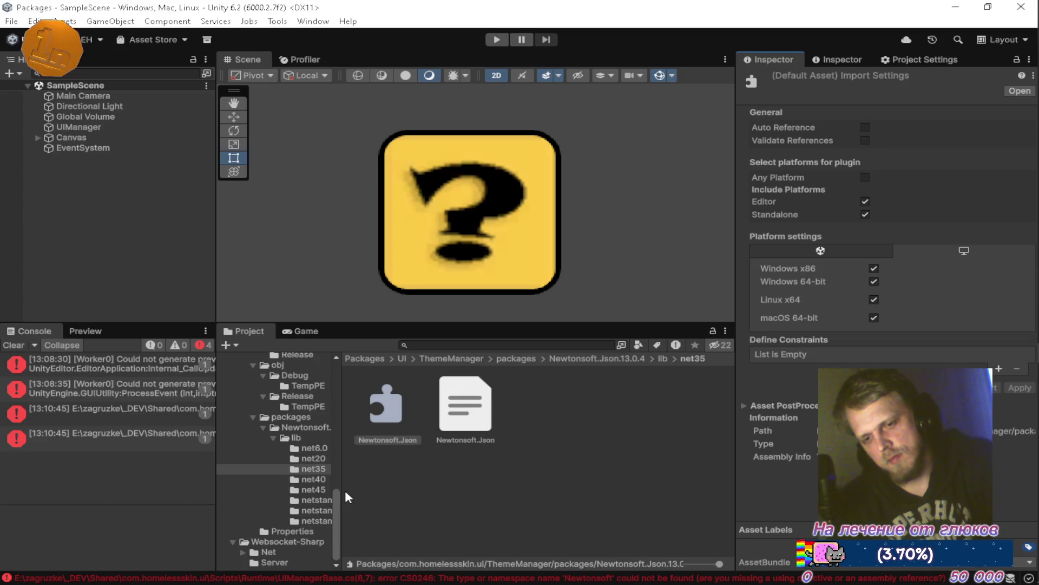
Step: Browse the net35, net40 and net45 Newtonsoft.Json plugin folders
{"action": "left_click", "coordinate": [307, 479]}
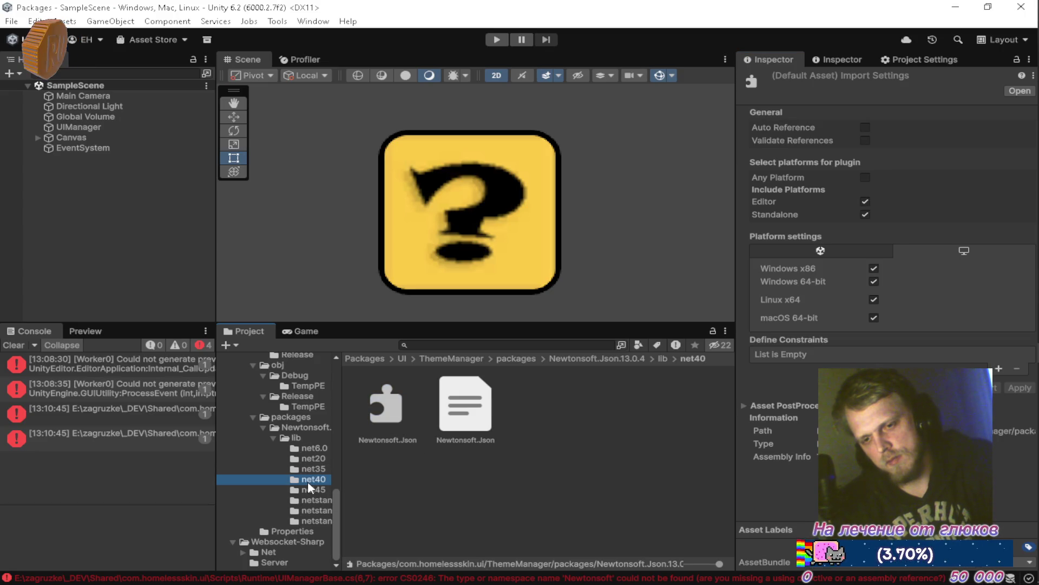
{"action": "left_click", "coordinate": [112, 413]}
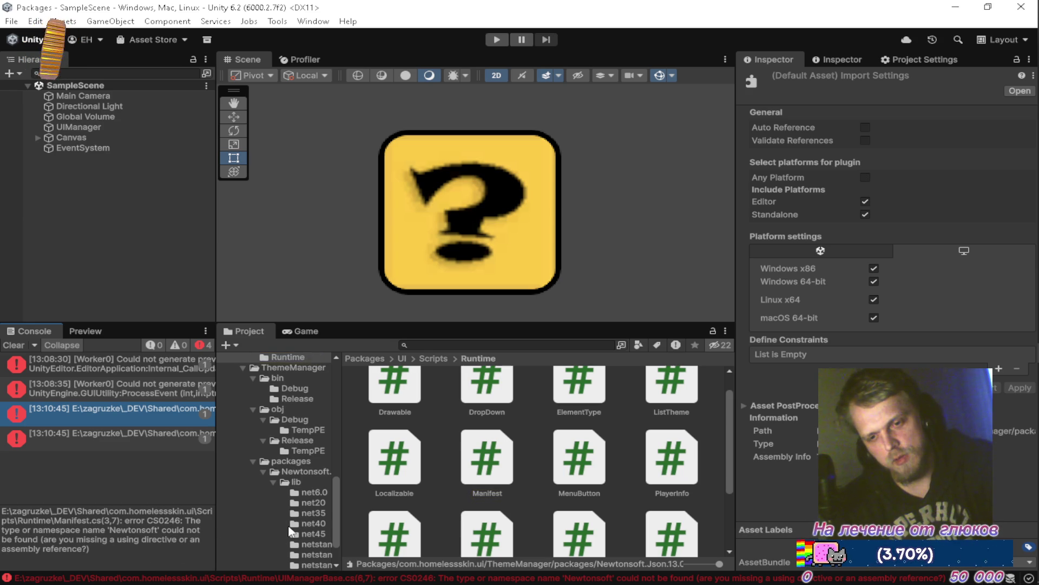
{"action": "scroll", "coordinate": [306, 537], "scroll_direction": "down", "scroll_amount": 2}
{"action": "left_click", "coordinate": [312, 469]}
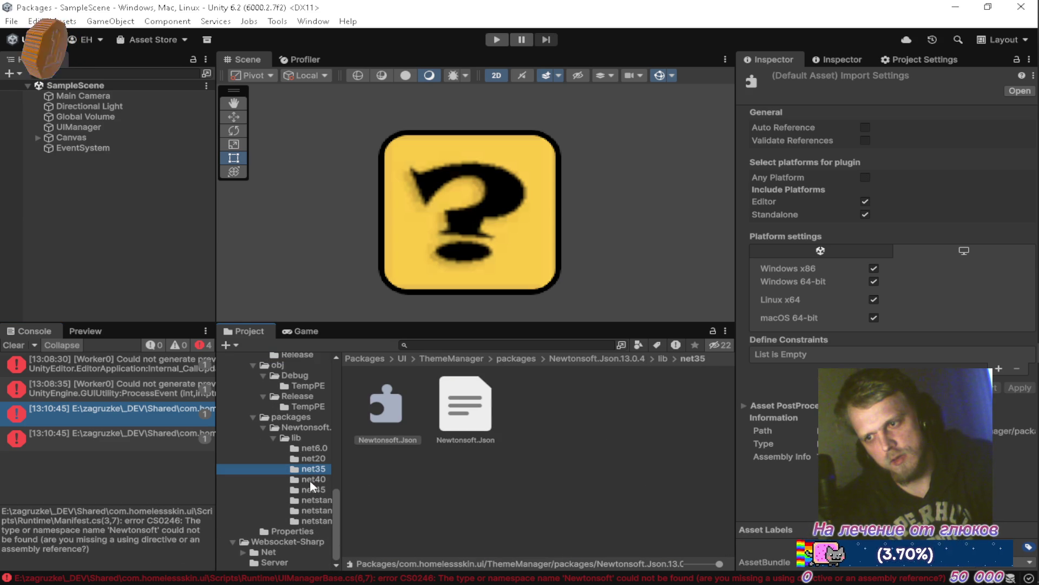
{"action": "left_click", "coordinate": [310, 480]}
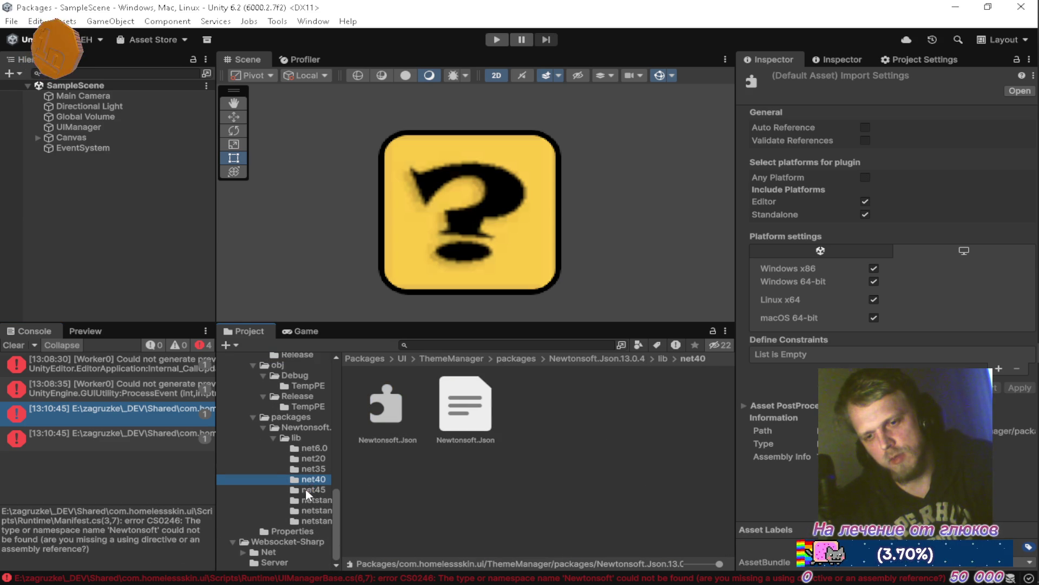
{"action": "left_click", "coordinate": [306, 491]}
{"action": "left_click", "coordinate": [313, 480]}
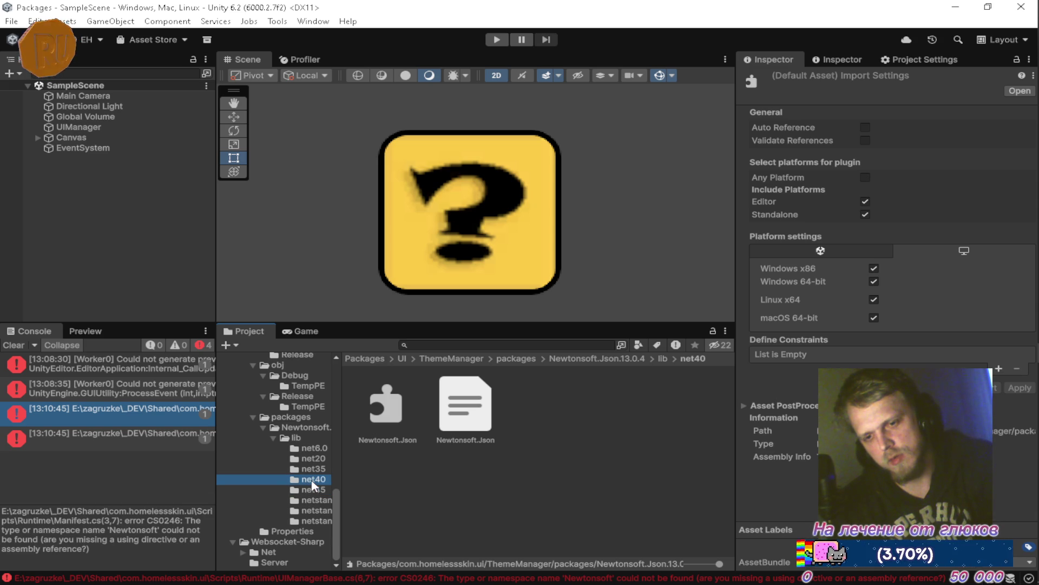
{"action": "left_click", "coordinate": [313, 468]}
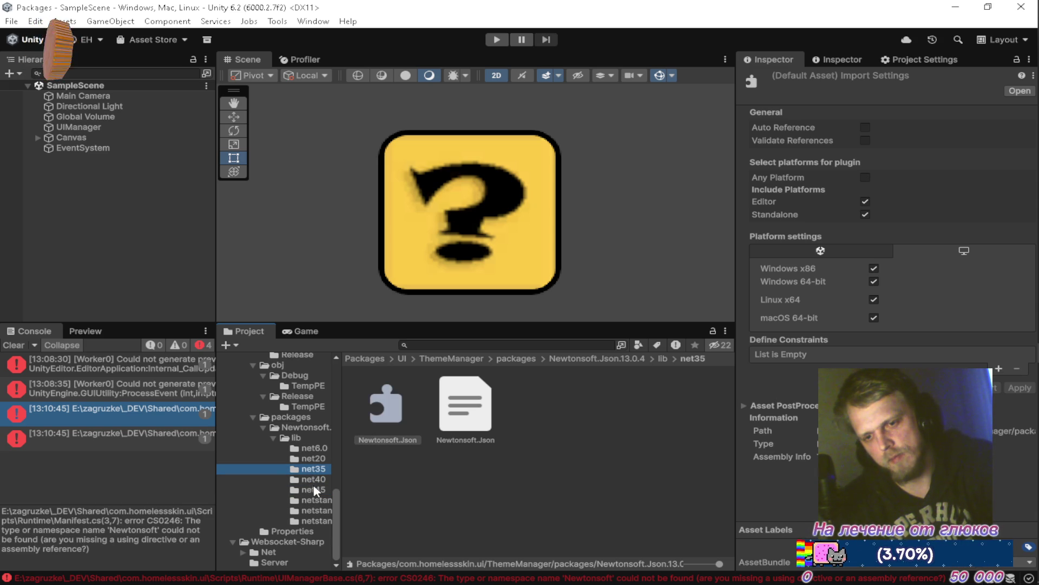
{"action": "left_click", "coordinate": [312, 479]}
Step: Turn off Auto Reference on the net40 and net45 Newtonsoft.Json plugins, limiting them to Editor and Standalone
{"action": "left_click", "coordinate": [386, 405]}
{"action": "left_click", "coordinate": [864, 128]}
{"action": "left_click", "coordinate": [868, 176]}
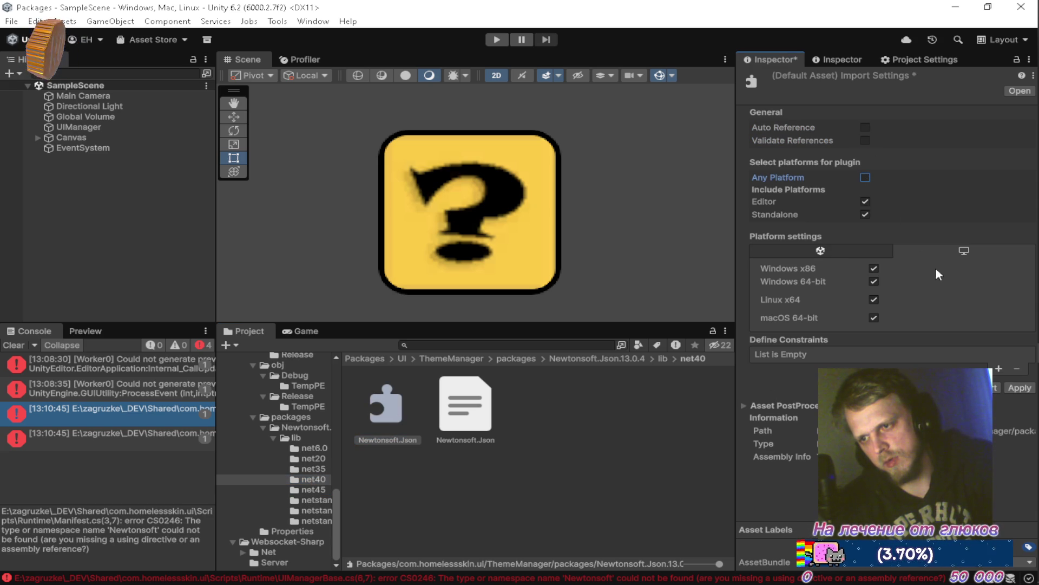
{"action": "left_click", "coordinate": [1020, 387]}
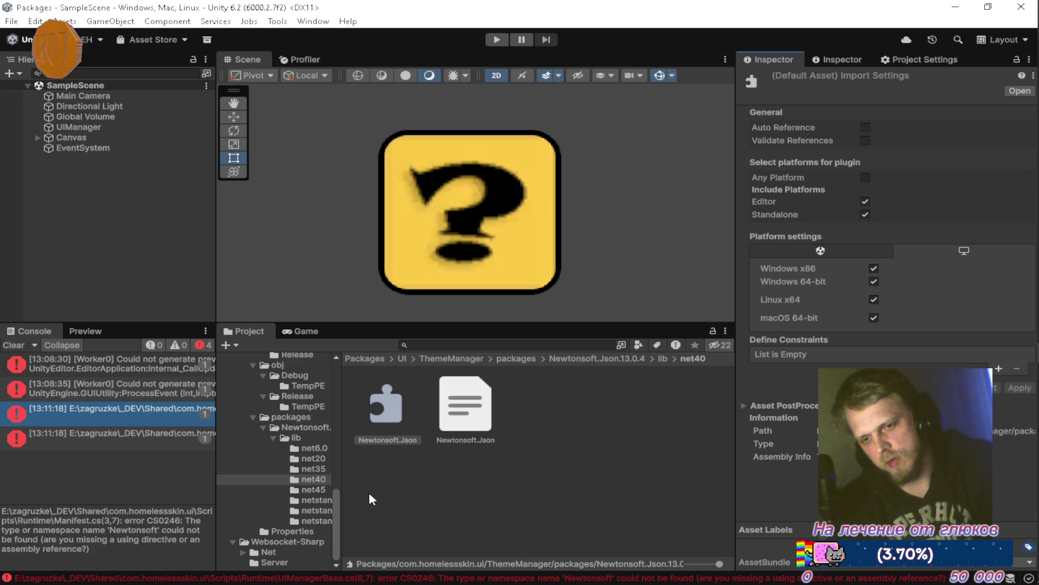
{"action": "left_click", "coordinate": [314, 491]}
{"action": "left_click", "coordinate": [385, 432]}
{"action": "left_click", "coordinate": [866, 127]}
{"action": "left_click", "coordinate": [866, 178]}
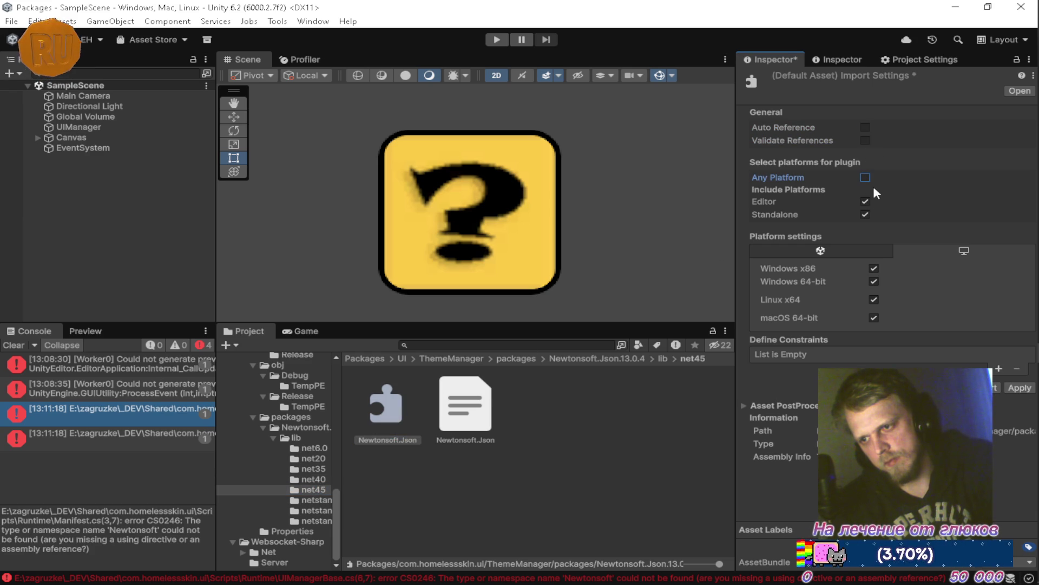
{"action": "left_click", "coordinate": [1018, 388]}
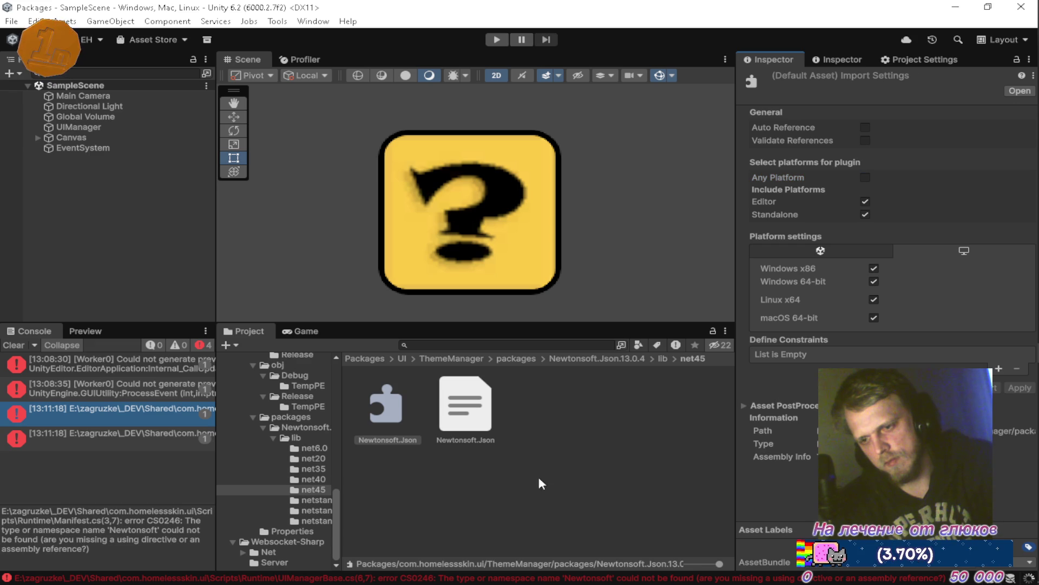
Step: Disable Auto Reference and Validate References on the first two netstandard plugins, limiting them to Editor and Standalone
{"action": "left_click", "coordinate": [321, 500]}
{"action": "left_click", "coordinate": [373, 441]}
{"action": "left_click", "coordinate": [865, 127]}
{"action": "left_click", "coordinate": [865, 140]}
{"action": "left_click", "coordinate": [865, 178]}
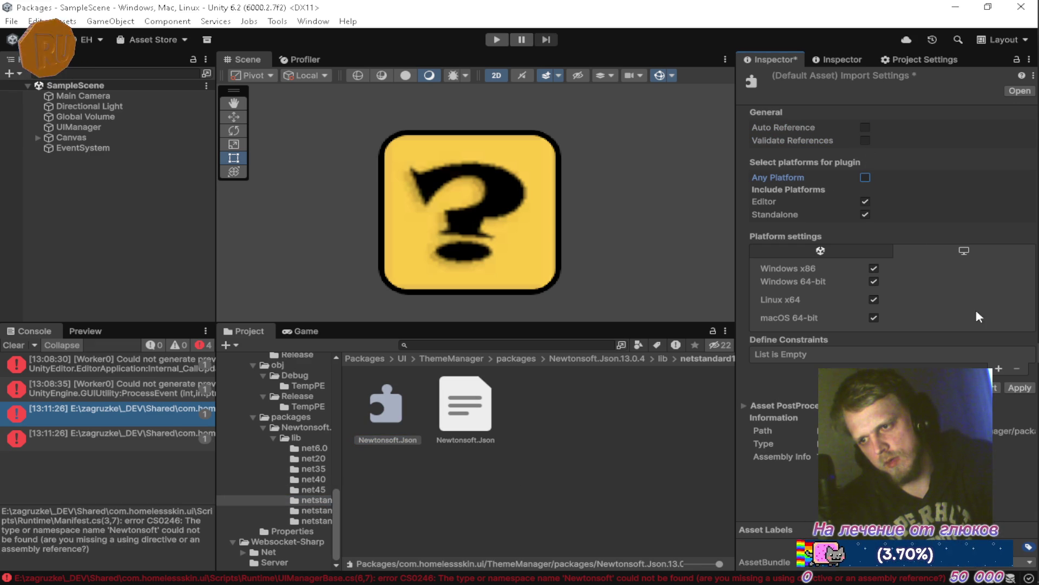
{"action": "left_click", "coordinate": [1019, 388]}
{"action": "left_click", "coordinate": [316, 510]}
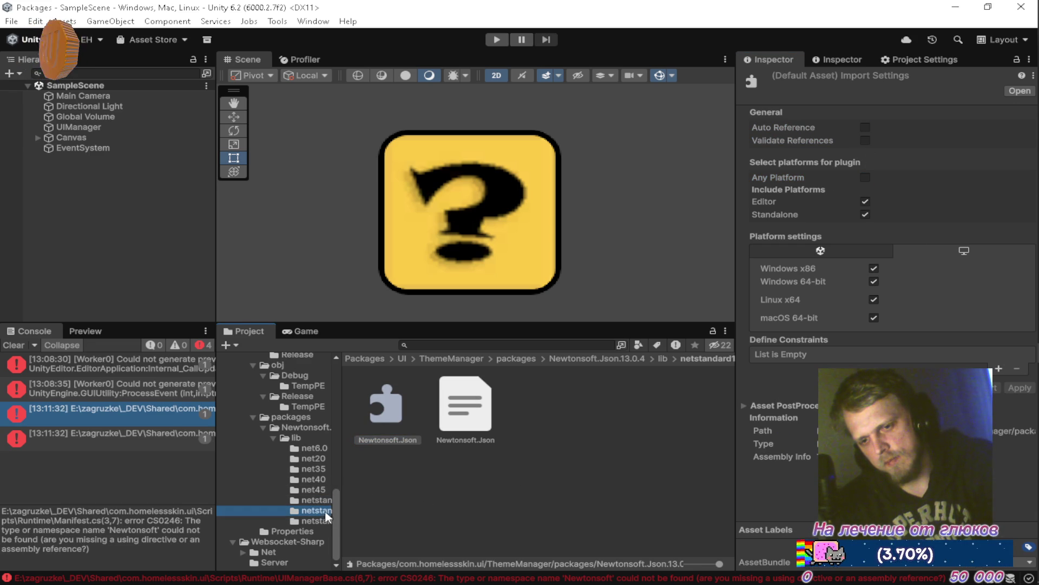
{"action": "left_click", "coordinate": [387, 407]}
{"action": "left_click", "coordinate": [862, 134]}
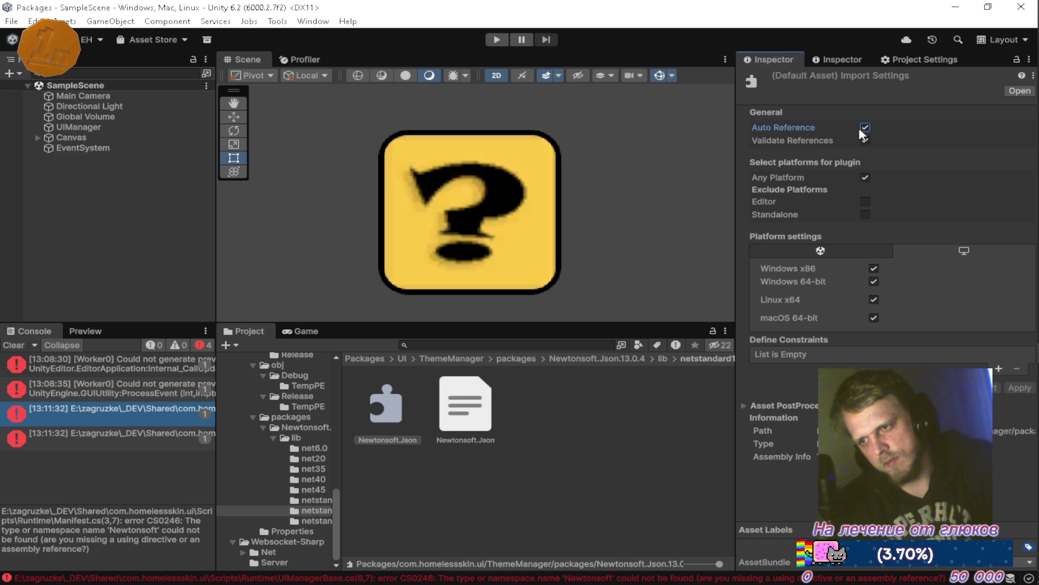
{"action": "left_click", "coordinate": [864, 140]}
{"action": "left_click", "coordinate": [866, 128]}
{"action": "left_click", "coordinate": [866, 177]}
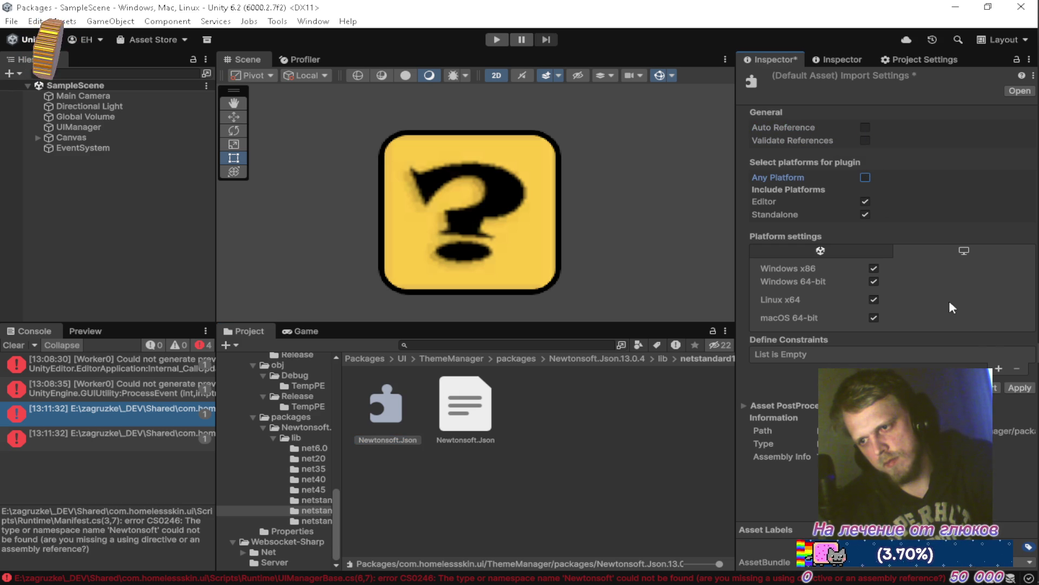
{"action": "left_click", "coordinate": [1021, 389]}
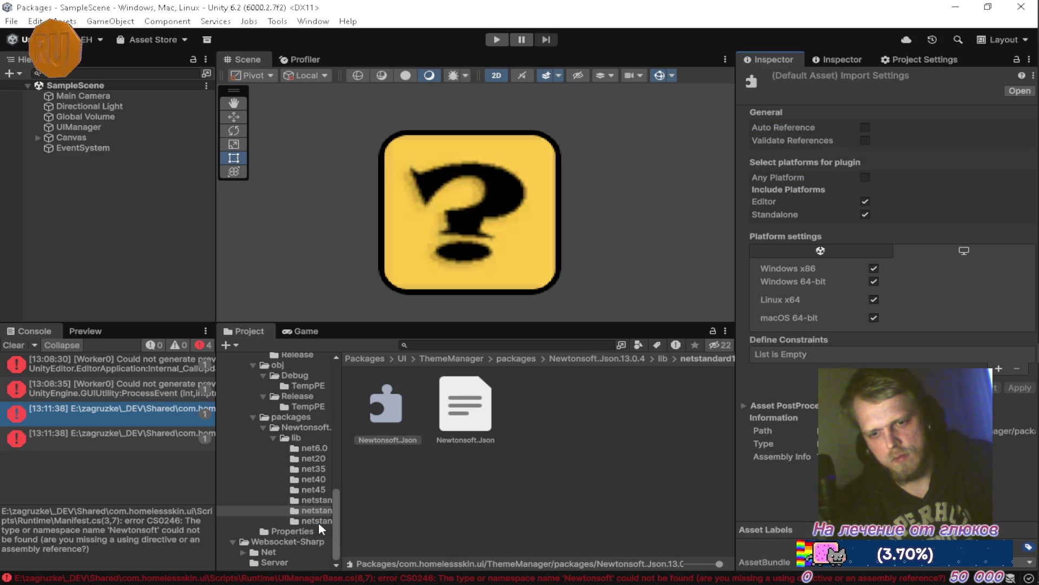
Step: Set the third netstandard plugin to no auto-reference, Editor and Standalone only, then show ThemeManager's Properties folder
{"action": "left_click", "coordinate": [318, 521]}
{"action": "left_click", "coordinate": [384, 424]}
{"action": "left_click", "coordinate": [865, 128]}
{"action": "left_click", "coordinate": [864, 179]}
{"action": "left_click", "coordinate": [1020, 388]}
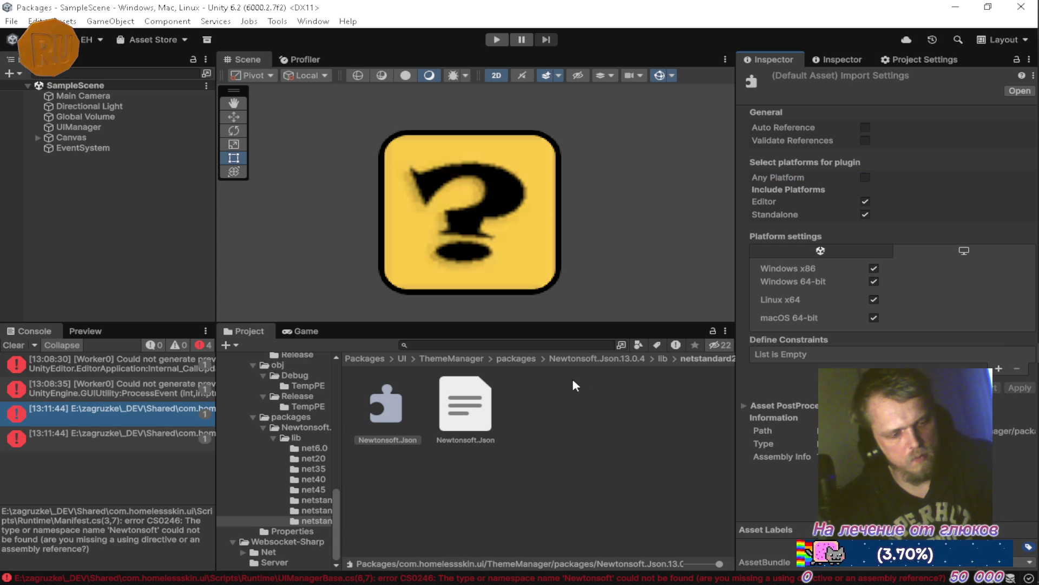
{"action": "left_click", "coordinate": [305, 530]}
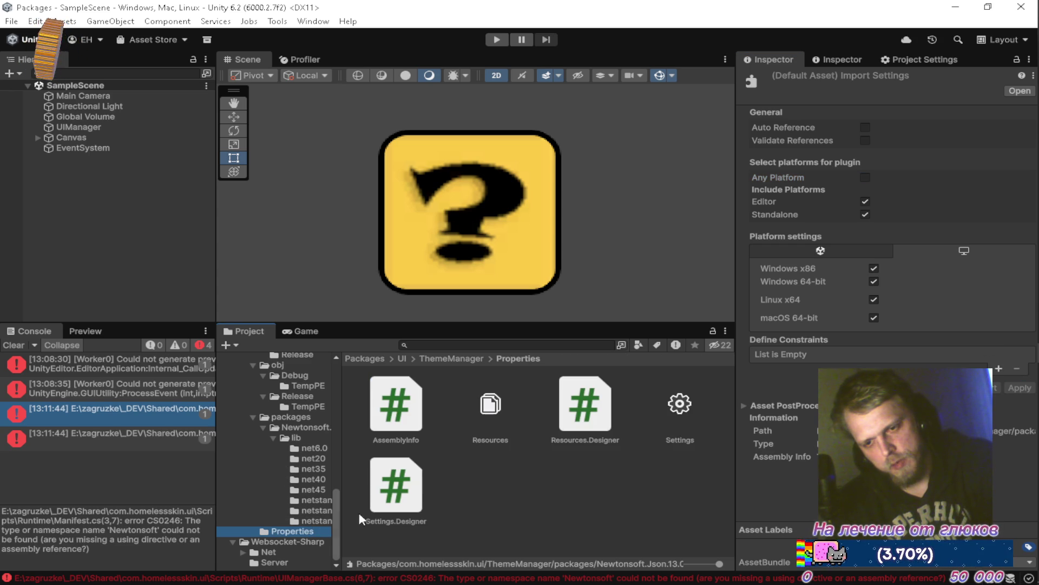
Step: Inspect the Settings and Resources assets in ThemeManager's Properties folder, then clear the selection
{"action": "left_click", "coordinate": [683, 412]}
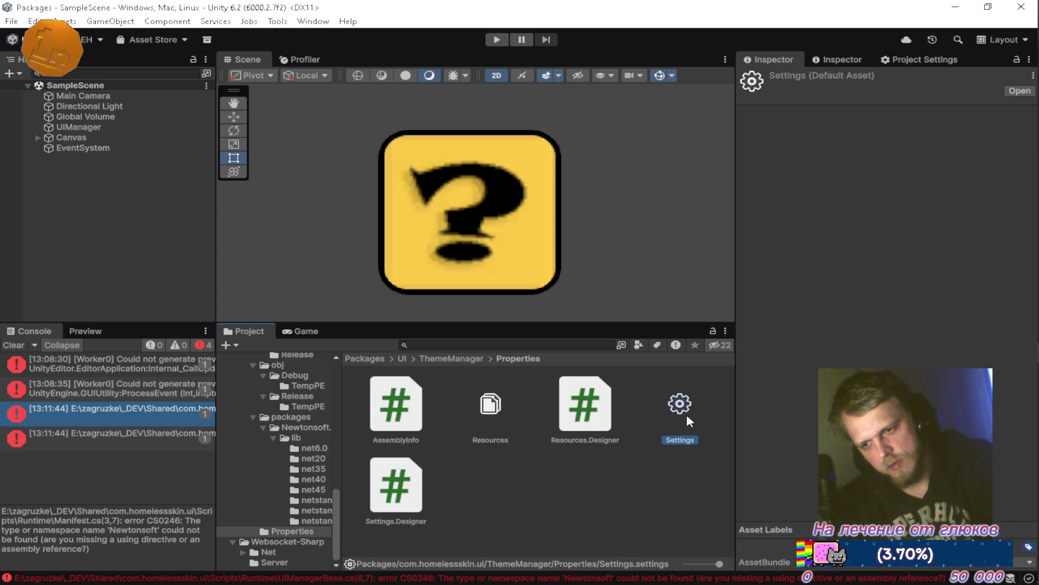
{"action": "left_click", "coordinate": [518, 414]}
{"action": "left_click", "coordinate": [504, 428]}
{"action": "left_click", "coordinate": [515, 492]}
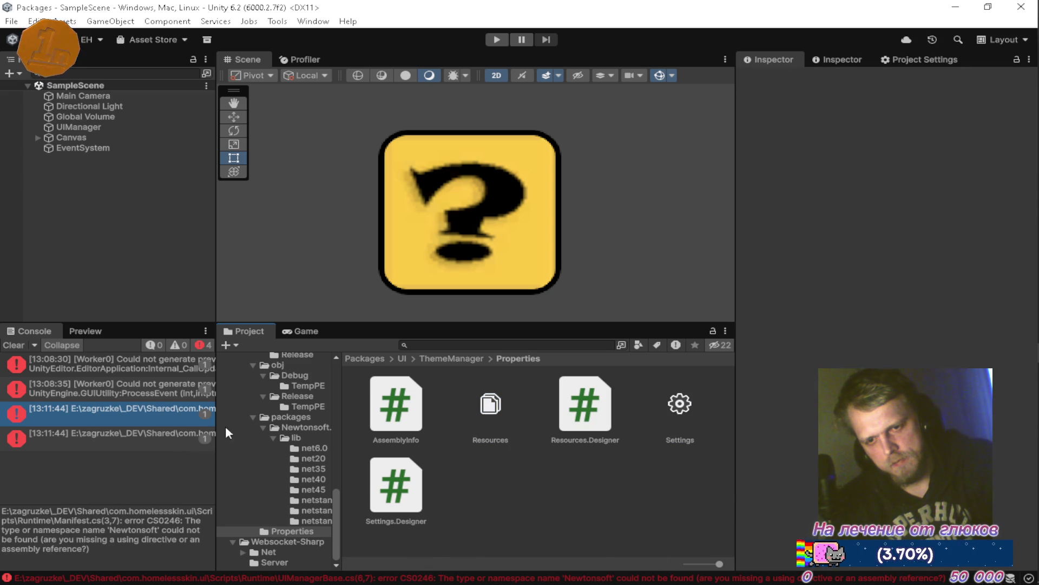
Step: Locate the Manifest script behind the Newtonsoft compile error and read its code
{"action": "left_click", "coordinate": [121, 416]}
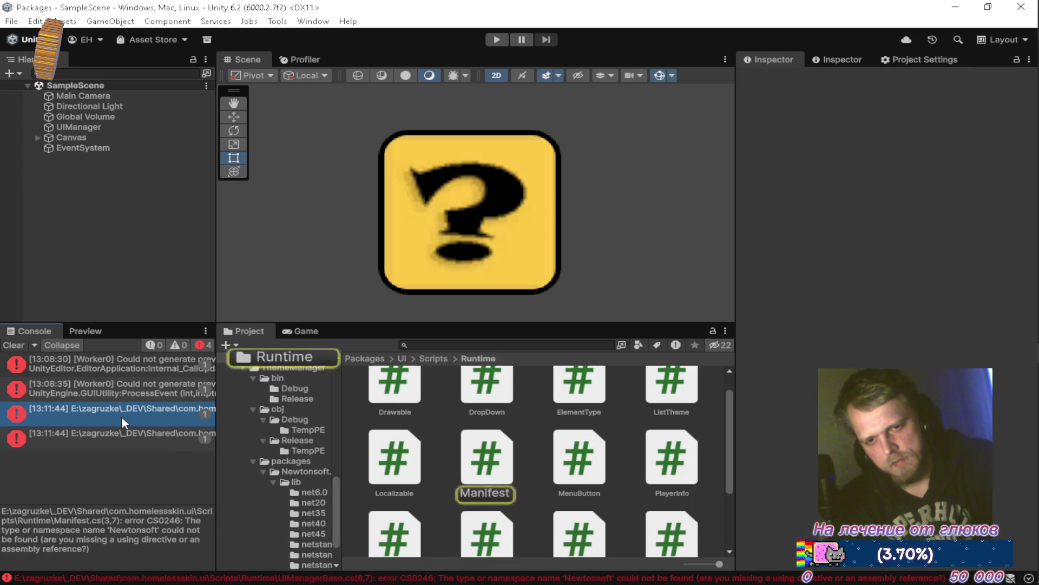
{"action": "left_click", "coordinate": [485, 460]}
{"action": "scroll", "coordinate": [509, 437], "scroll_direction": "up", "scroll_amount": 1}
{"action": "scroll", "coordinate": [476, 433], "scroll_direction": "down", "scroll_amount": 2}
{"action": "scroll", "coordinate": [444, 427], "scroll_direction": "up", "scroll_amount": 2}
{"action": "scroll", "coordinate": [266, 394], "scroll_direction": "up", "scroll_amount": 4}
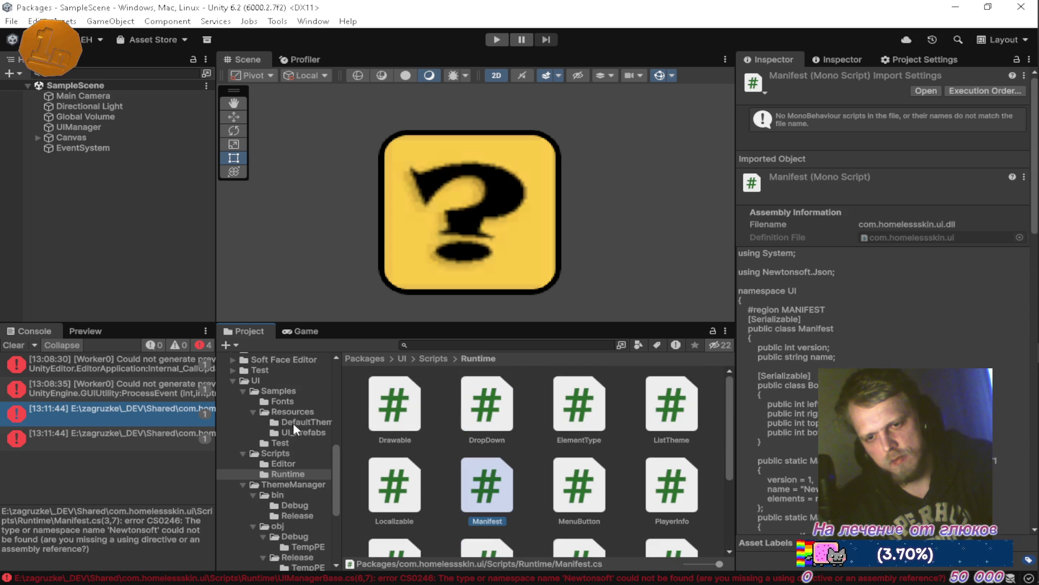
Step: Add a reference slot to com.homelessskin.ui.asmdef and search the assembly picker for 'new' without choosing
{"action": "left_click", "coordinate": [297, 452]}
{"action": "left_click", "coordinate": [543, 405]}
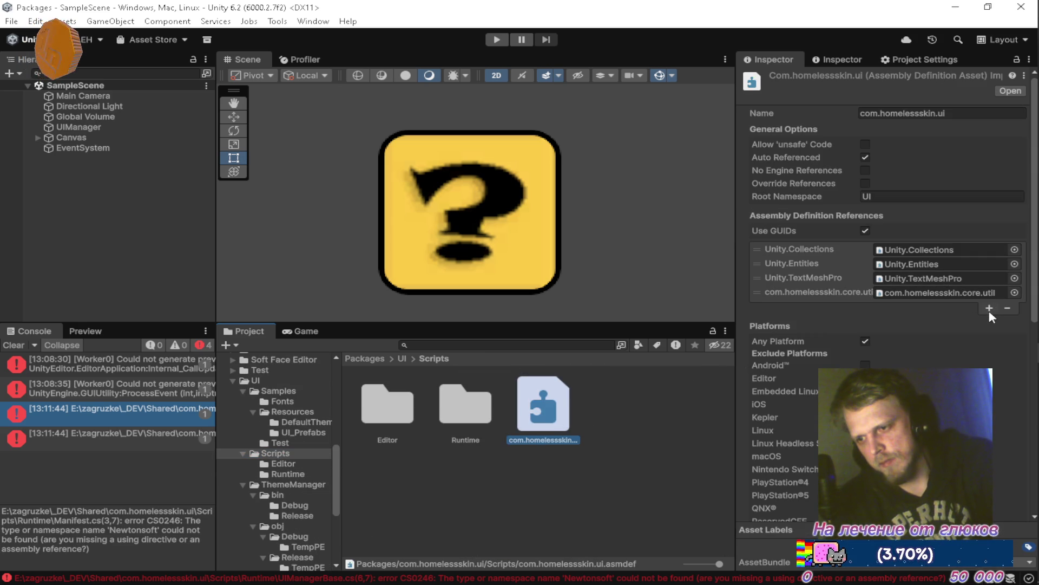
{"action": "left_click", "coordinate": [989, 308]}
{"action": "left_click", "coordinate": [1015, 307]}
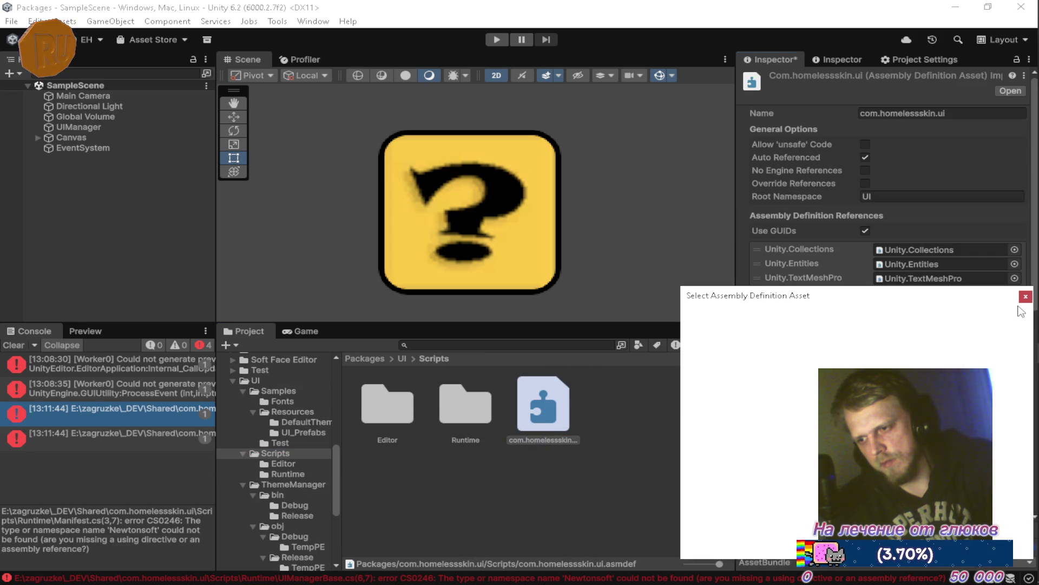
{"action": "scroll", "coordinate": [817, 382], "scroll_direction": "down", "scroll_amount": 20}
{"action": "scroll", "coordinate": [818, 391], "scroll_direction": "down", "scroll_amount": 10}
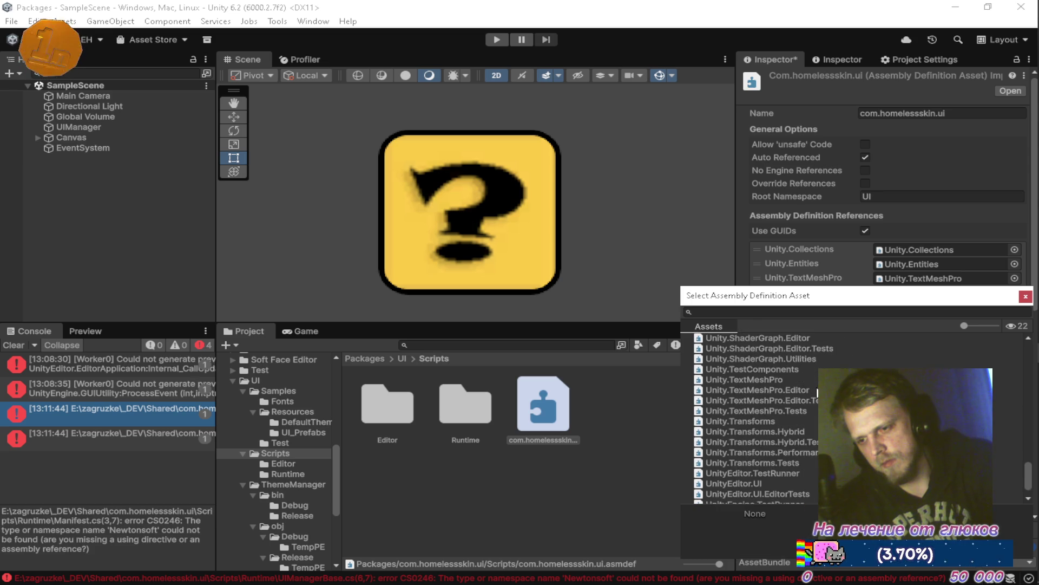
{"action": "key", "text": "w"}
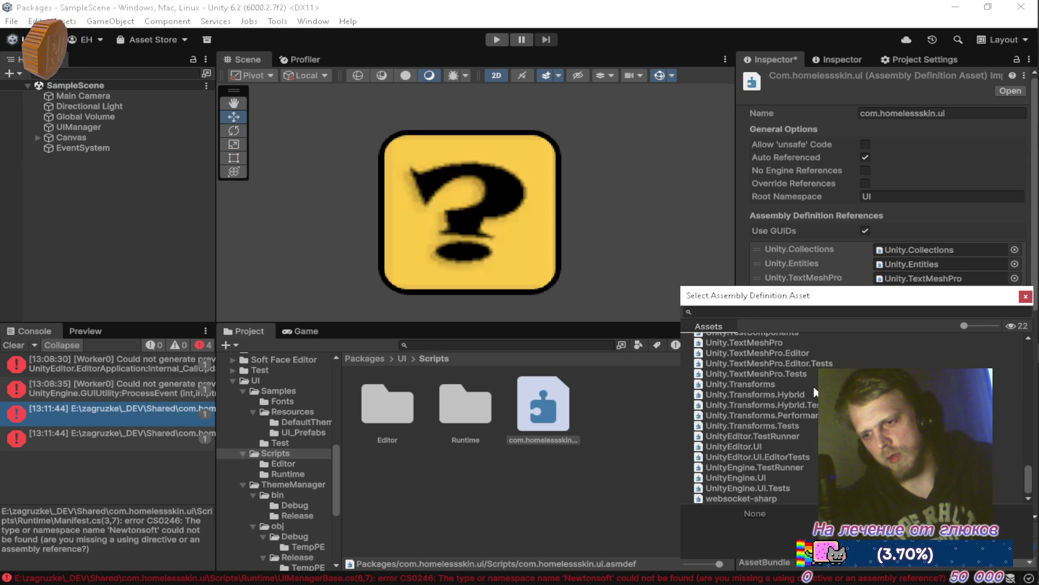
{"action": "left_click", "coordinate": [847, 313]}
{"action": "type", "text": "т"}
{"action": "key", "text": "BackSpace"}
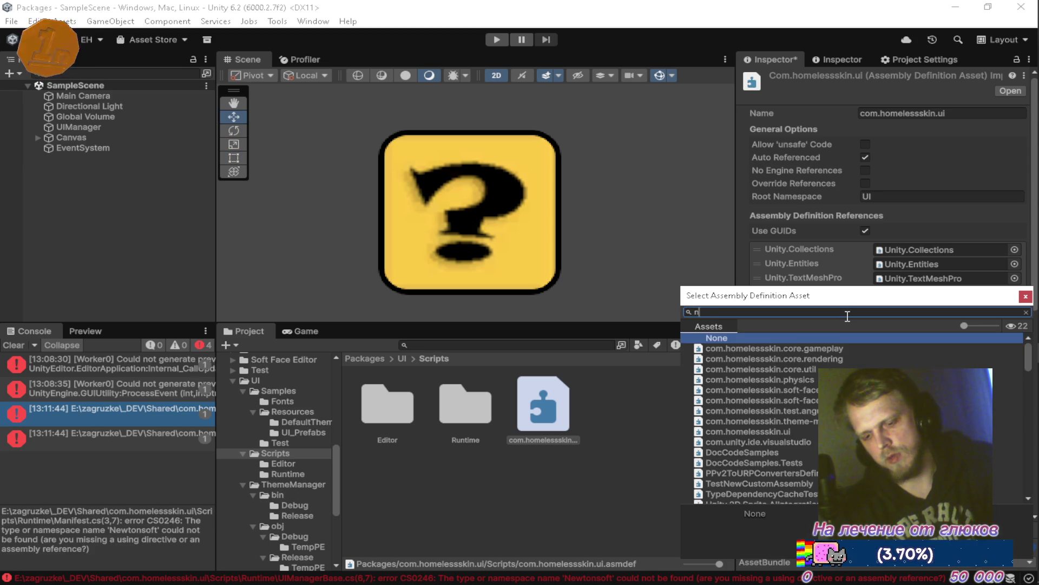
{"action": "type", "text": "new"}
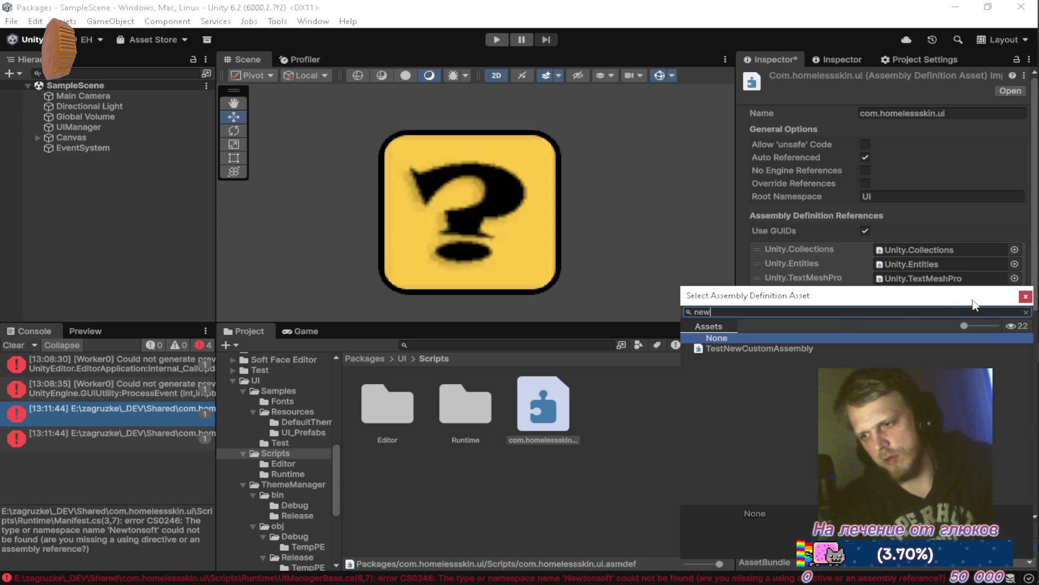
{"action": "left_click", "coordinate": [1025, 296]}
Step: Remove the empty missing reference row, then open Manifest.cs from the Newtonsoft console error
{"action": "left_click", "coordinate": [764, 306]}
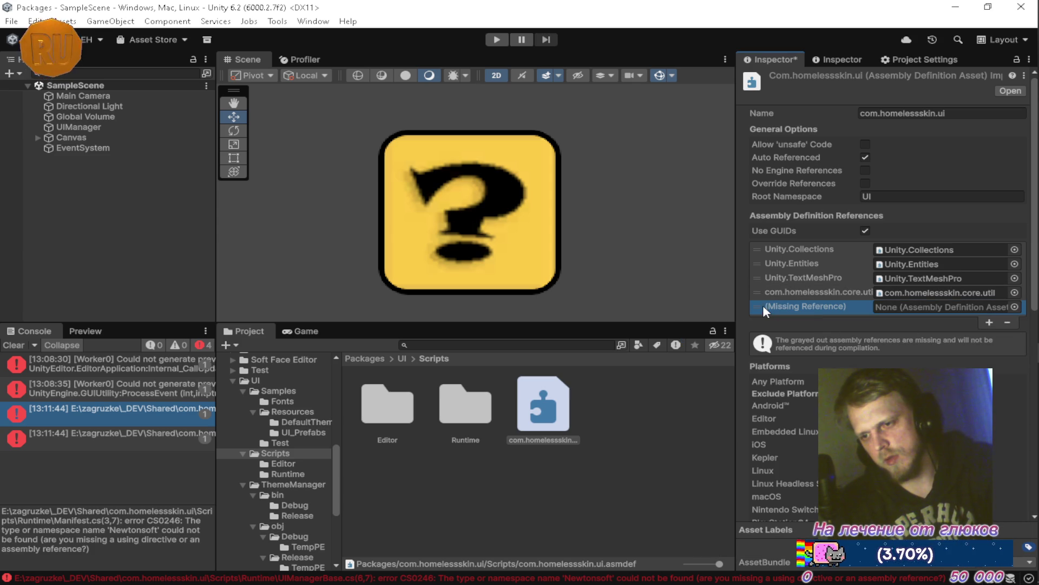
{"action": "left_click", "coordinate": [1008, 322]}
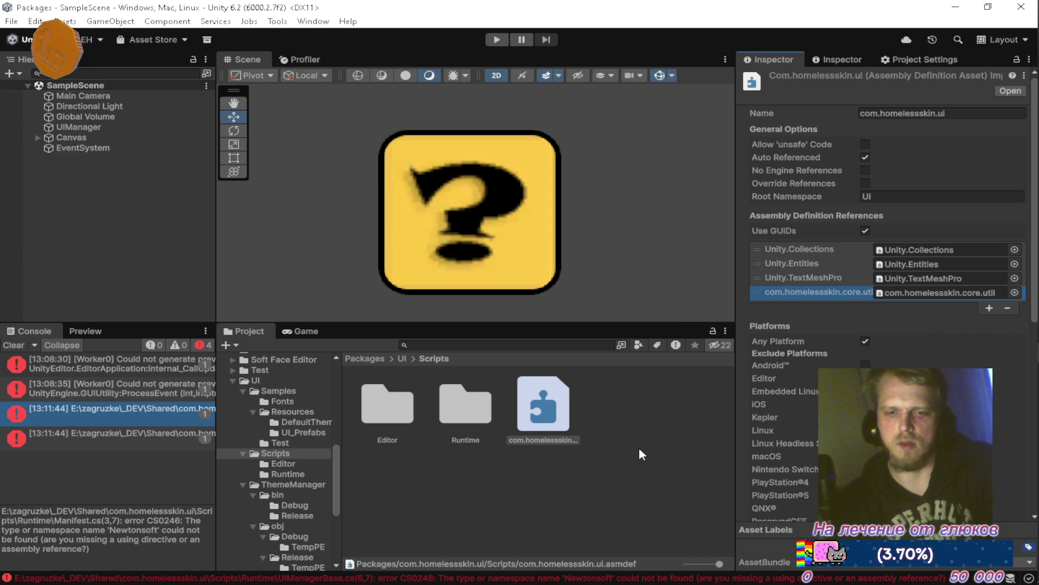
{"action": "left_click", "coordinate": [132, 415]}
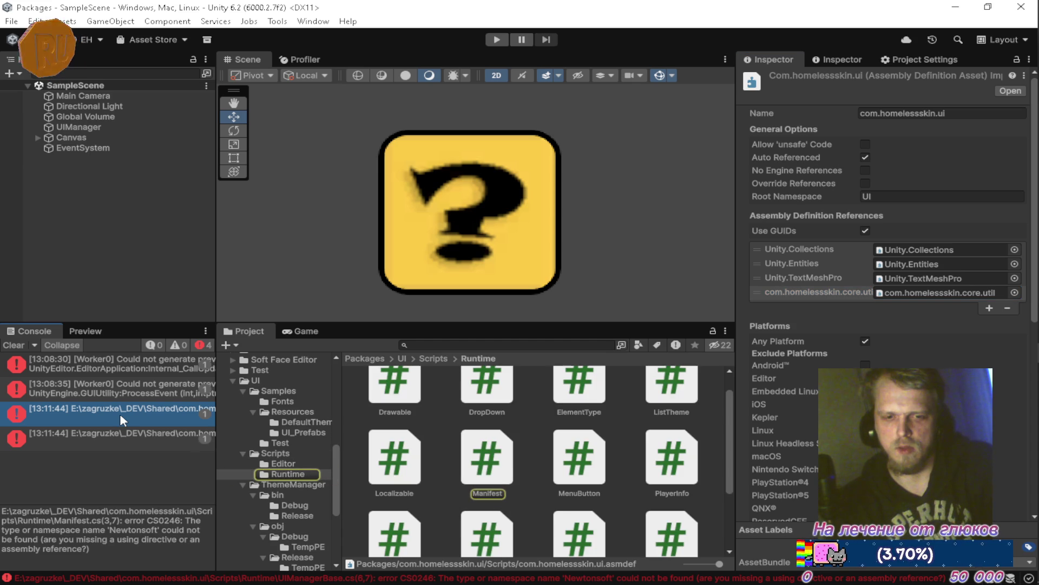
{"action": "double_click", "coordinate": [486, 459]}
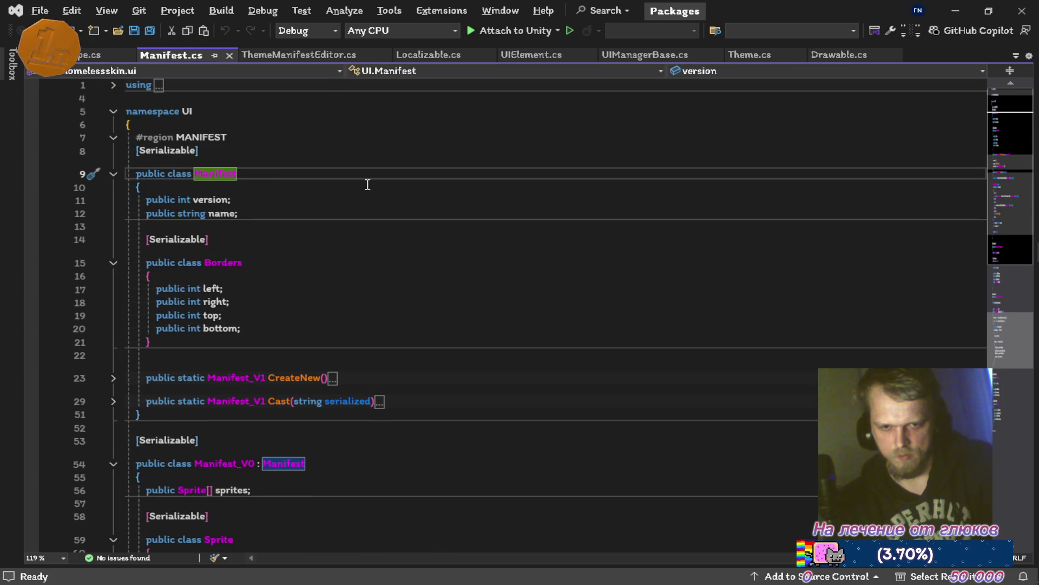
Step: Remove and restore the 'using Newtonsoft.Json;' line, save Manifest.cs, and return to Unity
{"action": "scroll", "coordinate": [270, 140], "scroll_direction": "up", "scroll_amount": 2}
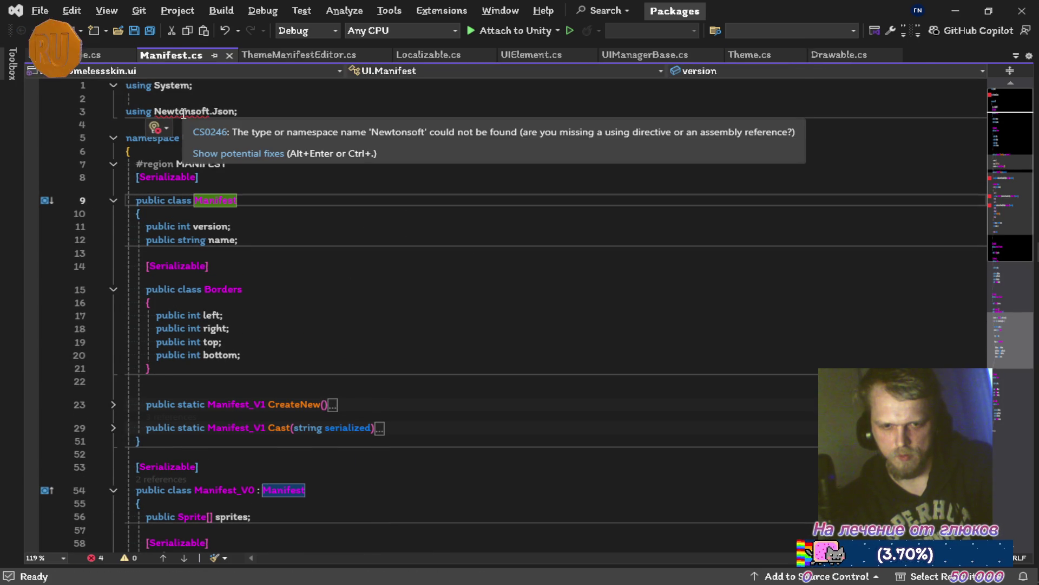
{"action": "key", "text": "ctrl+s"}
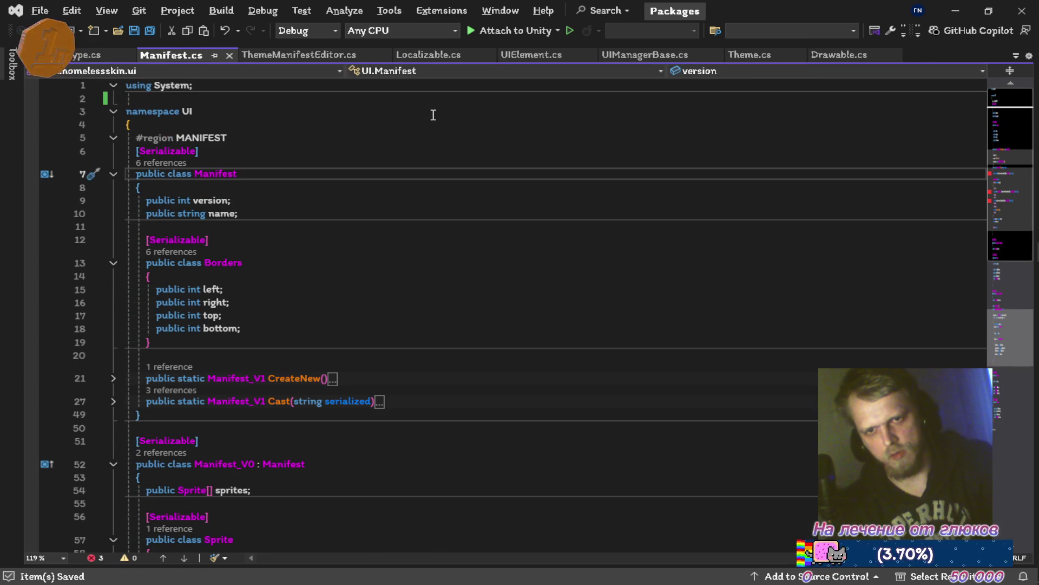
{"action": "key", "text": "ctrl+z"}
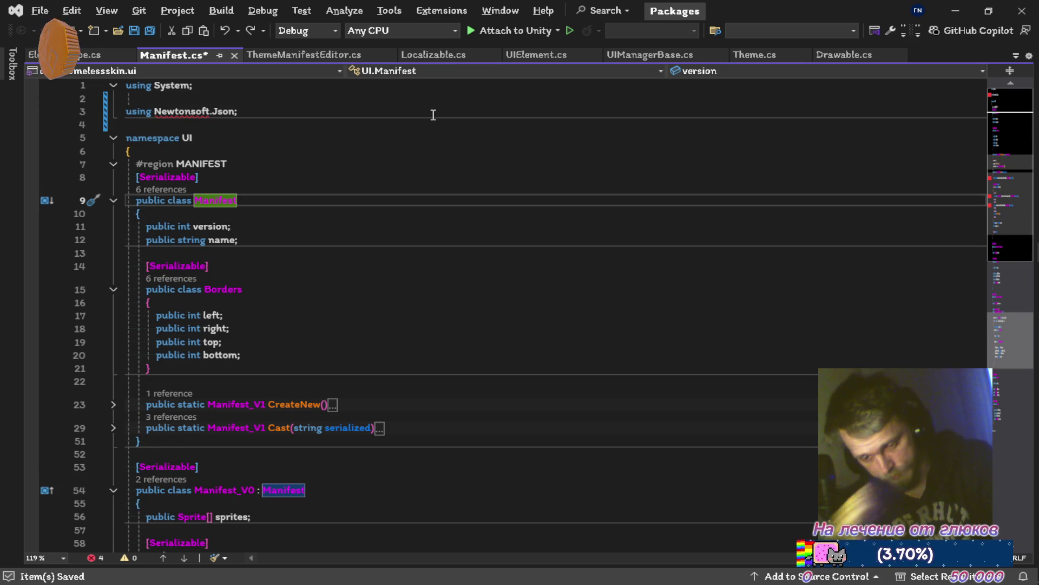
{"action": "key", "text": "ctrl+y"}
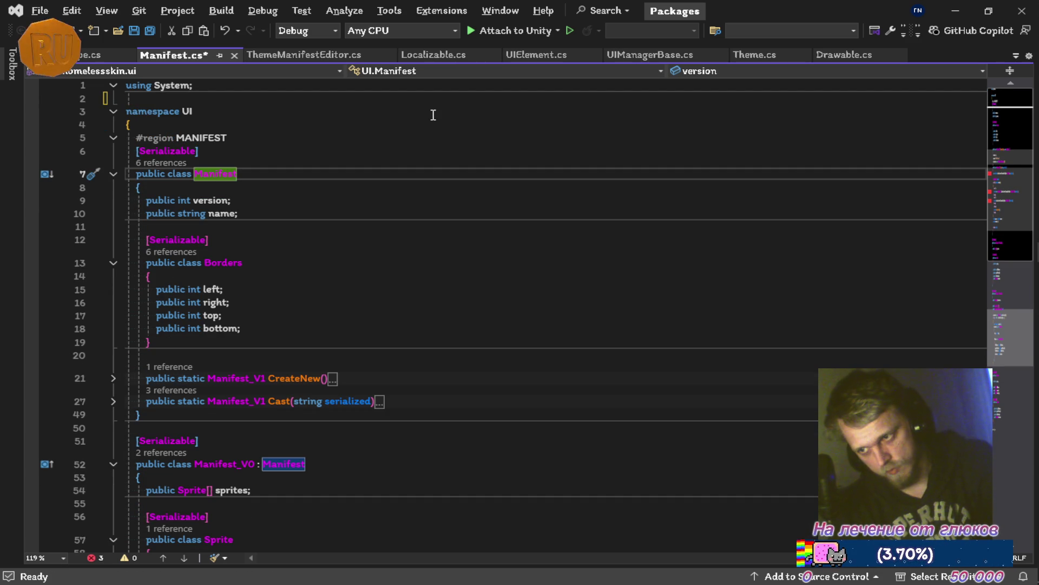
{"action": "key", "text": "ctrl+z"}
{"action": "key", "text": "ctrl+s"}
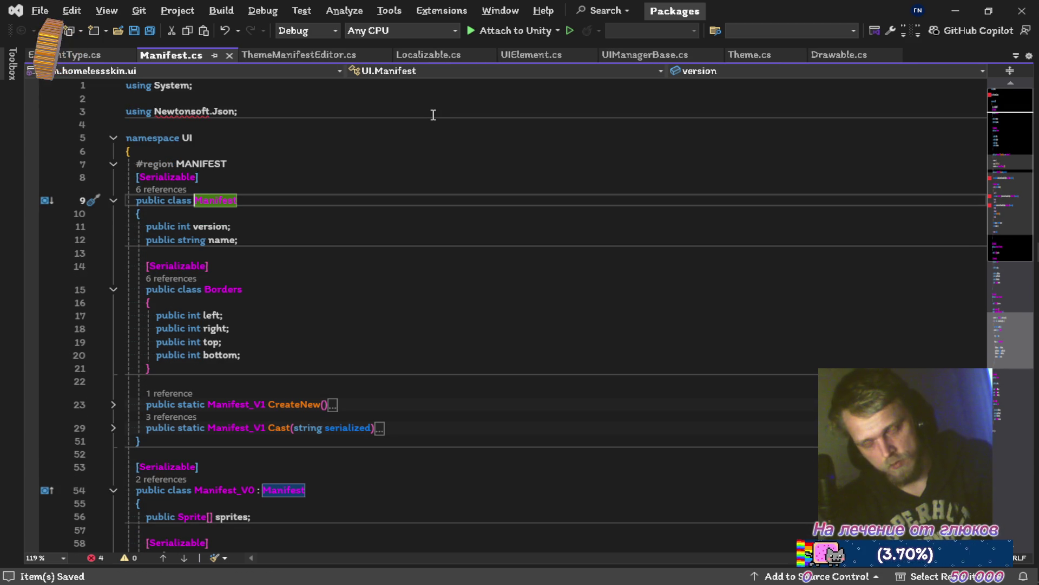
{"action": "key", "text": "alt+Tab"}
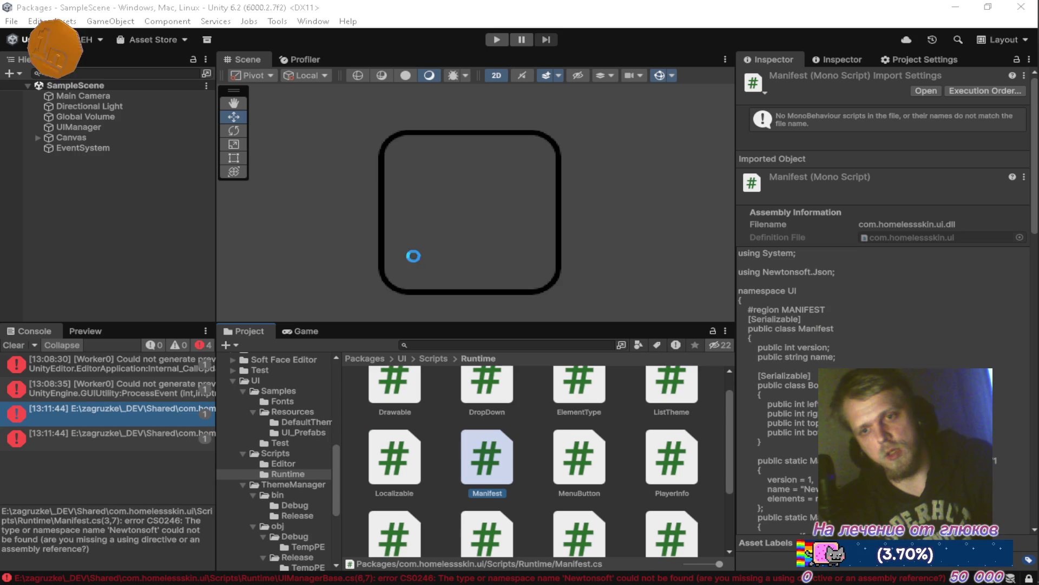
Step: In Package Manager, view Newtonsoft Json 3.2.2, select its id com.unity.nuget.newtonsoft-json, then close it
{"action": "left_click", "coordinate": [314, 21]}
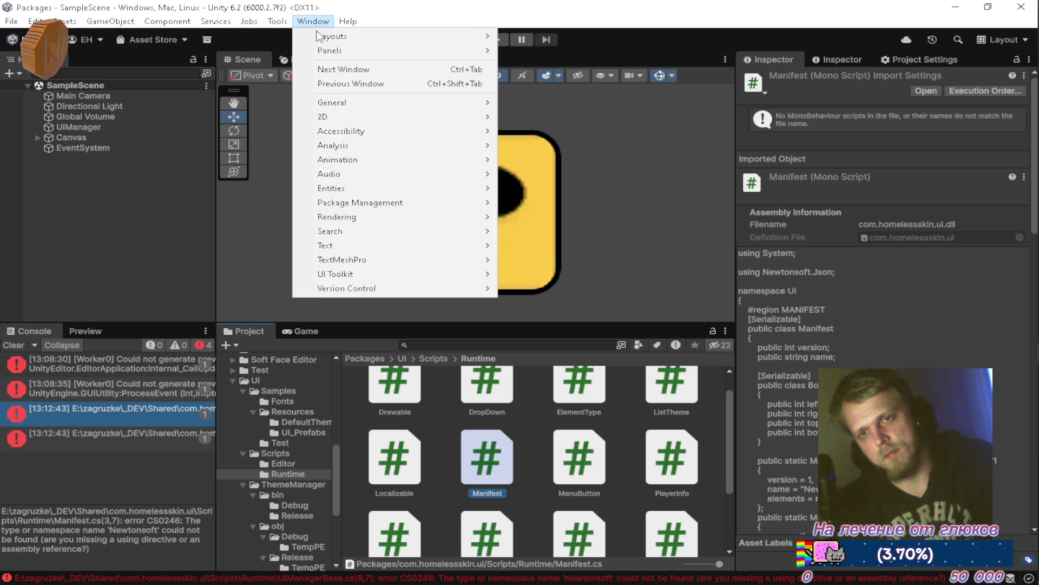
{"action": "mouse_move", "coordinate": [445, 205]}
{"action": "left_click", "coordinate": [530, 206]}
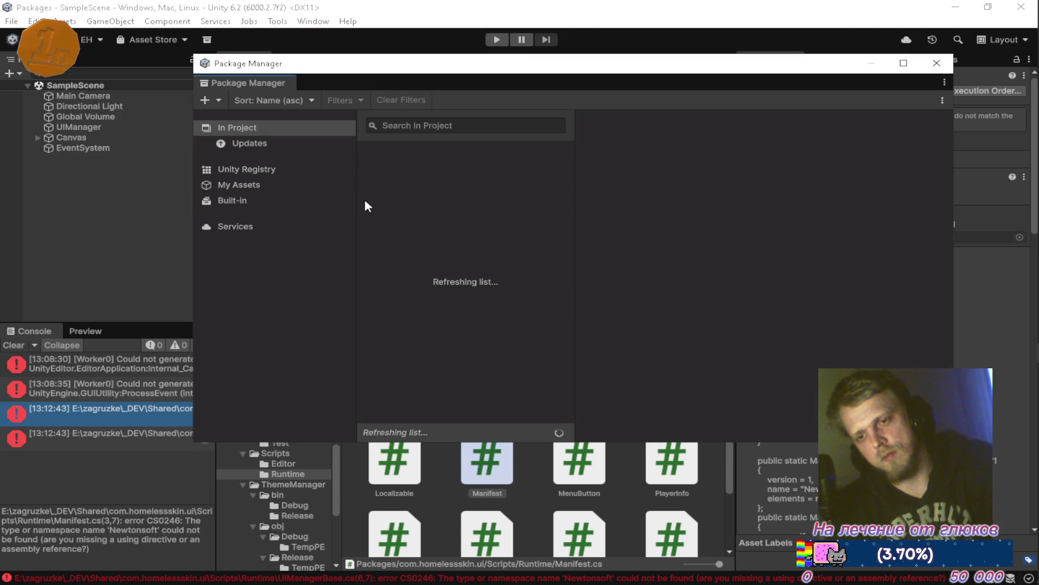
{"action": "scroll", "coordinate": [412, 274], "scroll_direction": "down", "scroll_amount": 3}
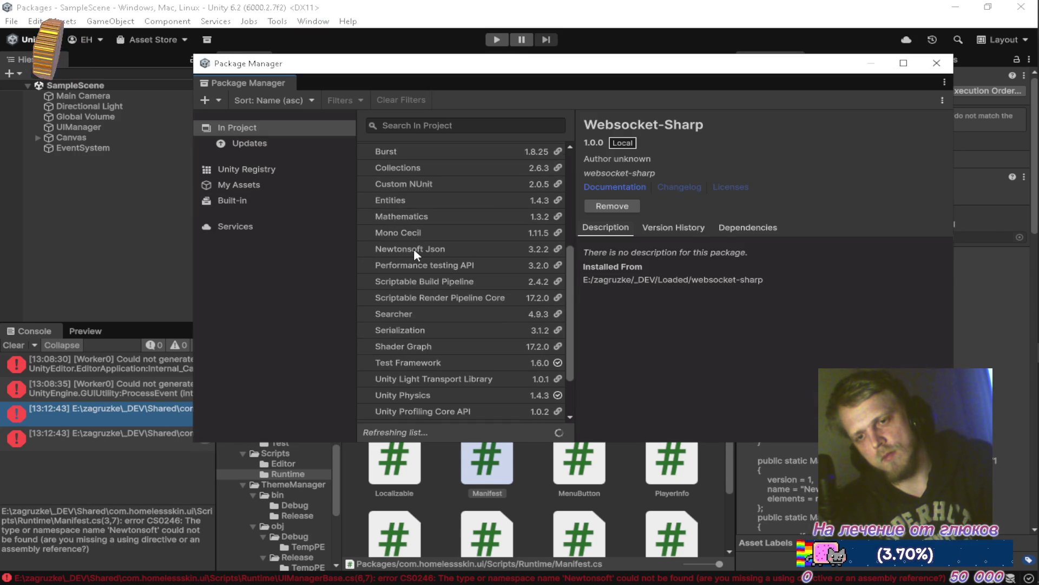
{"action": "left_click", "coordinate": [414, 249]}
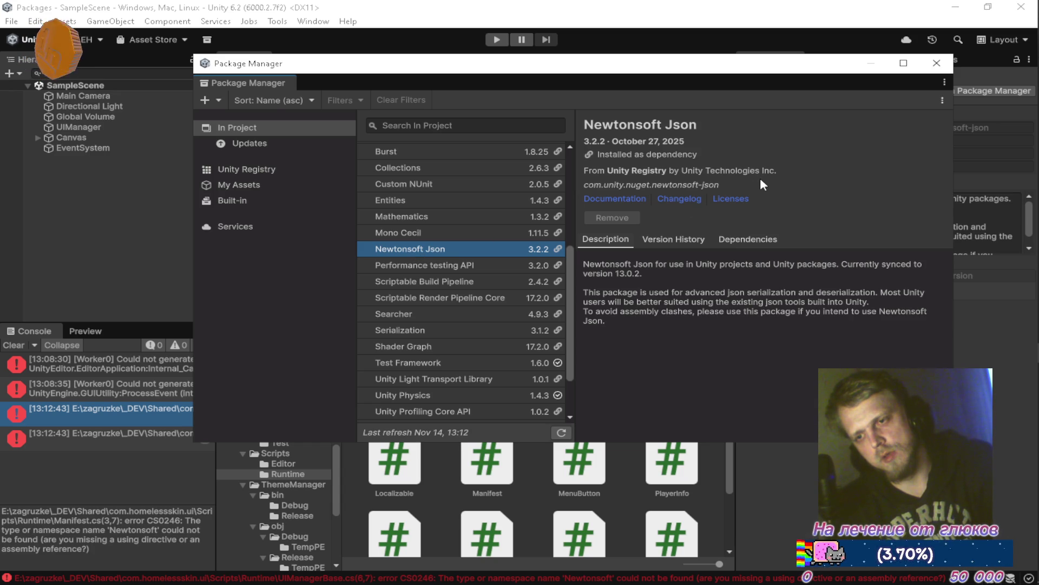
{"action": "left_click_drag", "start_coordinate": [756, 184], "coordinate": [585, 189]}
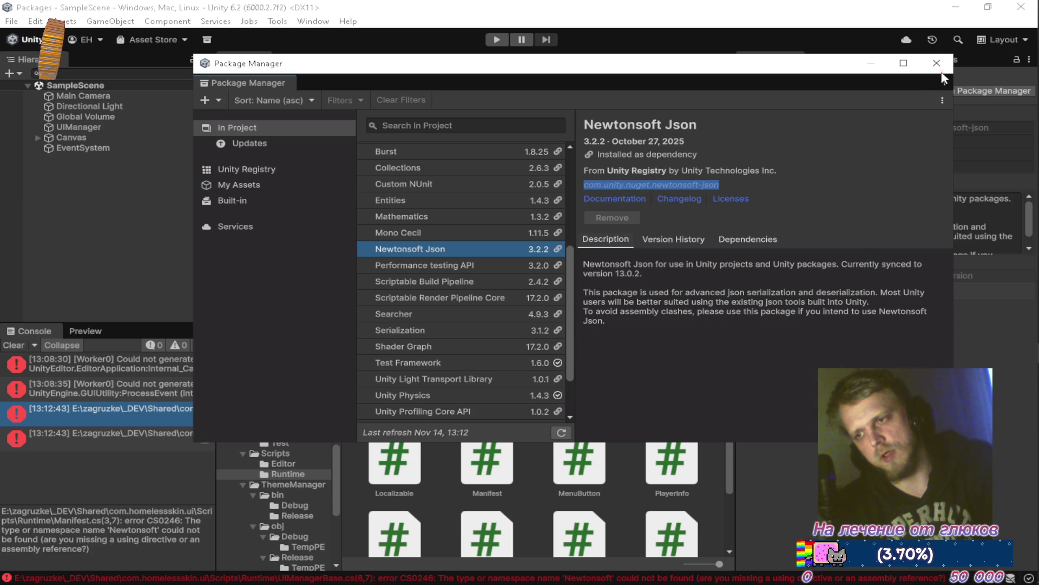
{"action": "left_click", "coordinate": [937, 62]}
{"action": "left_click", "coordinate": [255, 380]}
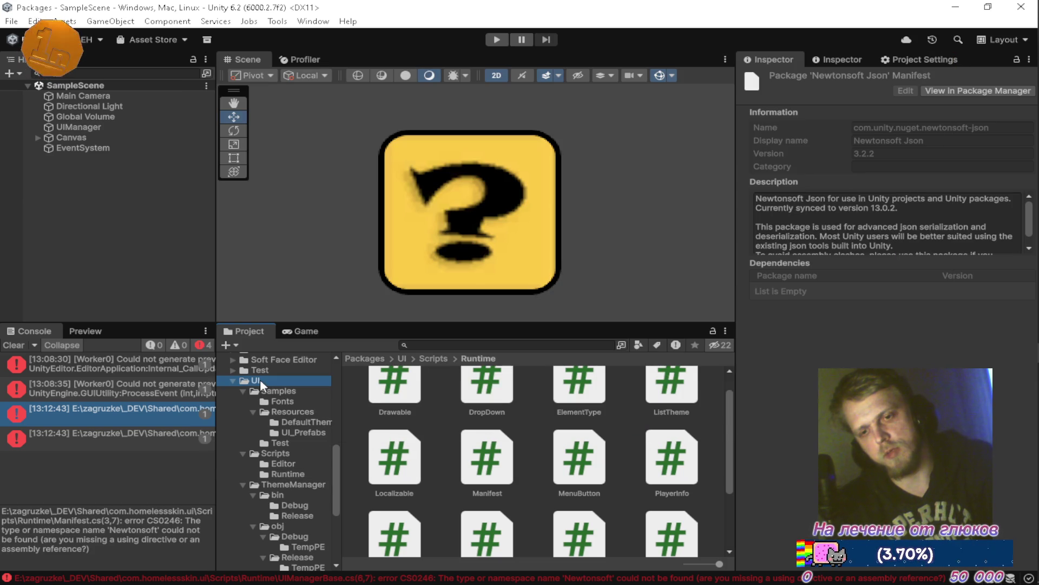
Step: Add an empty fifth reference slot to com.homelessskin.ui.asmdef and open its assembly picker
{"action": "left_click", "coordinate": [404, 490]}
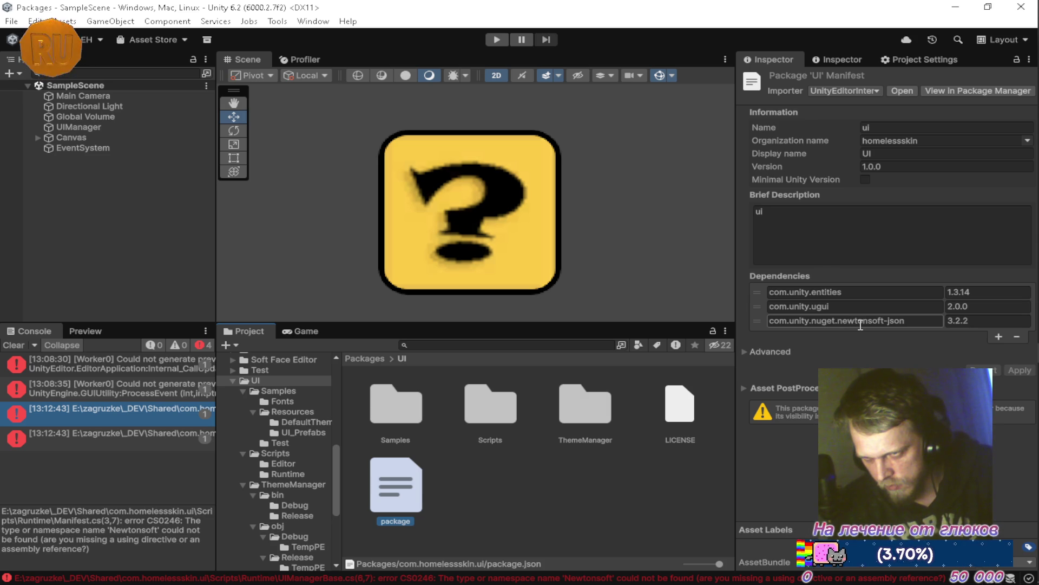
{"action": "left_click", "coordinate": [284, 453]}
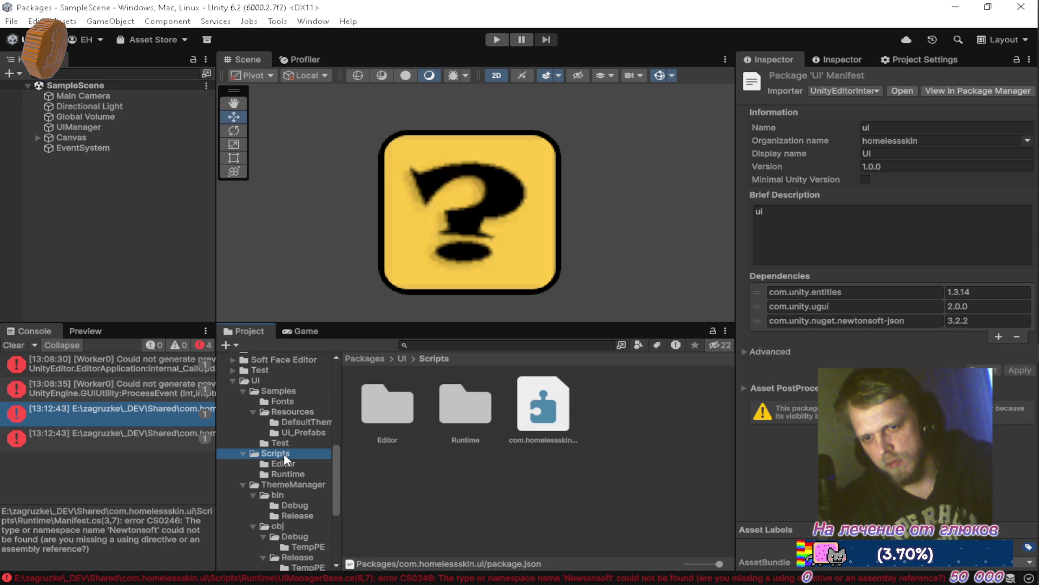
{"action": "left_click", "coordinate": [544, 411]}
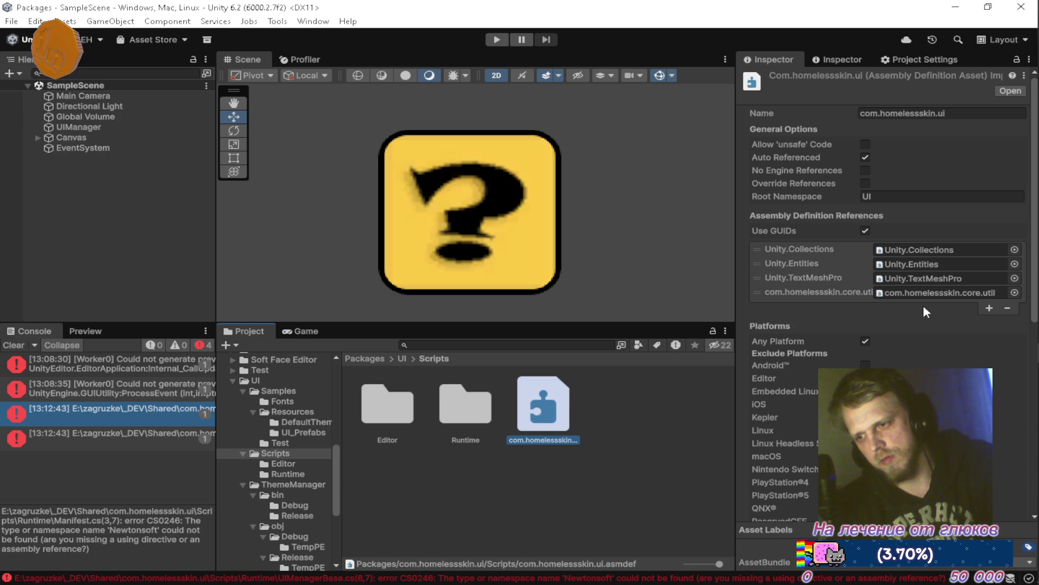
{"action": "left_click", "coordinate": [989, 308]}
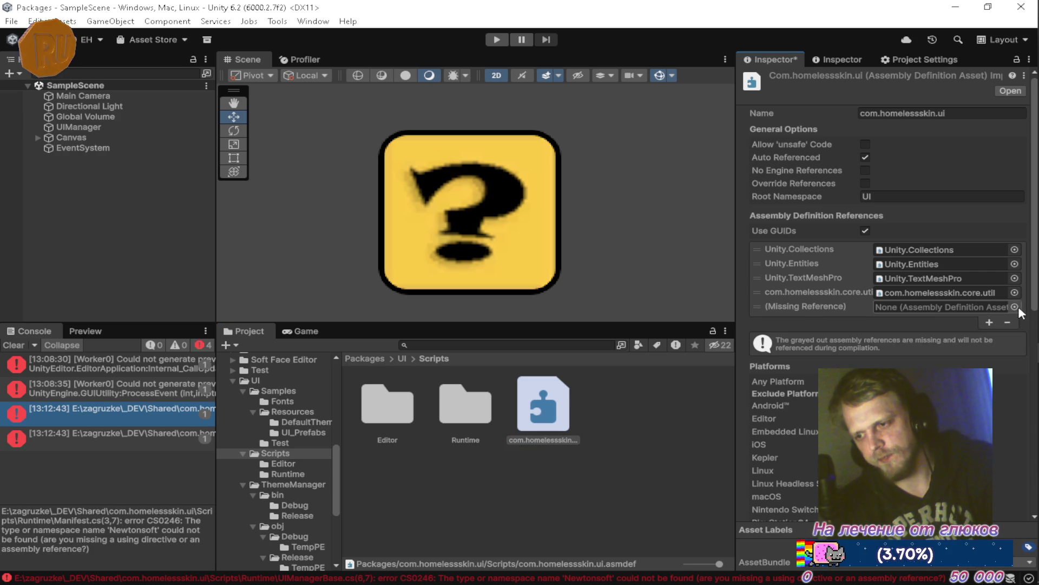
{"action": "left_click", "coordinate": [1015, 306]}
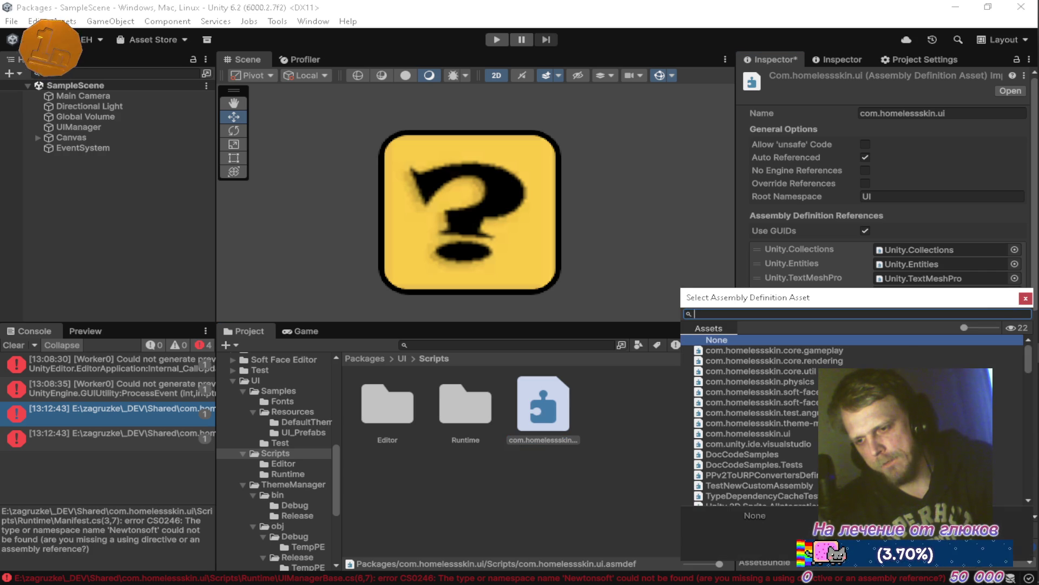
Step: Scroll the assembly list and add Unity.Serialization as the new reference
{"action": "scroll", "coordinate": [758, 422], "scroll_direction": "down", "scroll_amount": 2}
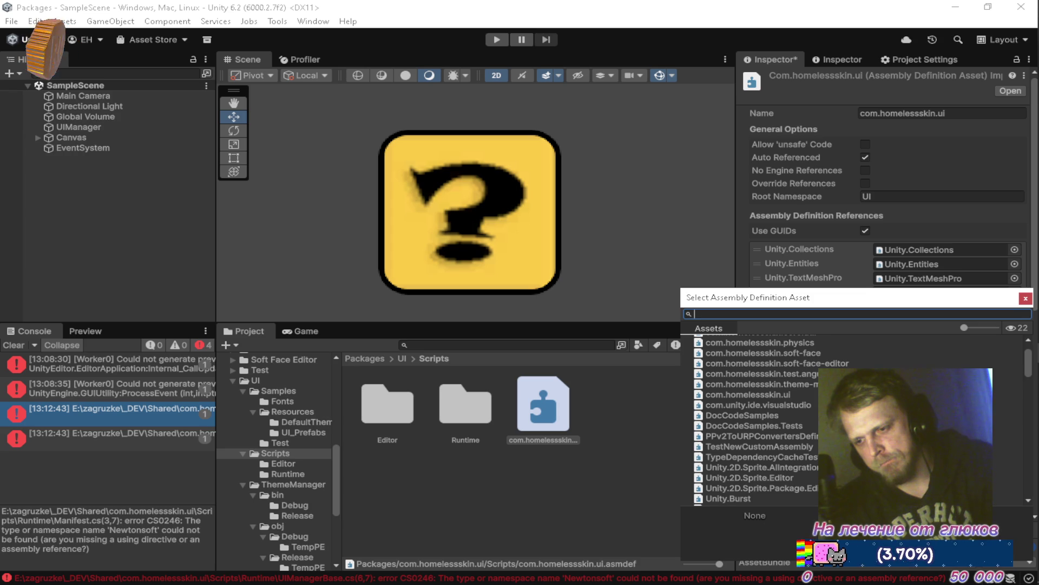
{"action": "scroll", "coordinate": [758, 422], "scroll_direction": "down", "scroll_amount": 2}
{"action": "scroll", "coordinate": [758, 423], "scroll_direction": "down", "scroll_amount": 3}
{"action": "scroll", "coordinate": [758, 423], "scroll_direction": "down", "scroll_amount": 3}
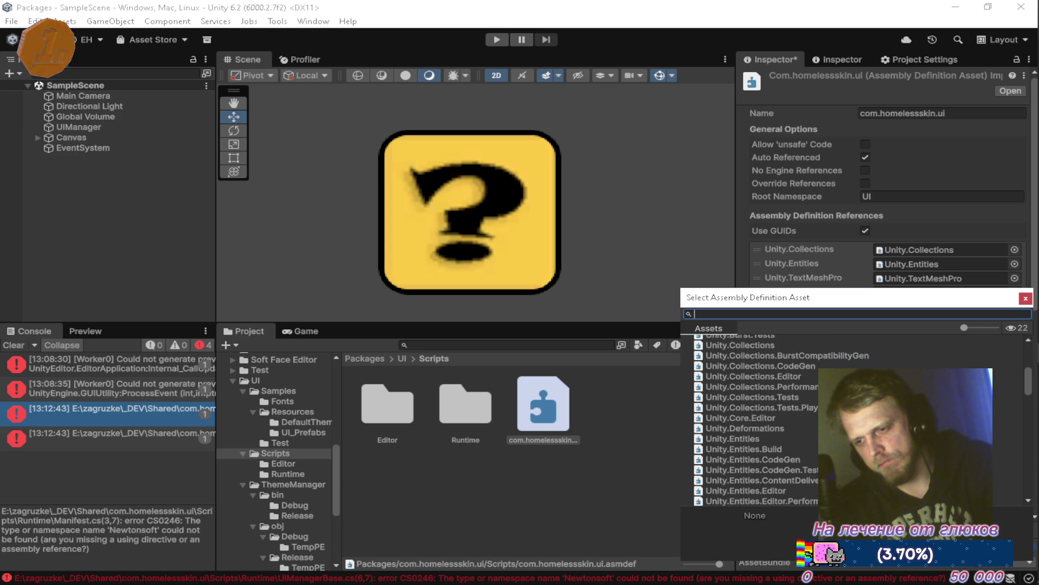
{"action": "scroll", "coordinate": [758, 422], "scroll_direction": "down", "scroll_amount": 2}
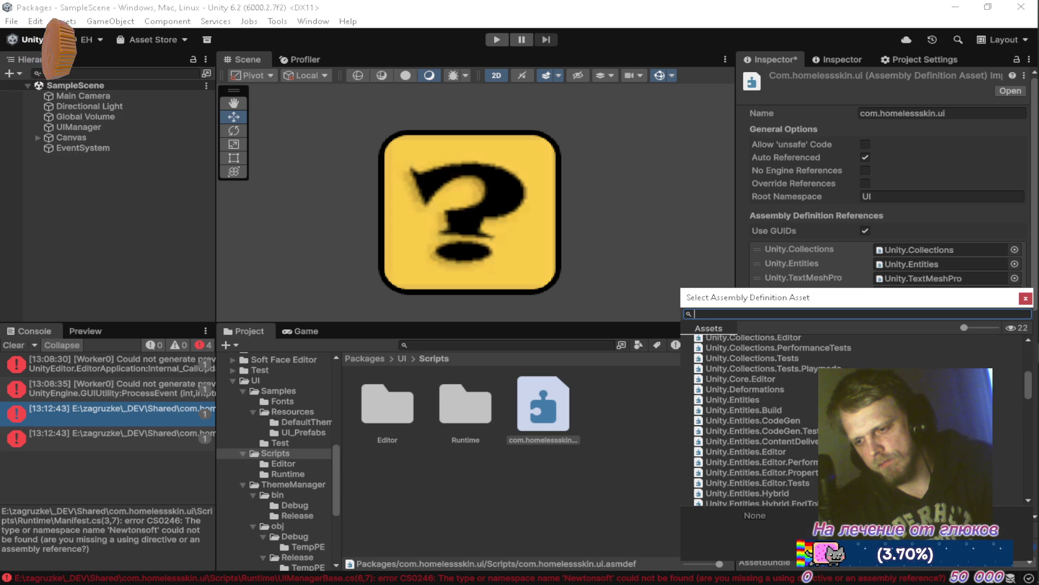
{"action": "scroll", "coordinate": [758, 422], "scroll_direction": "down", "scroll_amount": 8}
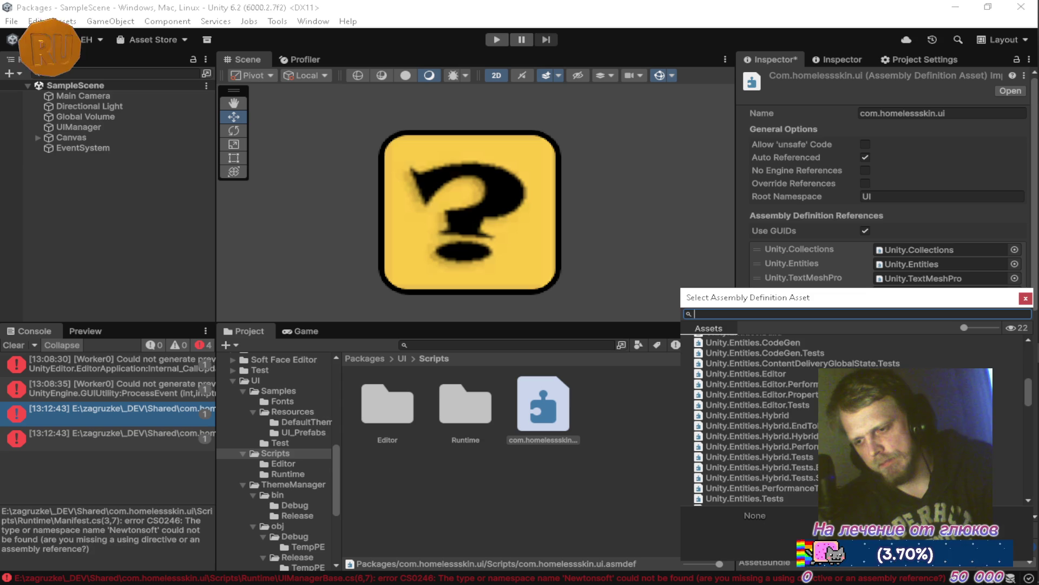
{"action": "scroll", "coordinate": [758, 422], "scroll_direction": "down", "scroll_amount": 3}
{"action": "scroll", "coordinate": [758, 422], "scroll_direction": "down", "scroll_amount": 3}
{"action": "scroll", "coordinate": [758, 422], "scroll_direction": "down", "scroll_amount": 15}
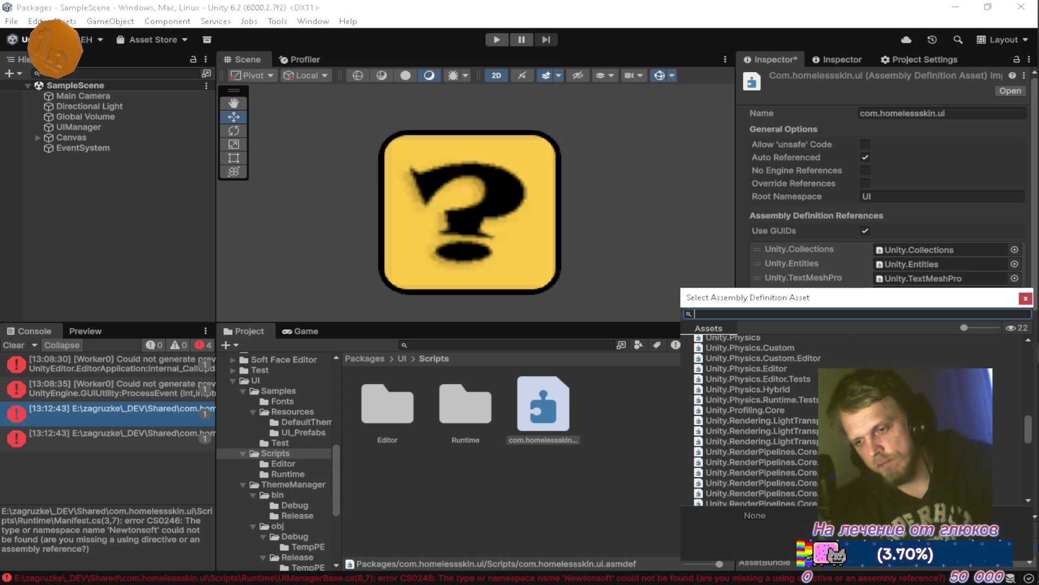
{"action": "scroll", "coordinate": [758, 423], "scroll_direction": "down", "scroll_amount": 3}
{"action": "scroll", "coordinate": [758, 422], "scroll_direction": "down", "scroll_amount": 3}
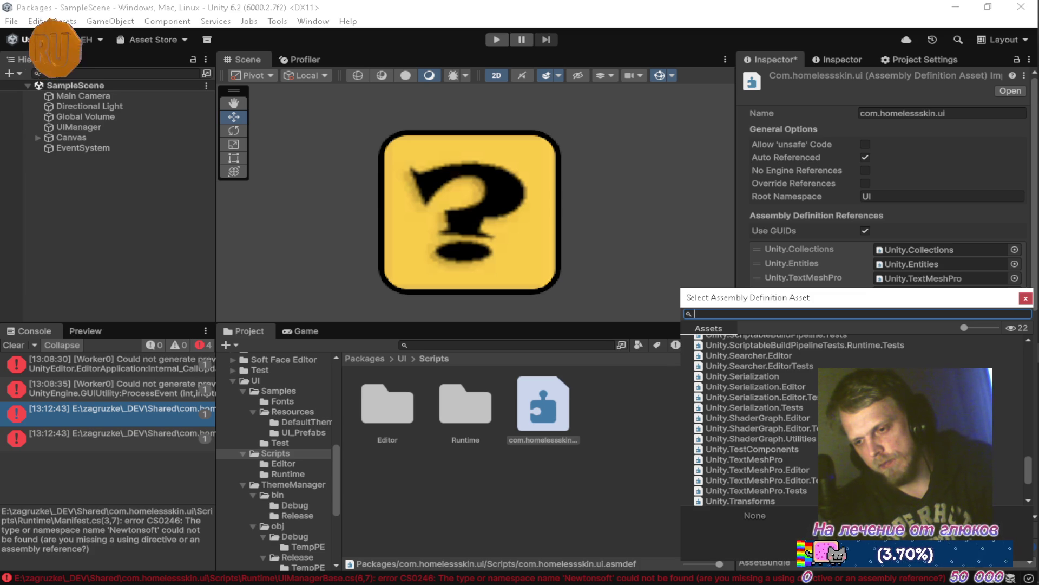
{"action": "left_click", "coordinate": [895, 375]}
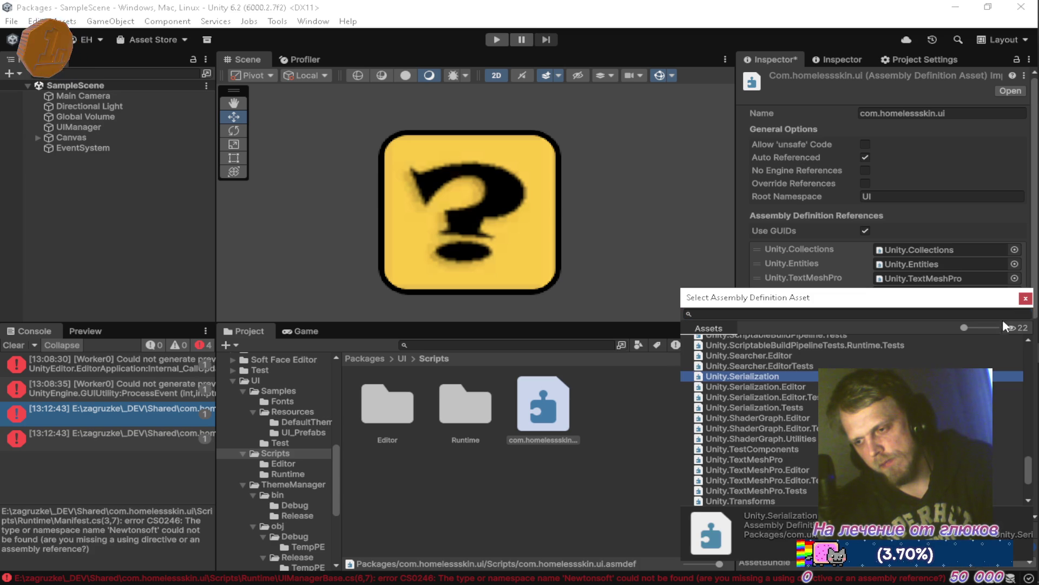
{"action": "double_click", "coordinate": [896, 376]}
Step: Save the assembly definition changes and open Manifest.cs from the console error
{"action": "scroll", "coordinate": [795, 487], "scroll_direction": "down", "scroll_amount": 10}
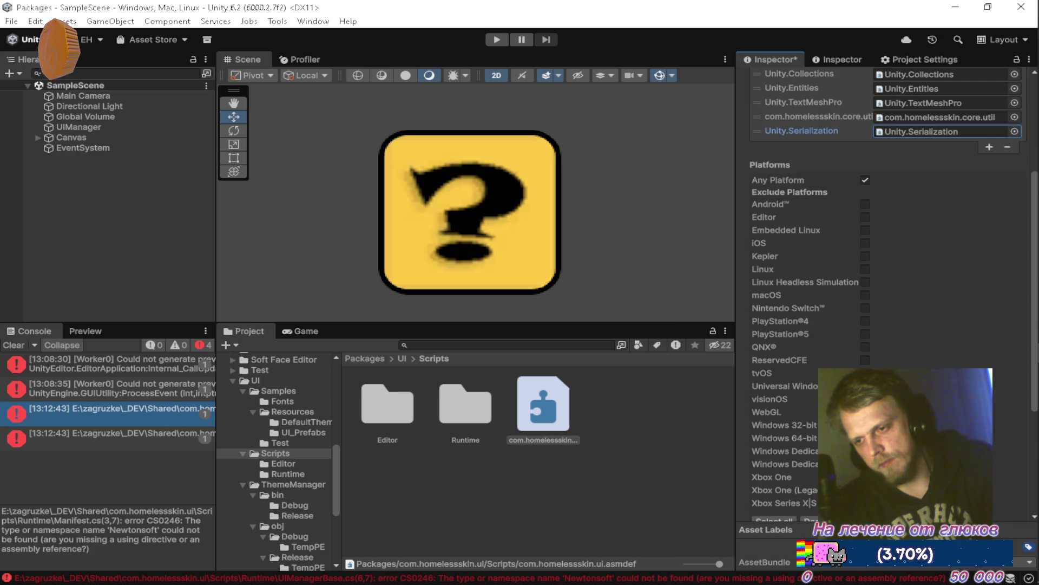
{"action": "left_click", "coordinate": [612, 489]}
{"action": "left_click", "coordinate": [542, 322]}
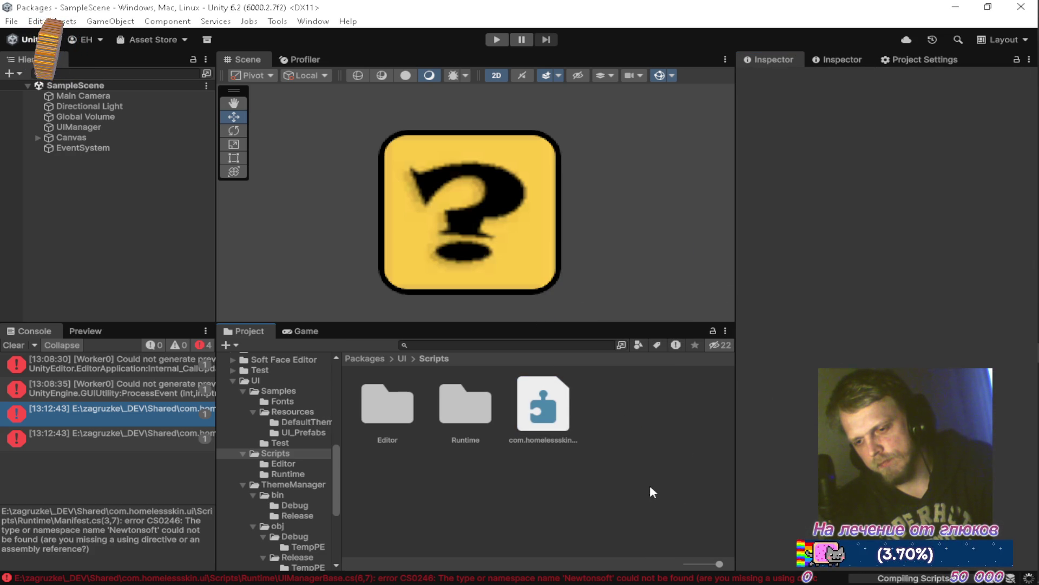
{"action": "double_click", "coordinate": [128, 414]}
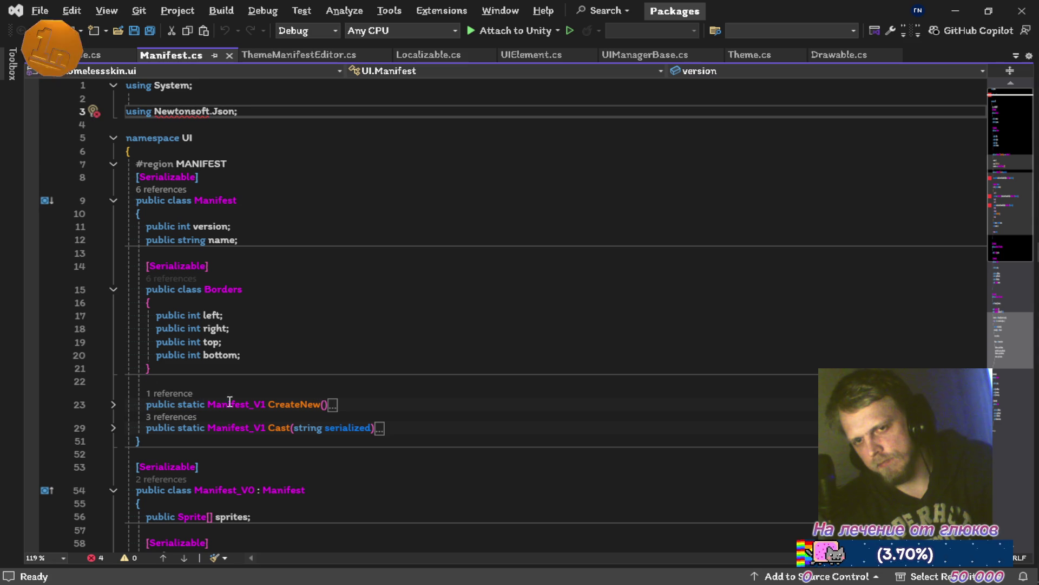
Step: Browse the UI asmdef's Unity.Serialization reference picker, close it unchanged, and switch to Firefox
{"action": "key", "text": "alt+Tab"}
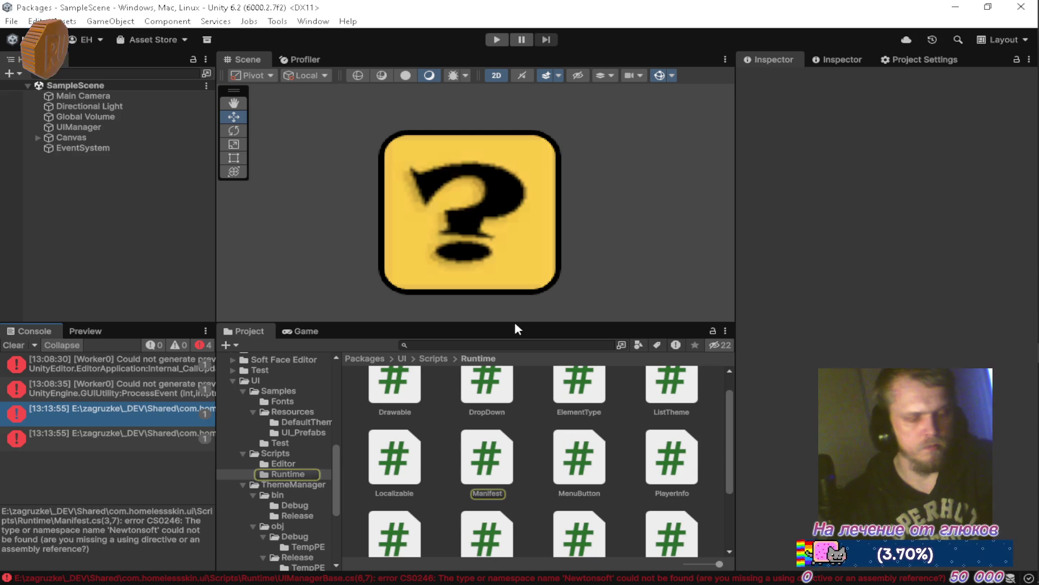
{"action": "left_click", "coordinate": [285, 454]}
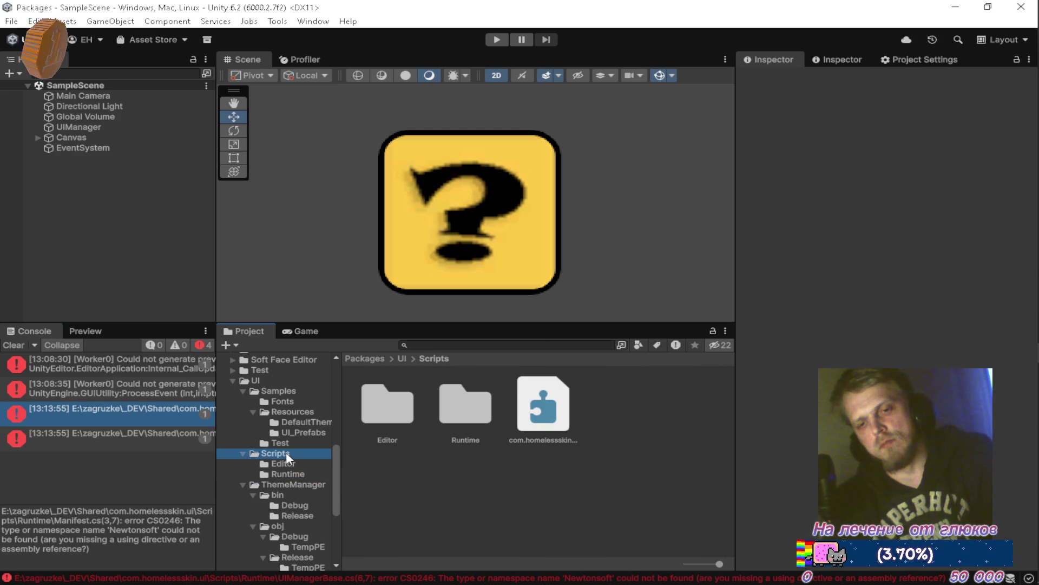
{"action": "left_click", "coordinate": [543, 405]}
{"action": "left_click", "coordinate": [1015, 306]}
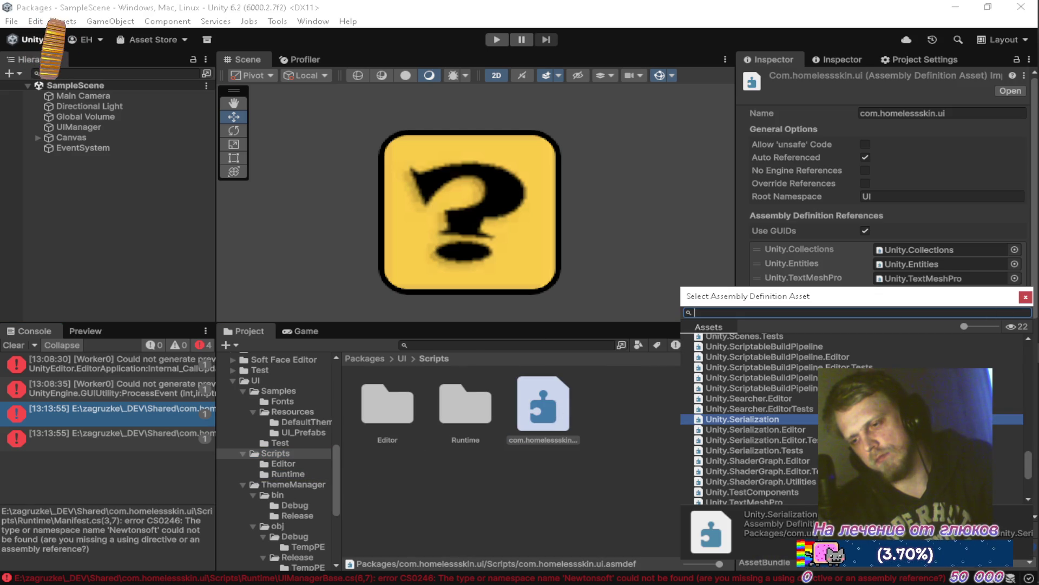
{"action": "scroll", "coordinate": [790, 419], "scroll_direction": "down", "scroll_amount": 2}
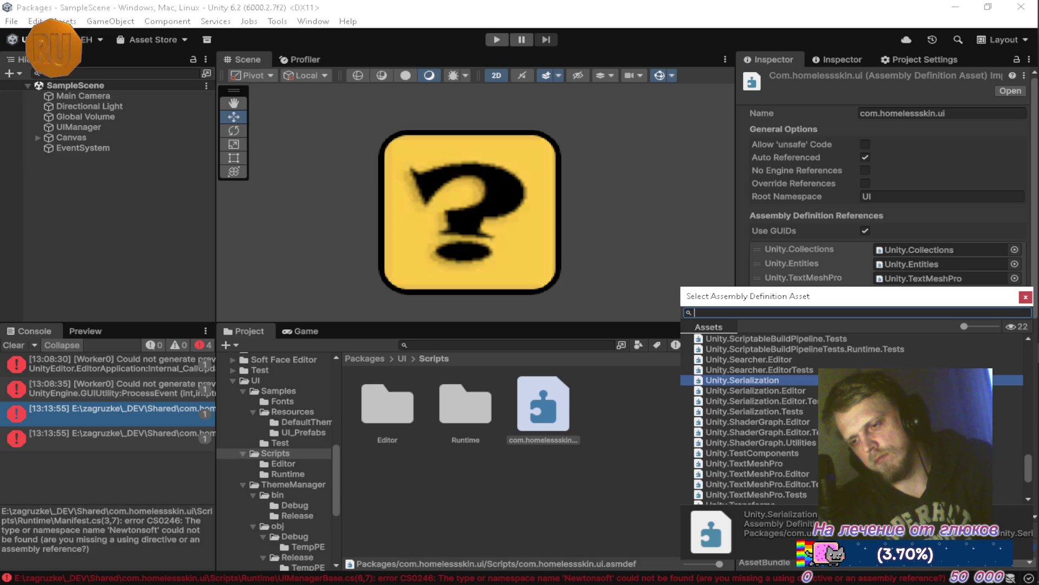
{"action": "scroll", "coordinate": [758, 419], "scroll_direction": "down", "scroll_amount": 6}
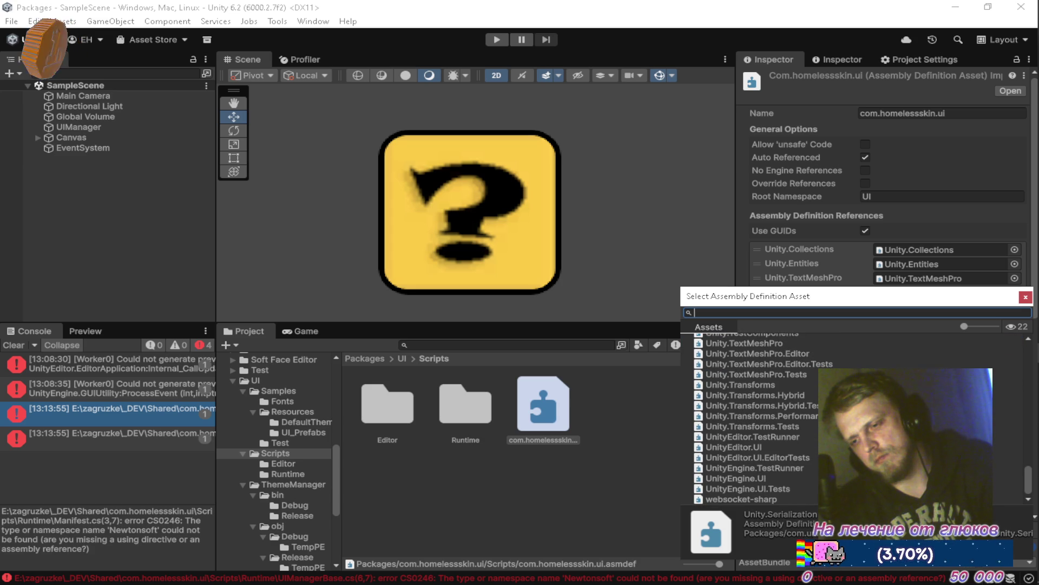
{"action": "scroll", "coordinate": [758, 419], "scroll_direction": "up", "scroll_amount": 10}
{"action": "scroll", "coordinate": [758, 420], "scroll_direction": "up", "scroll_amount": 10}
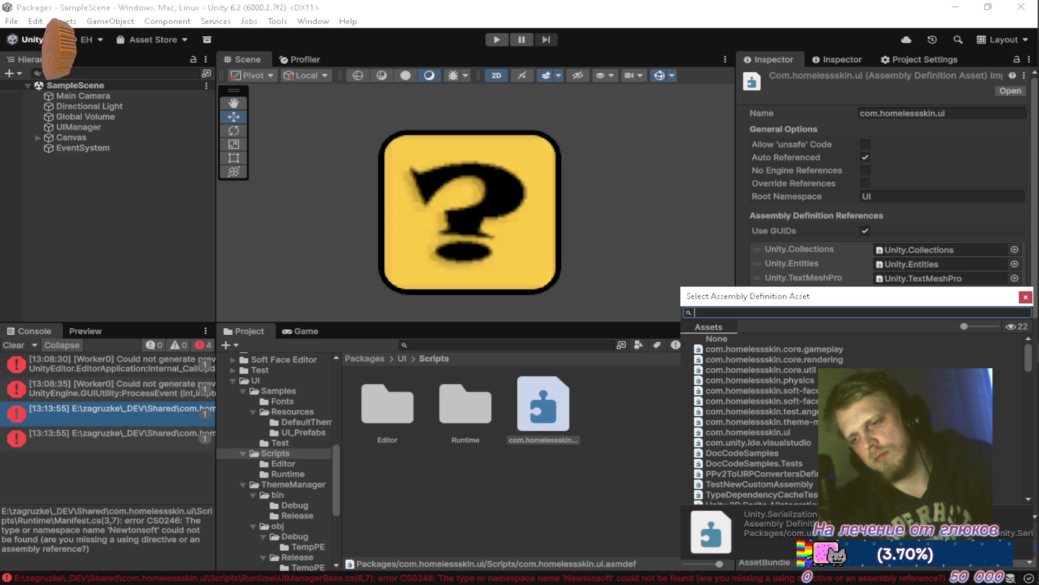
{"action": "scroll", "coordinate": [758, 417], "scroll_direction": "down", "scroll_amount": 5}
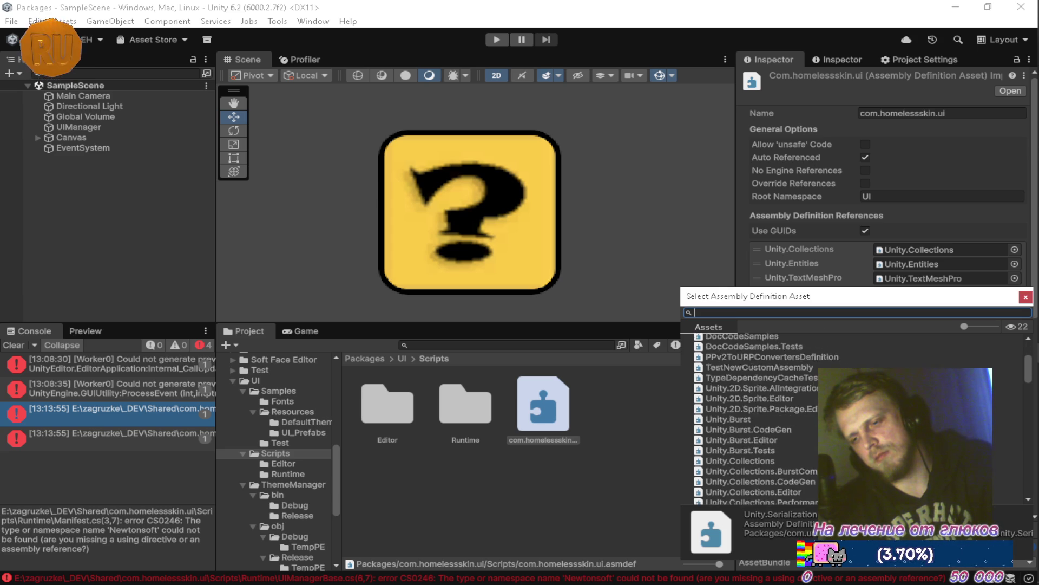
{"action": "left_click", "coordinate": [1026, 298]}
{"action": "key", "text": "alt+Tab"}
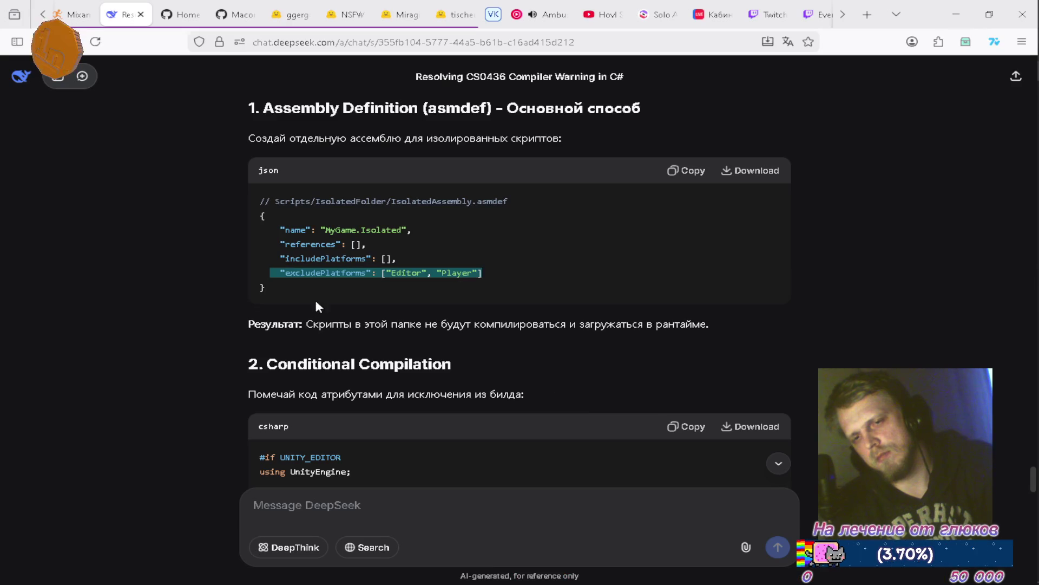
Step: In a new DeepSeek chat, type 'asmdef reference to newtonsoft-json unity' using the pasted package id
{"action": "left_click", "coordinate": [82, 76]}
{"action": "type", "text": "asmdef reference "}
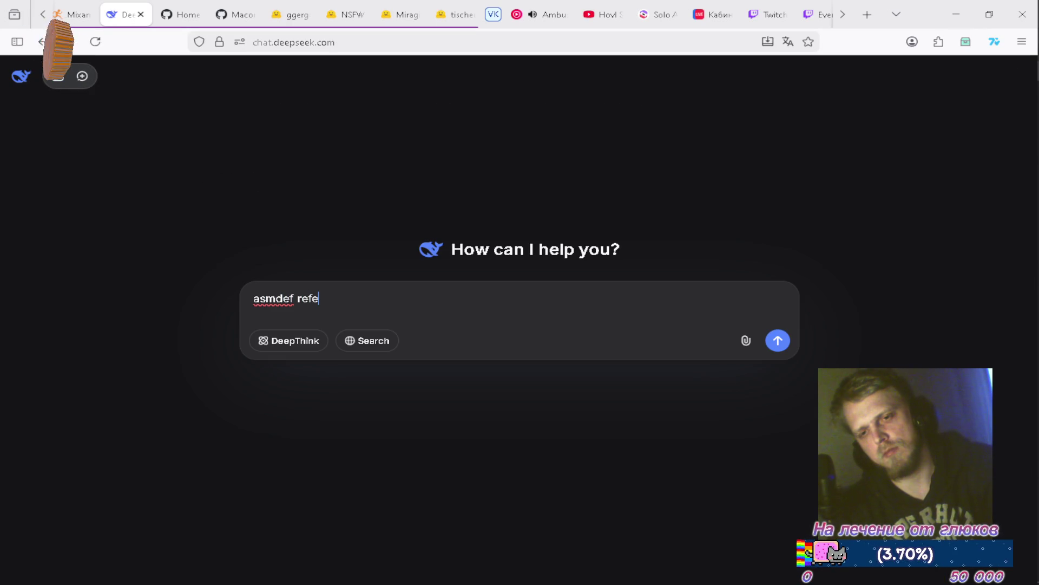
{"action": "type", "text": "to"}
{"action": "type", "text": "com.unity.nuget.newtonsoft-json"}
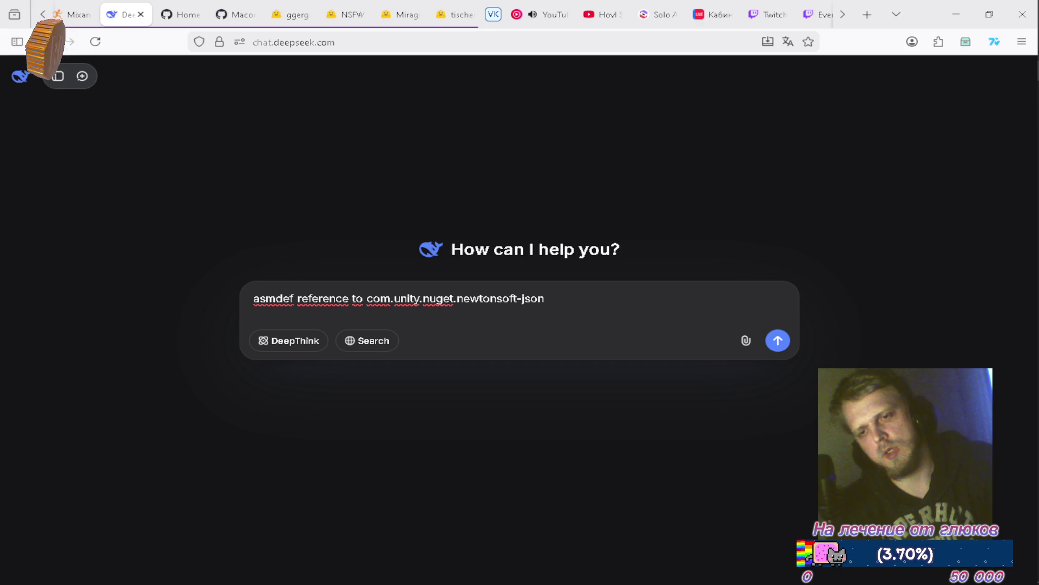
{"action": "key", "text": "Left"}
{"action": "key", "text": "Left"}
{"action": "key", "text": "Left"}
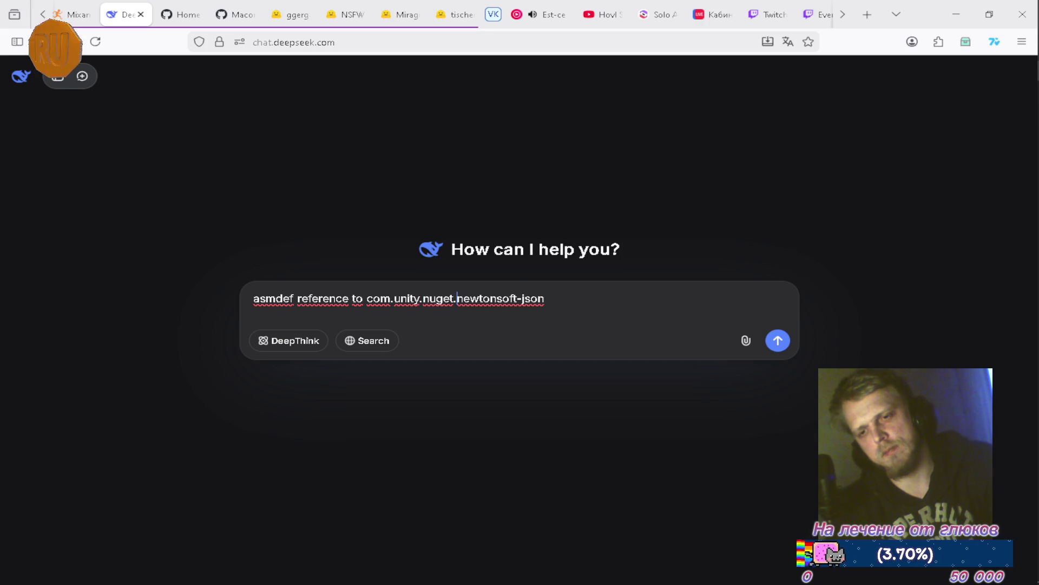
{"action": "key", "text": "BackSpace"}
{"action": "key", "text": "BackSpace"}
{"action": "key", "text": "BackSpace"}
{"action": "key", "text": "Delete"}
{"action": "key", "text": "Delete"}
{"action": "key", "text": "Delete"}
{"action": "key", "text": "End"}
{"action": "type", "text": "unity"}
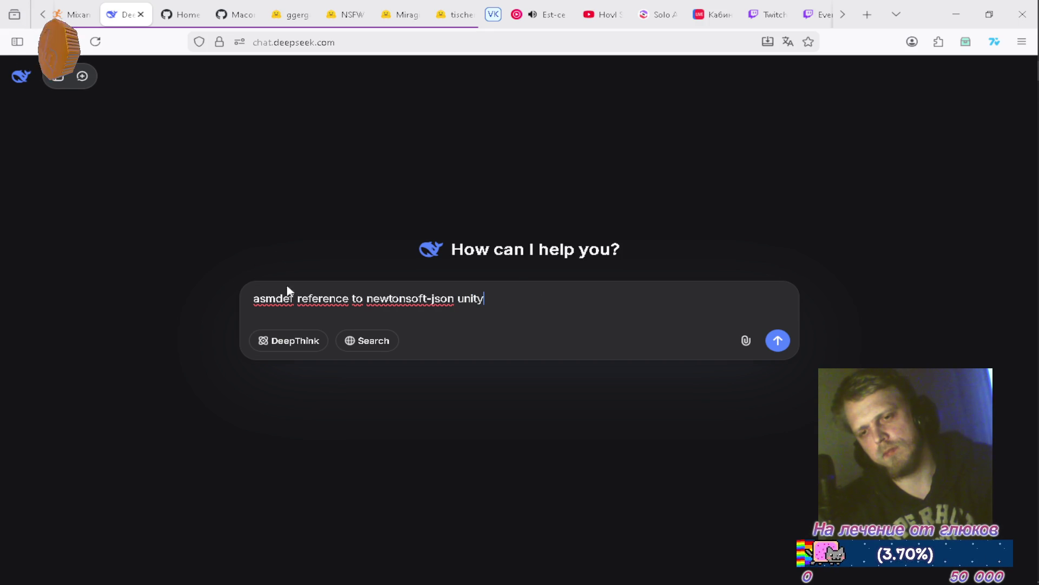
Step: Turn on web search, insert "can't find" after asmdef, and send the question
{"action": "left_click", "coordinate": [364, 342]}
{"action": "left_click", "coordinate": [294, 298]}
{"action": "type", "text": "ca"}
{"action": "type", "text": "n't fin"}
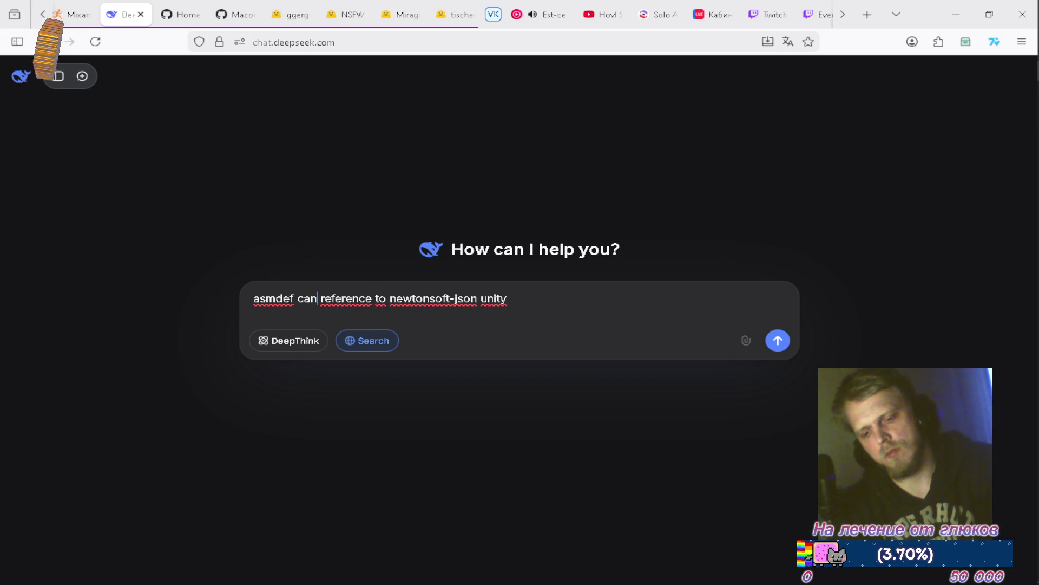
{"action": "type", "text": "d"}
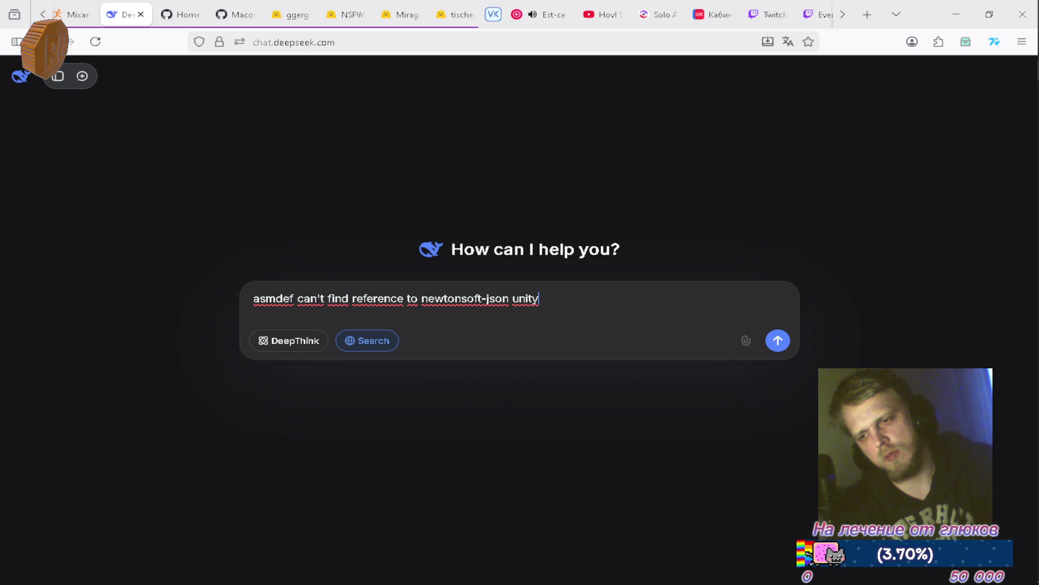
{"action": "key", "text": "Return"}
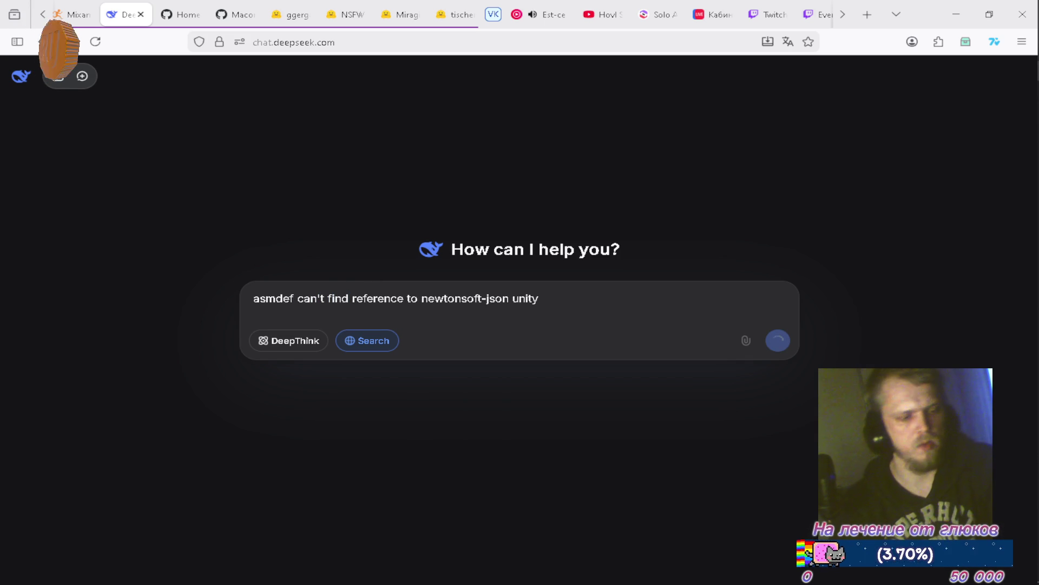
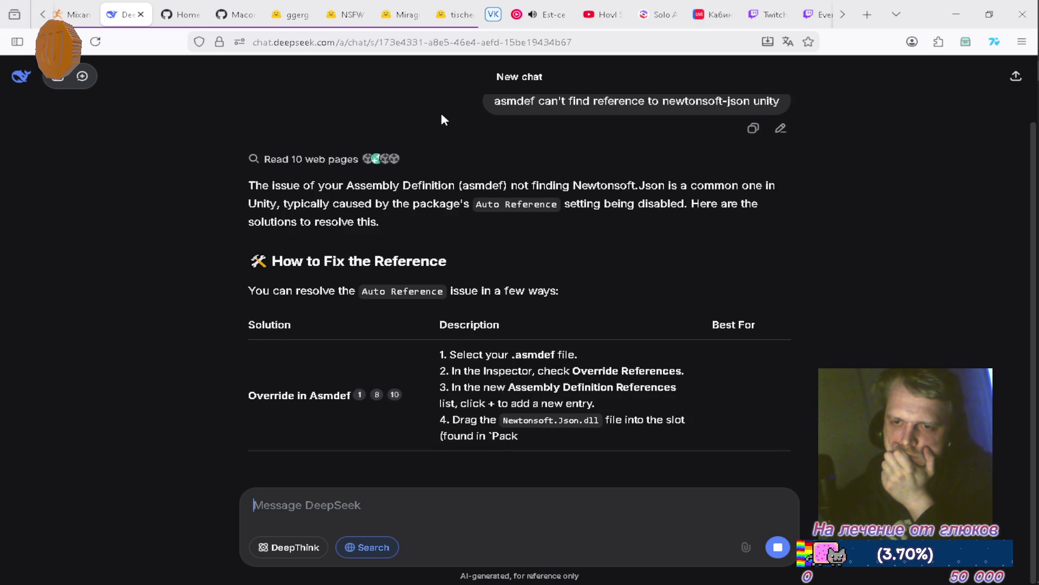
Step: Read DeepSeek's Newtonsoft reply, then reveal hidden packages in Unity's Project tree
{"action": "scroll", "coordinate": [460, 142], "scroll_direction": "up", "scroll_amount": 4}
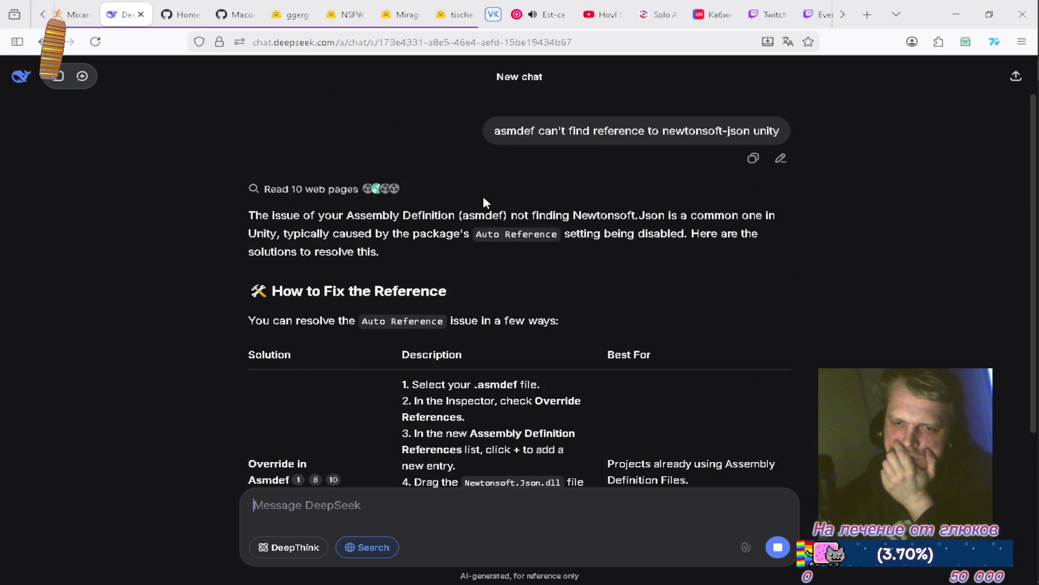
{"action": "scroll", "coordinate": [482, 199], "scroll_direction": "down", "scroll_amount": 3}
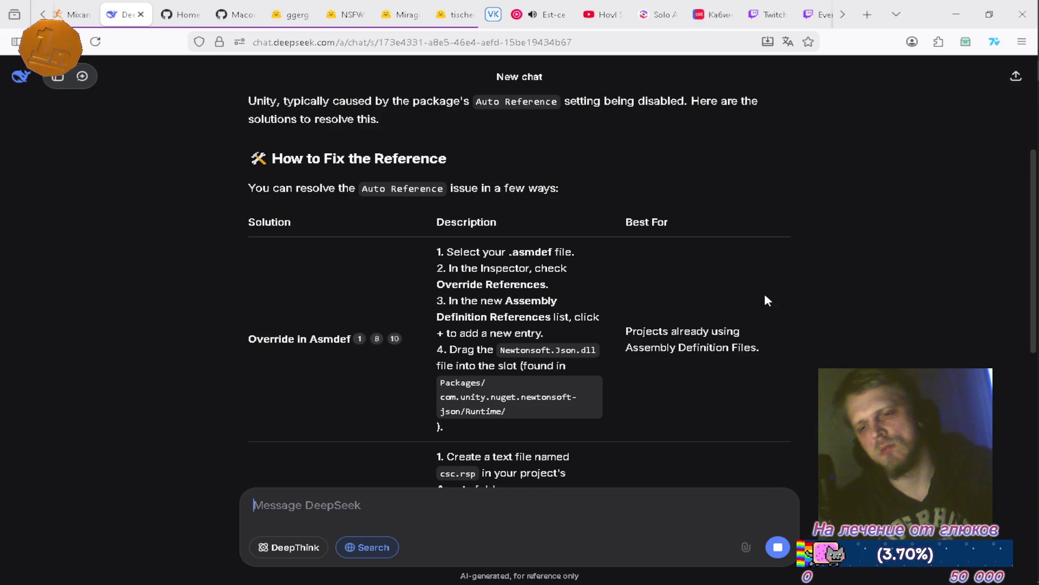
{"action": "key", "text": "alt+Tab"}
{"action": "left_click", "coordinate": [723, 345]}
{"action": "scroll", "coordinate": [293, 476], "scroll_direction": "down", "scroll_amount": 10}
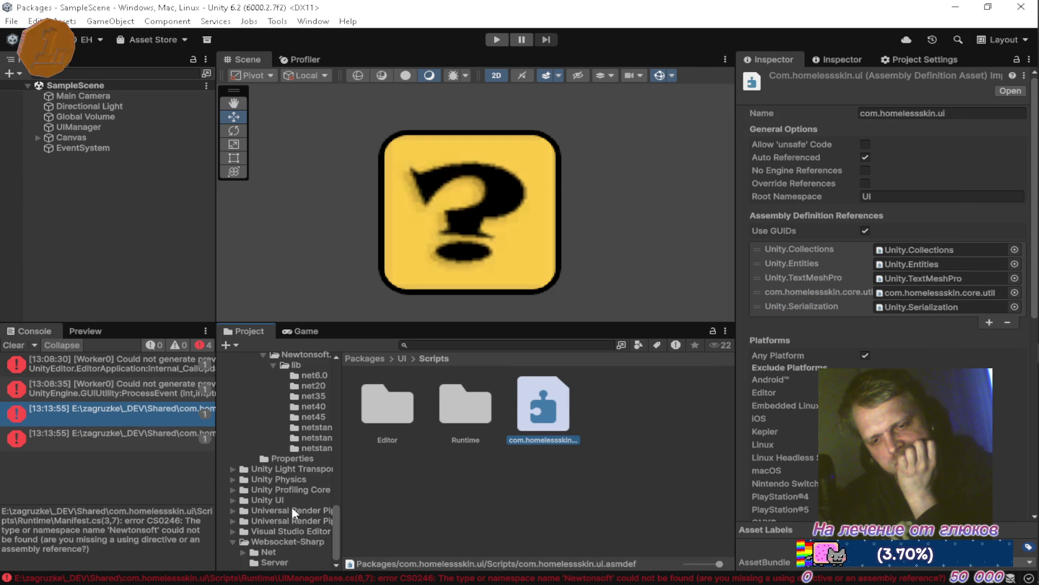
Step: Inspect import settings of Newtonsoft.Json.dll in Newtonsoft Json's Runtime and Runtime/AOT folders
{"action": "scroll", "coordinate": [292, 505], "scroll_direction": "up", "scroll_amount": 10}
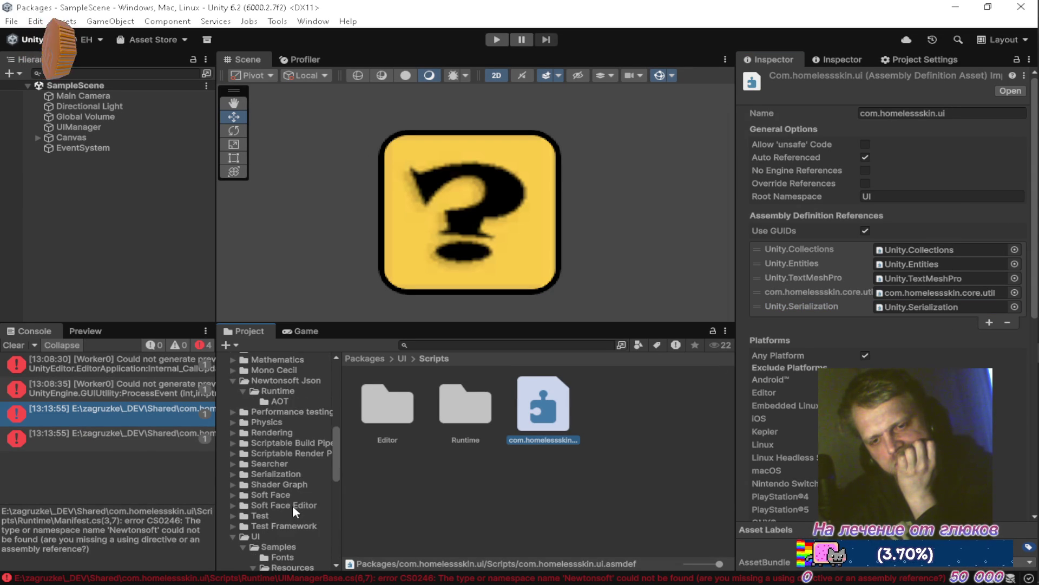
{"action": "left_click", "coordinate": [273, 381]}
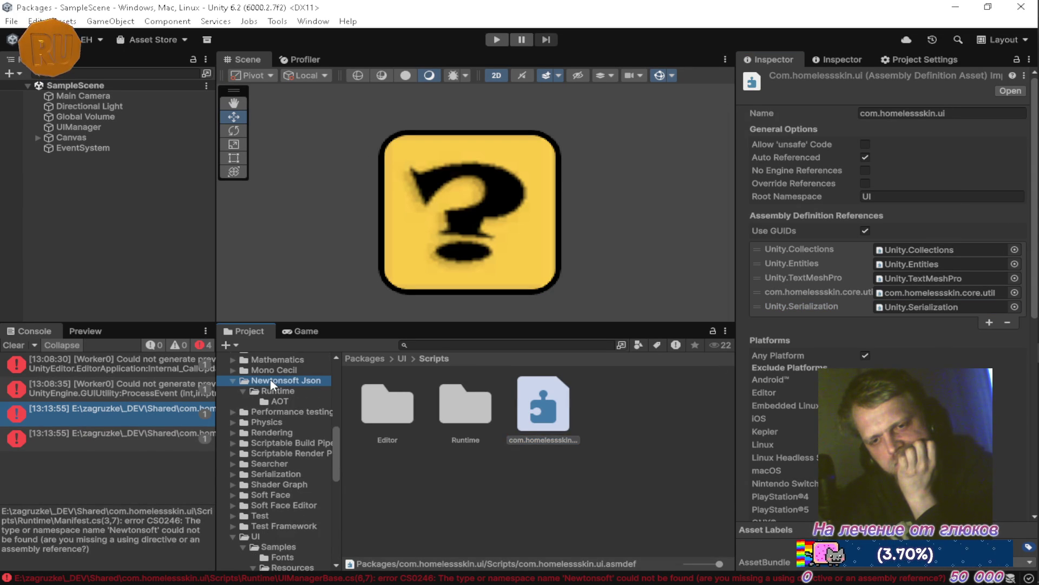
{"action": "left_click", "coordinate": [285, 392]}
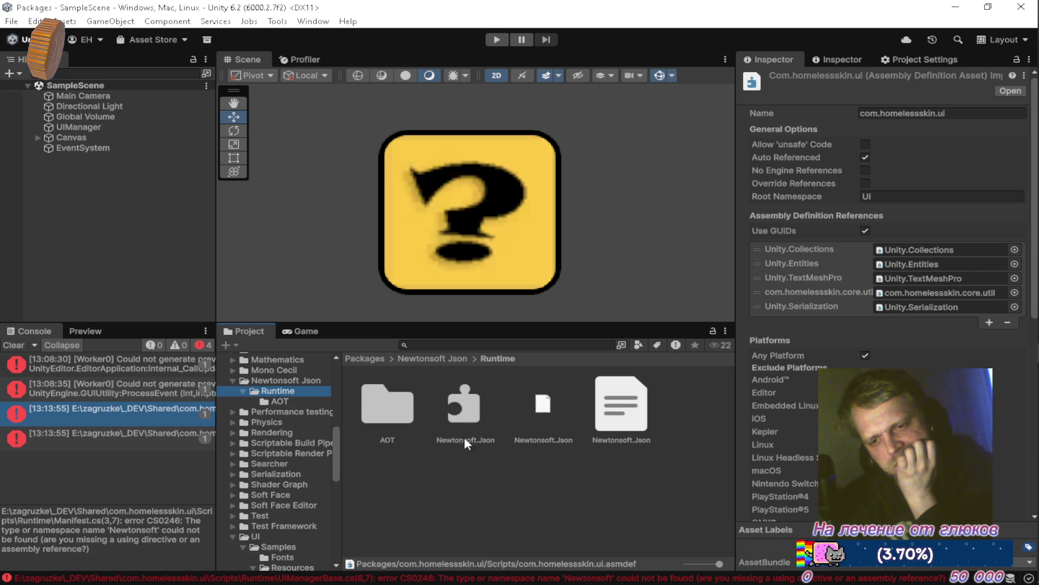
{"action": "left_click", "coordinate": [464, 409]}
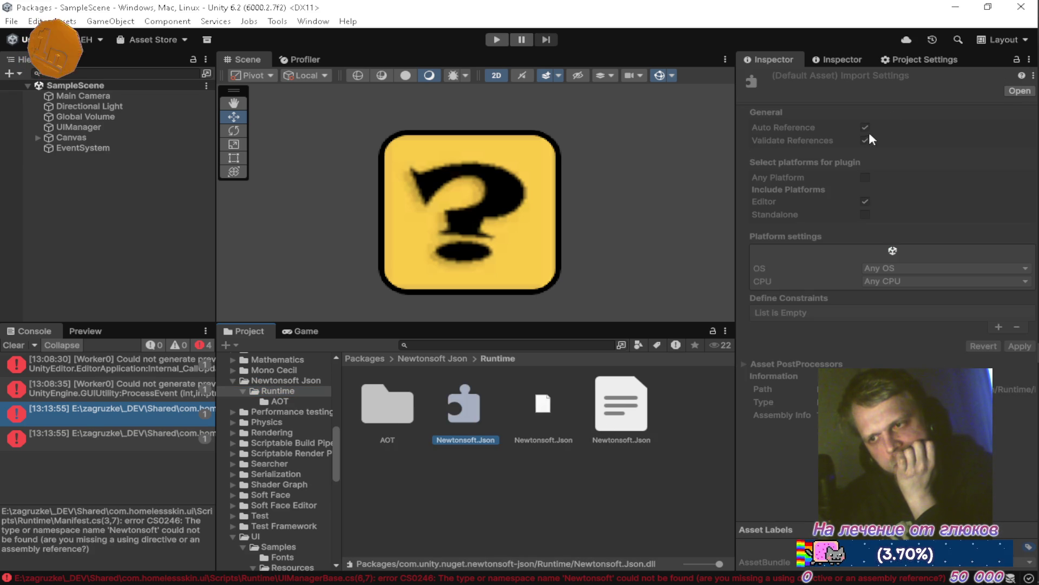
{"action": "left_click", "coordinate": [287, 401]}
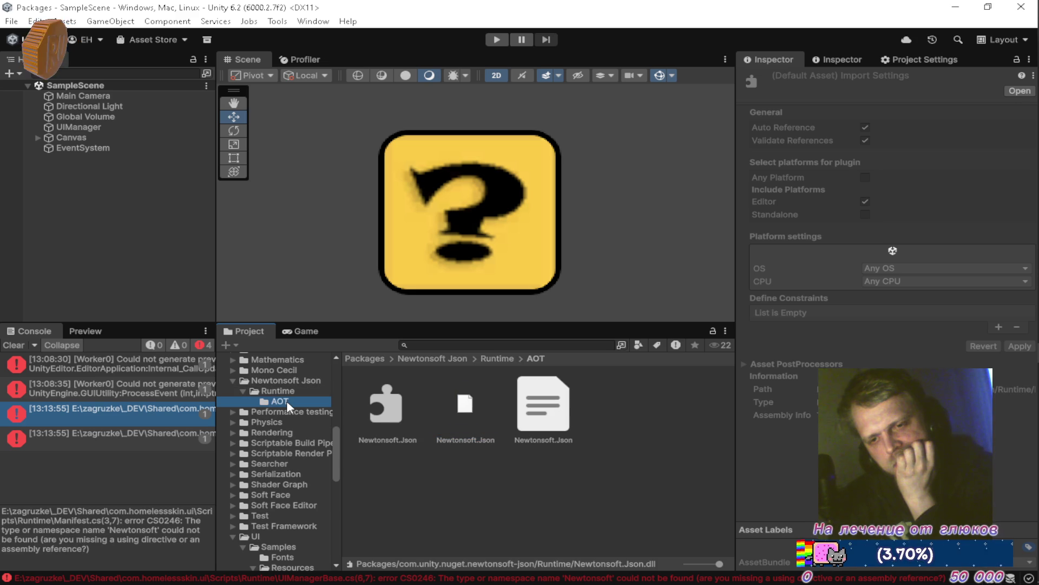
{"action": "left_click", "coordinate": [372, 416]}
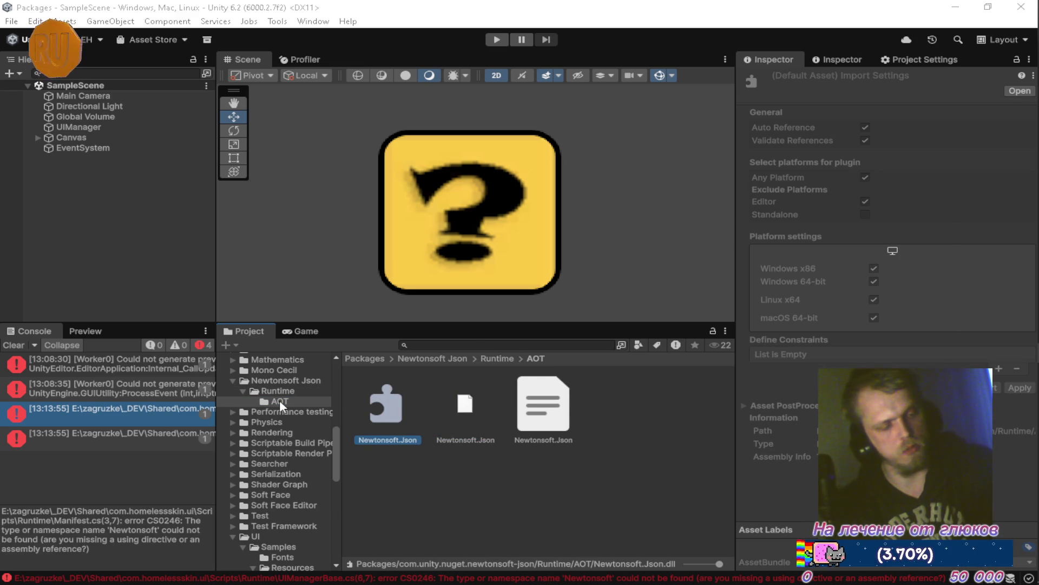
{"action": "key", "text": "alt+Tab"}
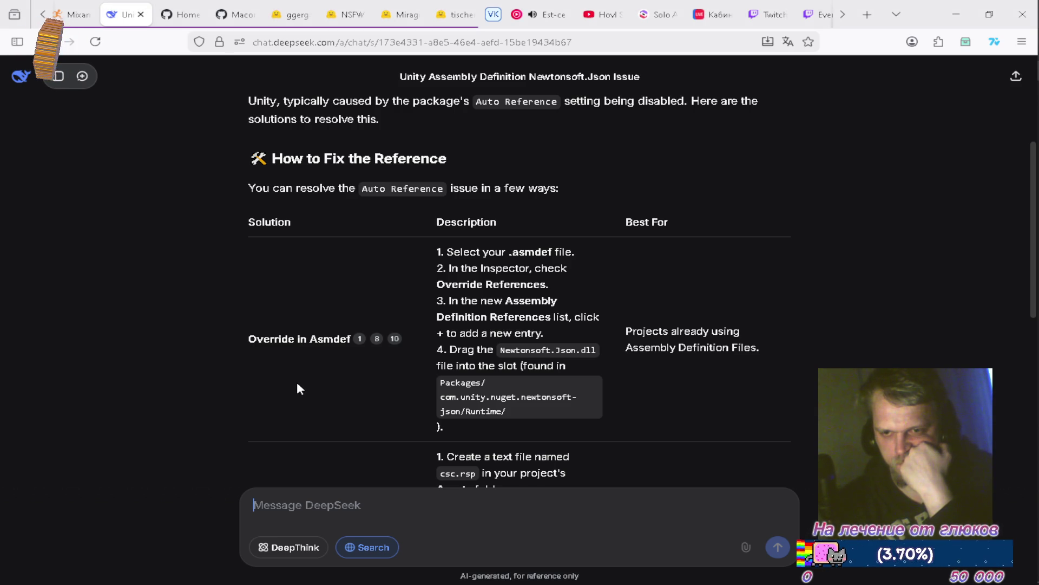
Step: Read the rest of DeepSeek's Newtonsoft.Json fix instructions, then return to Unity
{"action": "scroll", "coordinate": [297, 384], "scroll_direction": "down", "scroll_amount": 3}
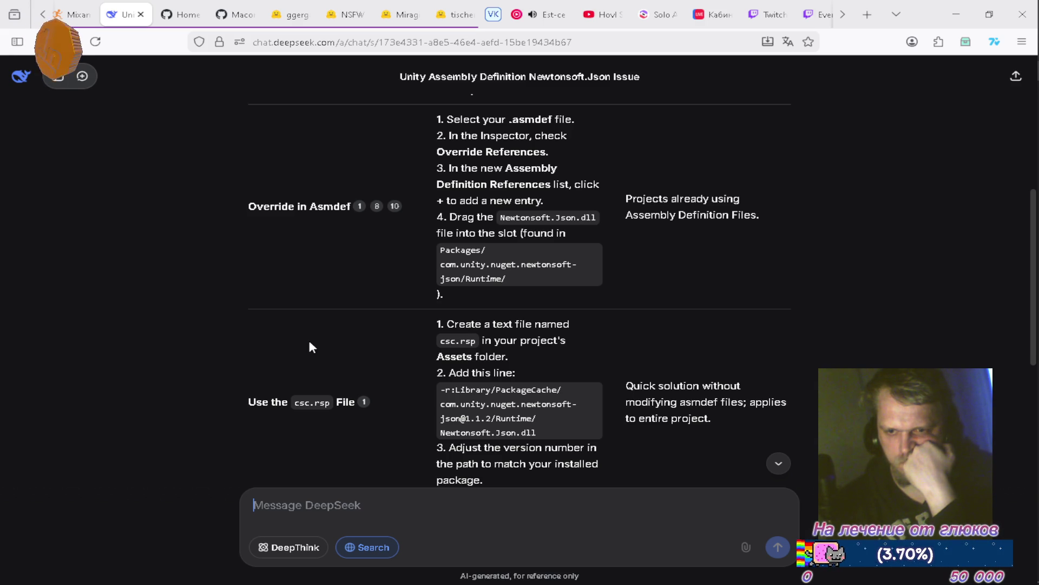
{"action": "scroll", "coordinate": [309, 342], "scroll_direction": "down", "scroll_amount": 3}
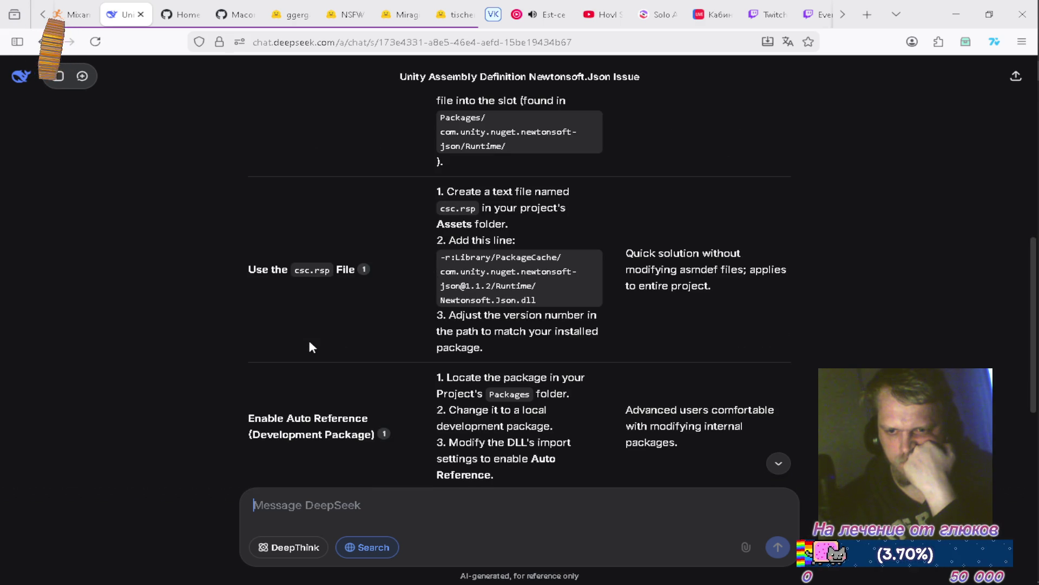
{"action": "scroll", "coordinate": [311, 345], "scroll_direction": "down", "scroll_amount": 2}
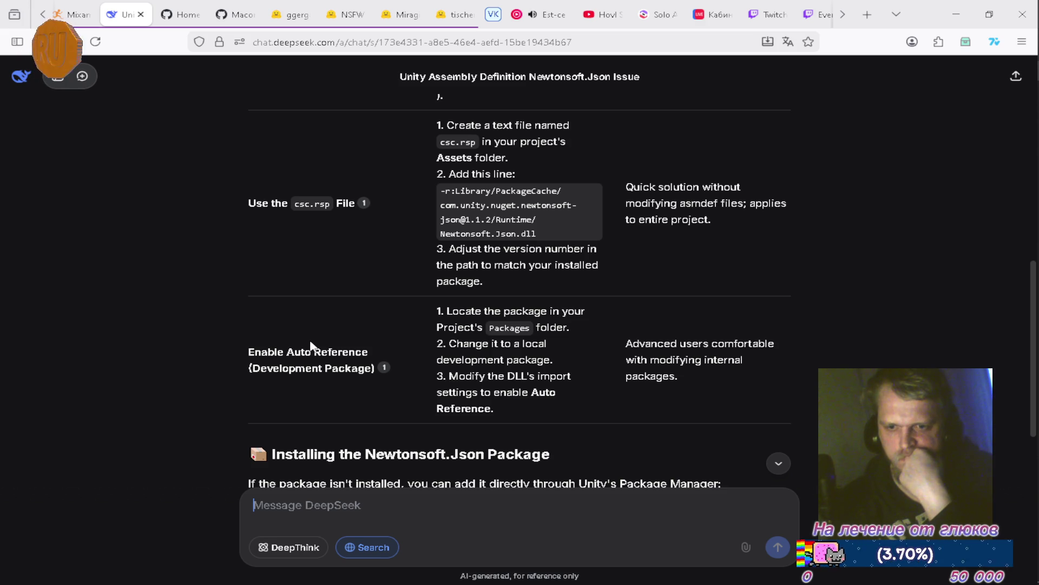
{"action": "scroll", "coordinate": [311, 345], "scroll_direction": "down", "scroll_amount": 4}
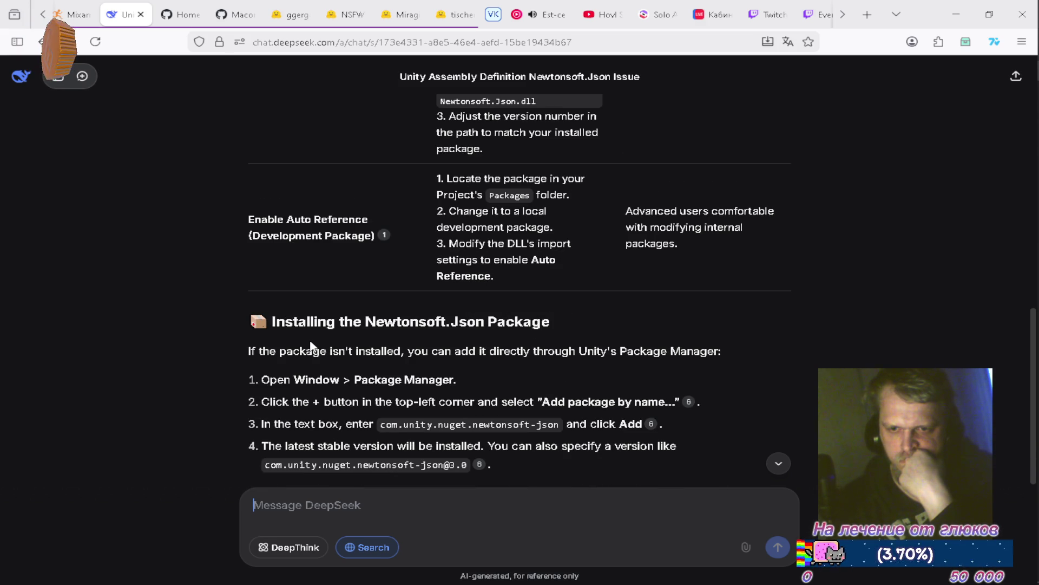
{"action": "scroll", "coordinate": [311, 345], "scroll_direction": "down", "scroll_amount": 4}
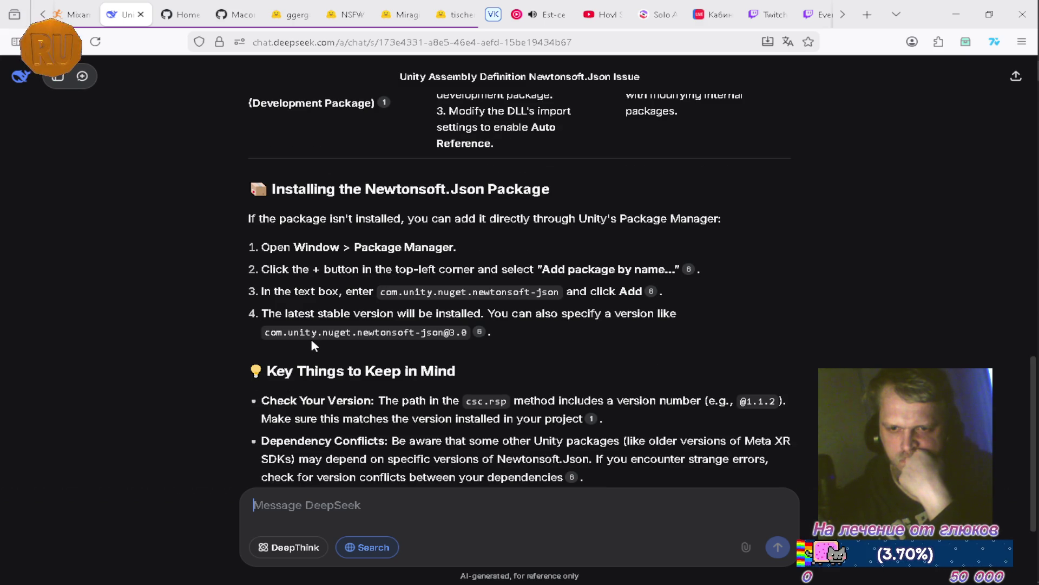
{"action": "scroll", "coordinate": [312, 342], "scroll_direction": "down", "scroll_amount": 4}
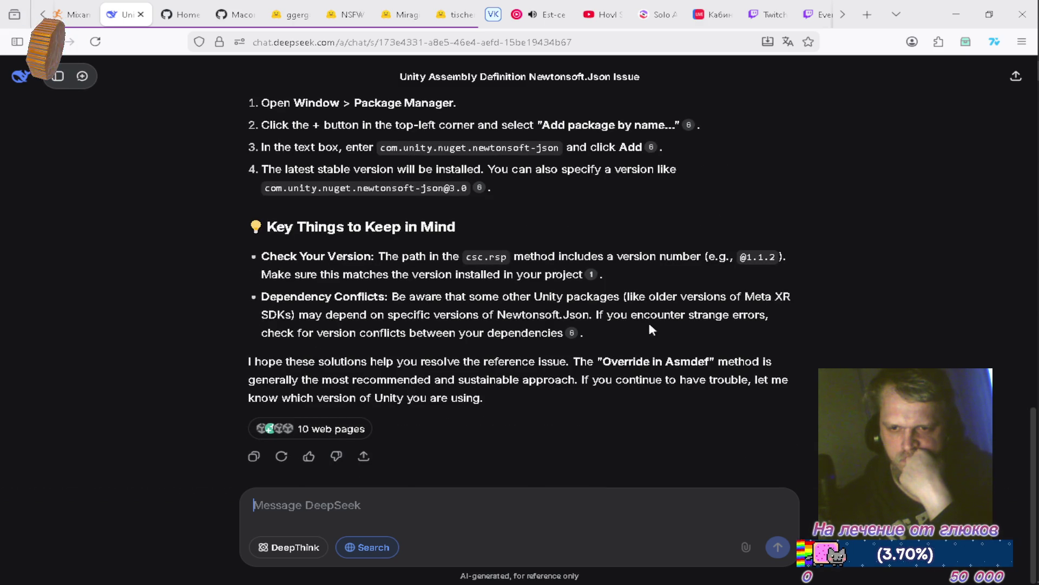
{"action": "key", "text": "alt+Tab"}
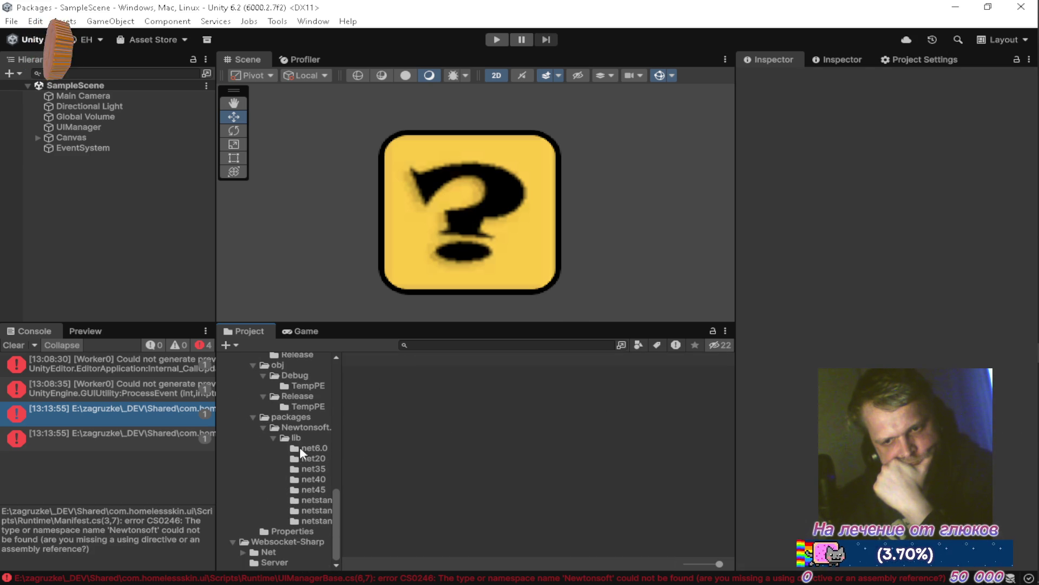
Step: Select the com.homelessskin.ui assembly definition in UI/Scripts and review its references and platforms
{"action": "scroll", "coordinate": [297, 447], "scroll_direction": "up", "scroll_amount": 5}
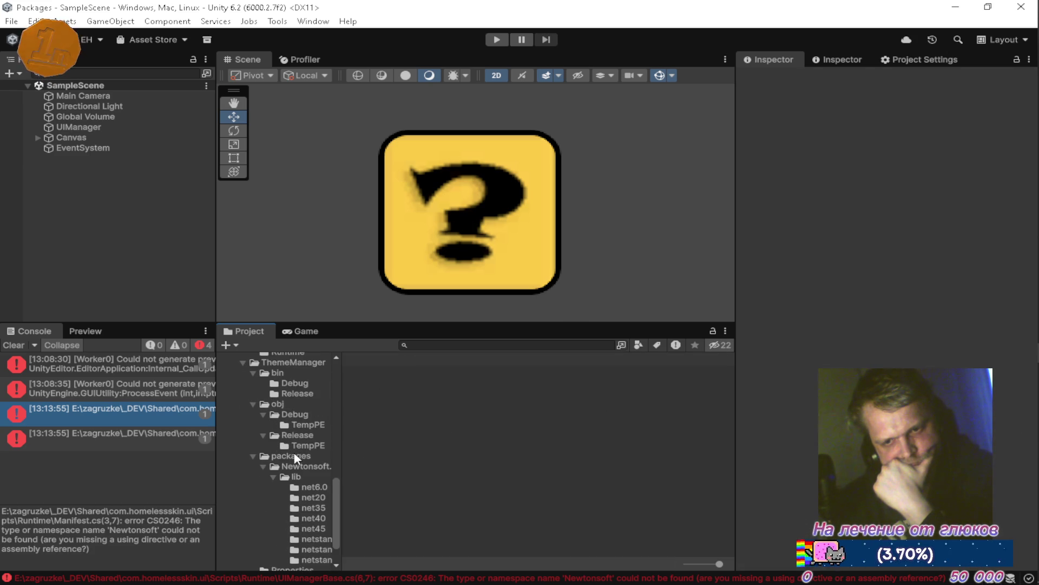
{"action": "scroll", "coordinate": [295, 456], "scroll_direction": "up", "scroll_amount": 5}
{"action": "left_click", "coordinate": [297, 450]}
{"action": "left_click", "coordinate": [544, 400]}
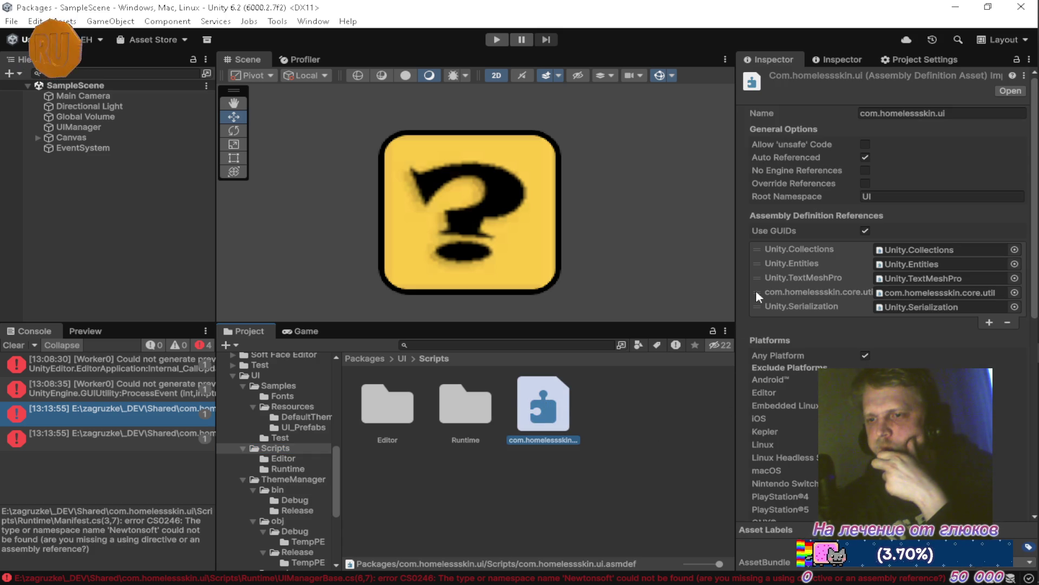
{"action": "mouse_move", "coordinate": [804, 154]}
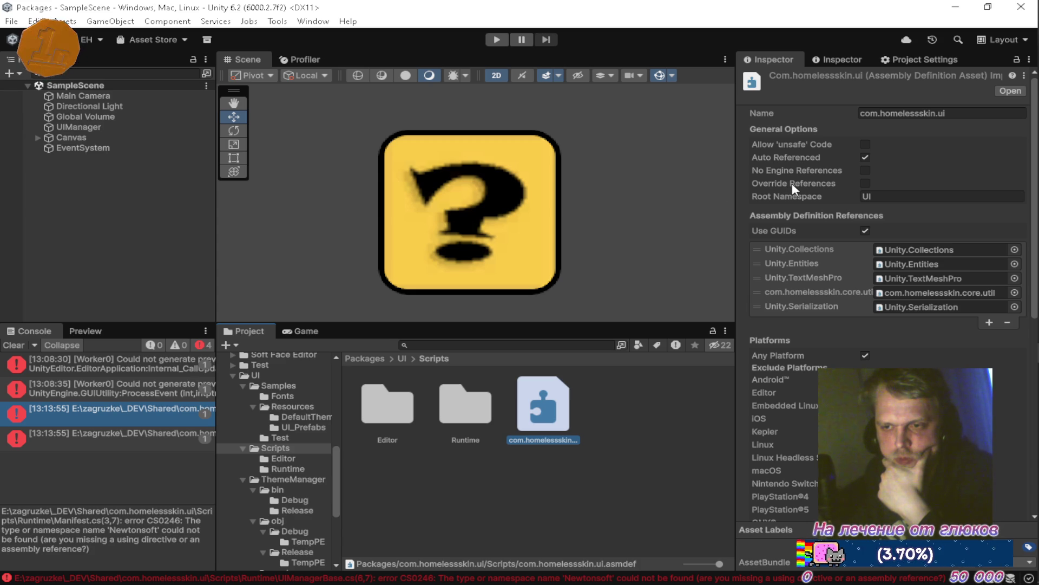
{"action": "mouse_move", "coordinate": [794, 188]}
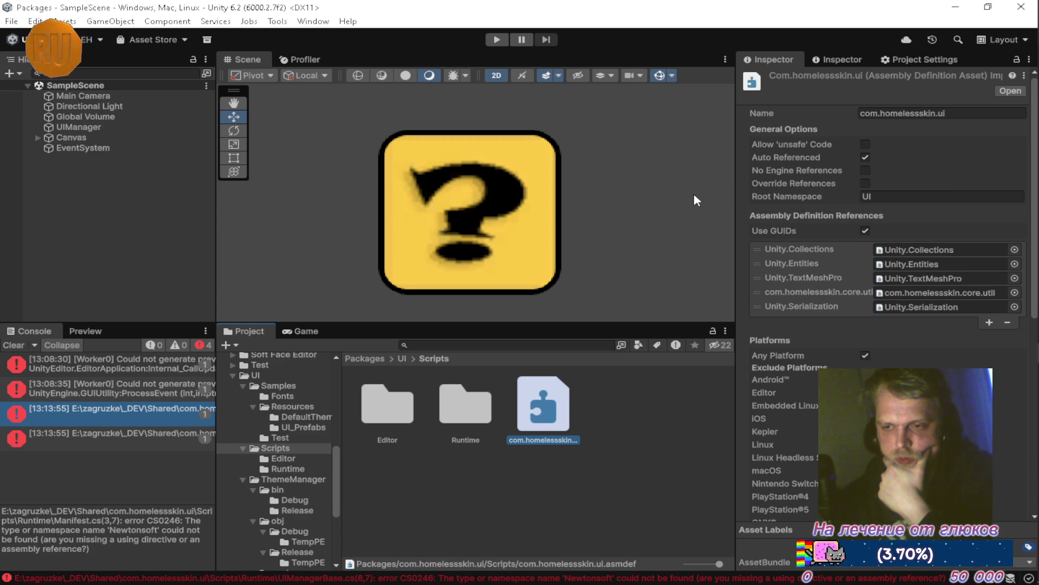
{"action": "scroll", "coordinate": [795, 265], "scroll_direction": "down", "scroll_amount": 5}
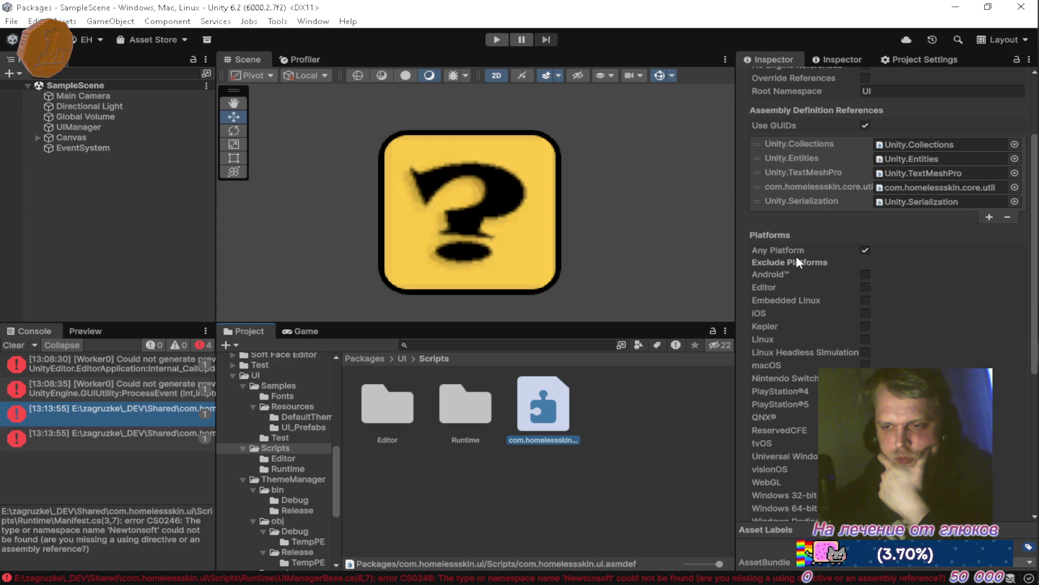
{"action": "scroll", "coordinate": [790, 260], "scroll_direction": "down", "scroll_amount": 3}
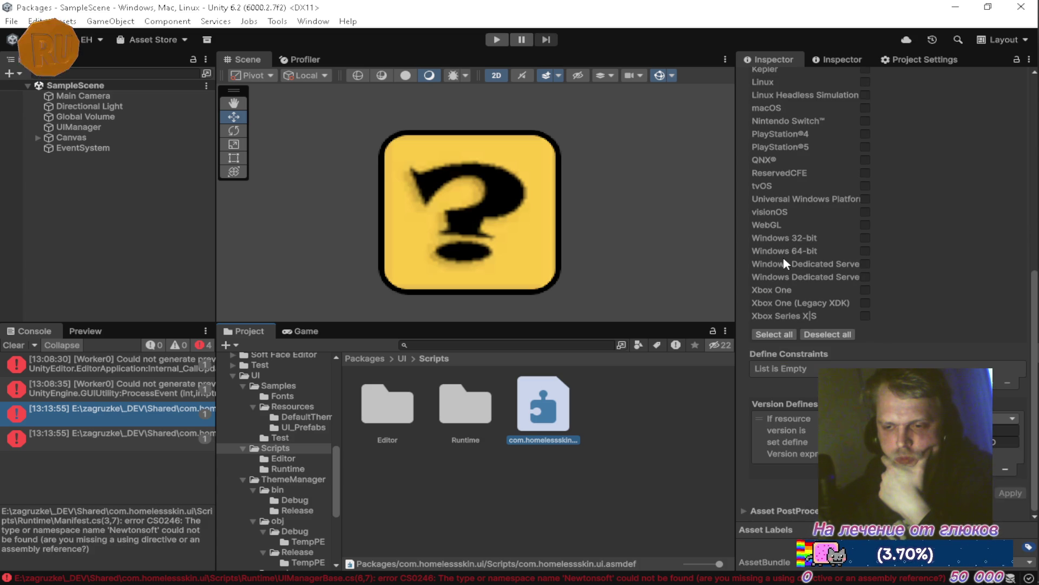
{"action": "scroll", "coordinate": [784, 257], "scroll_direction": "up", "scroll_amount": 10}
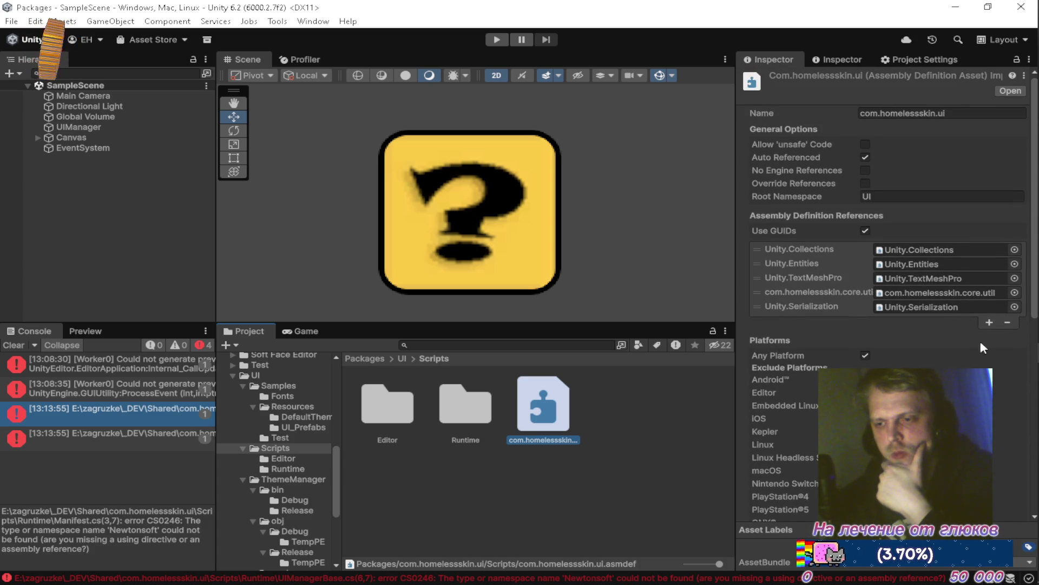
Step: Pick Unity.Serialization in the assembly reference picker
{"action": "left_click", "coordinate": [1014, 309]}
{"action": "scroll", "coordinate": [931, 367], "scroll_direction": "down", "scroll_amount": 5}
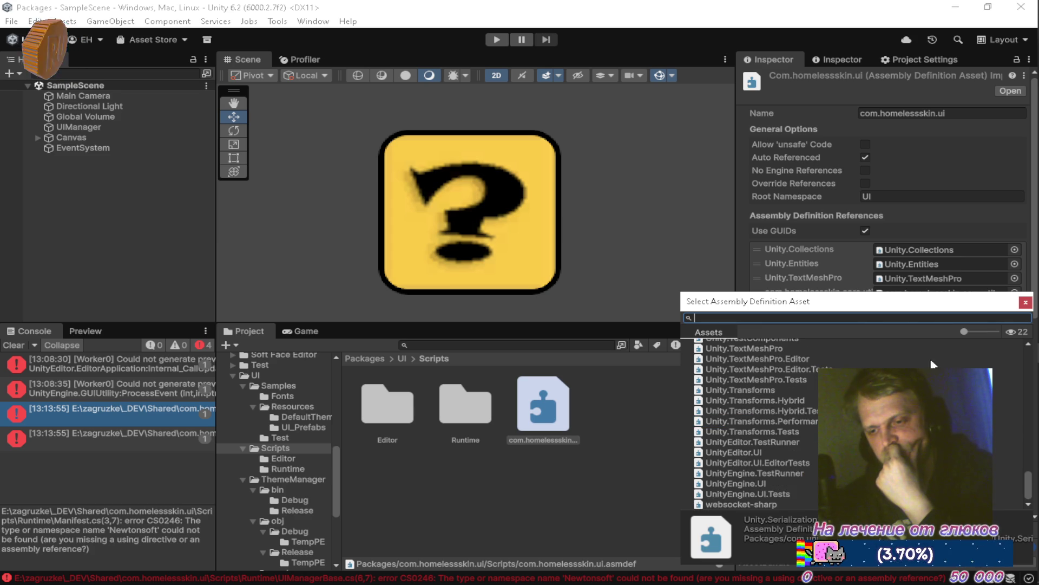
{"action": "scroll", "coordinate": [932, 367], "scroll_direction": "up", "scroll_amount": 5}
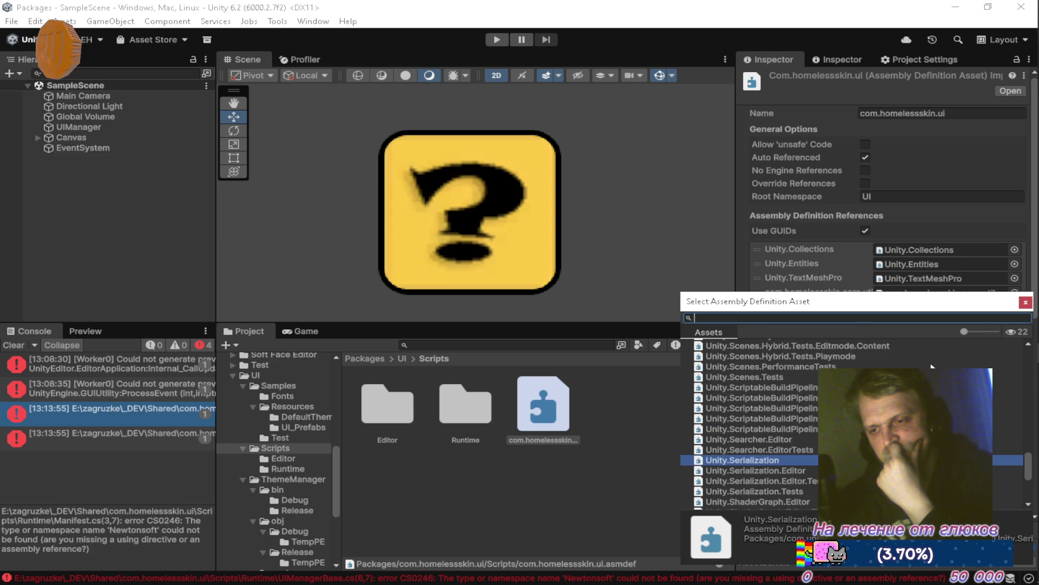
{"action": "scroll", "coordinate": [931, 366], "scroll_direction": "up", "scroll_amount": 2}
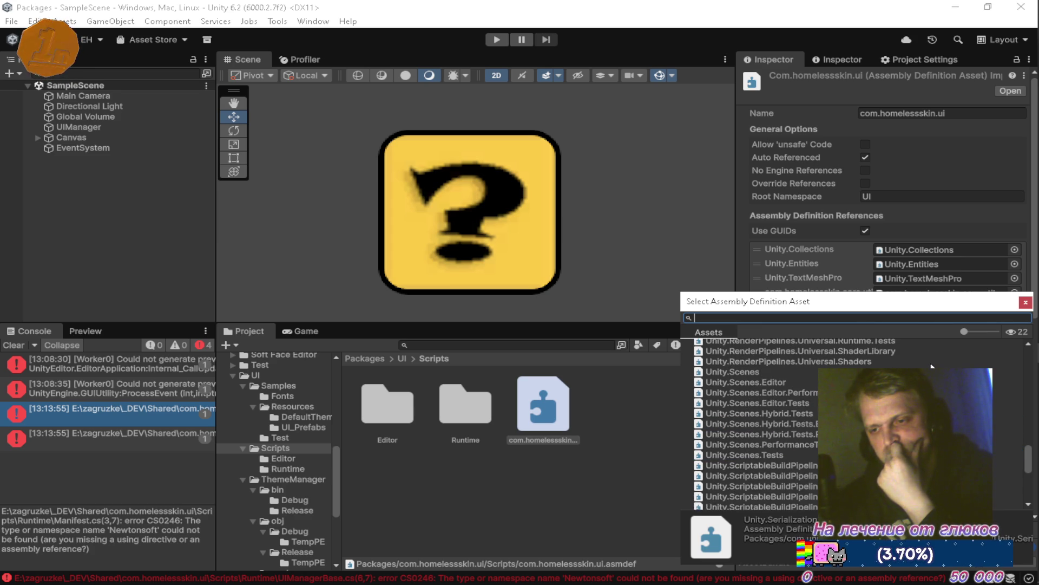
{"action": "scroll", "coordinate": [931, 367], "scroll_direction": "up", "scroll_amount": 3}
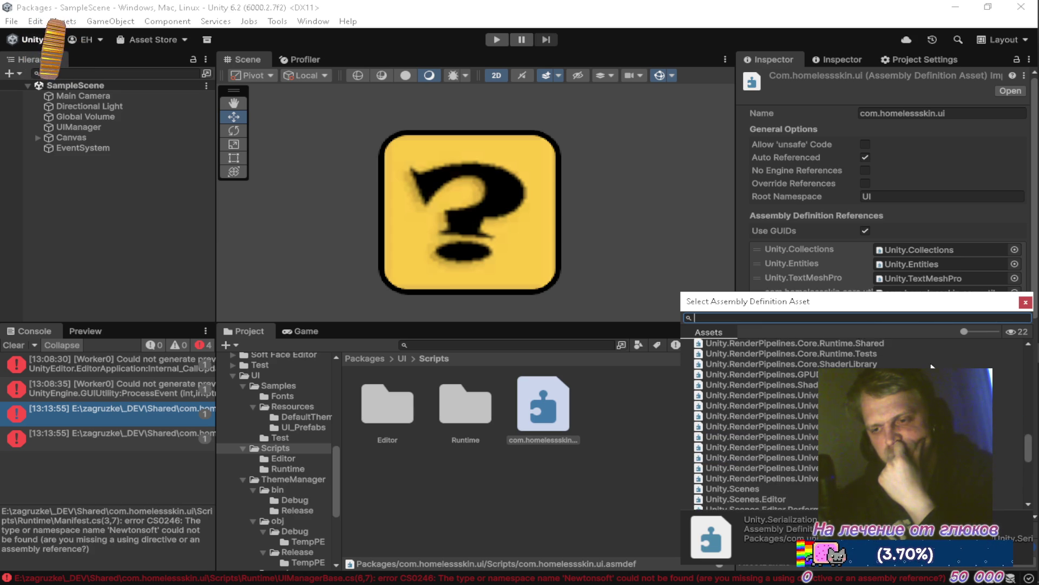
{"action": "scroll", "coordinate": [931, 366], "scroll_direction": "up", "scroll_amount": 3}
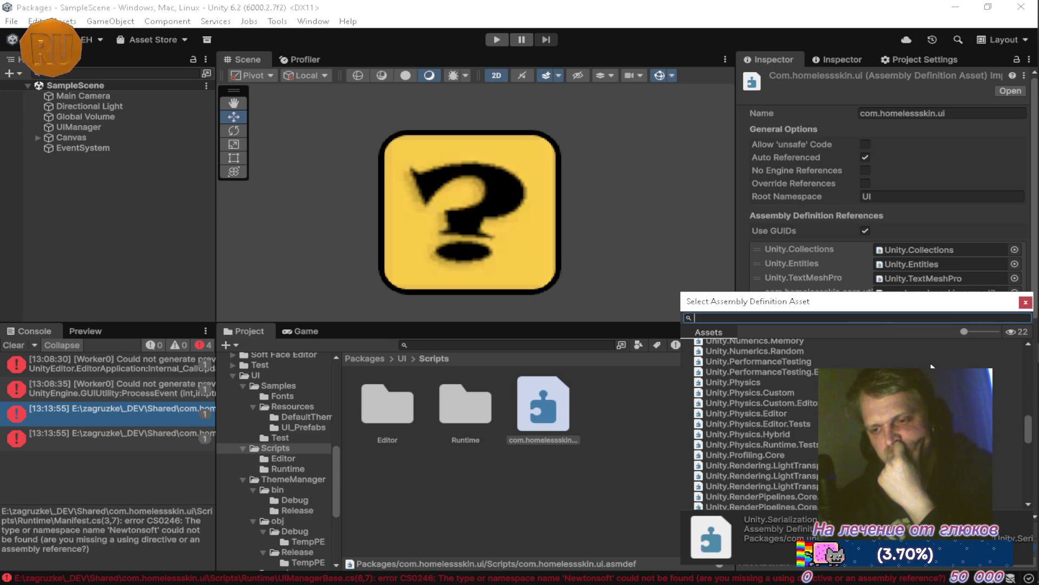
{"action": "scroll", "coordinate": [932, 366], "scroll_direction": "up", "scroll_amount": 1}
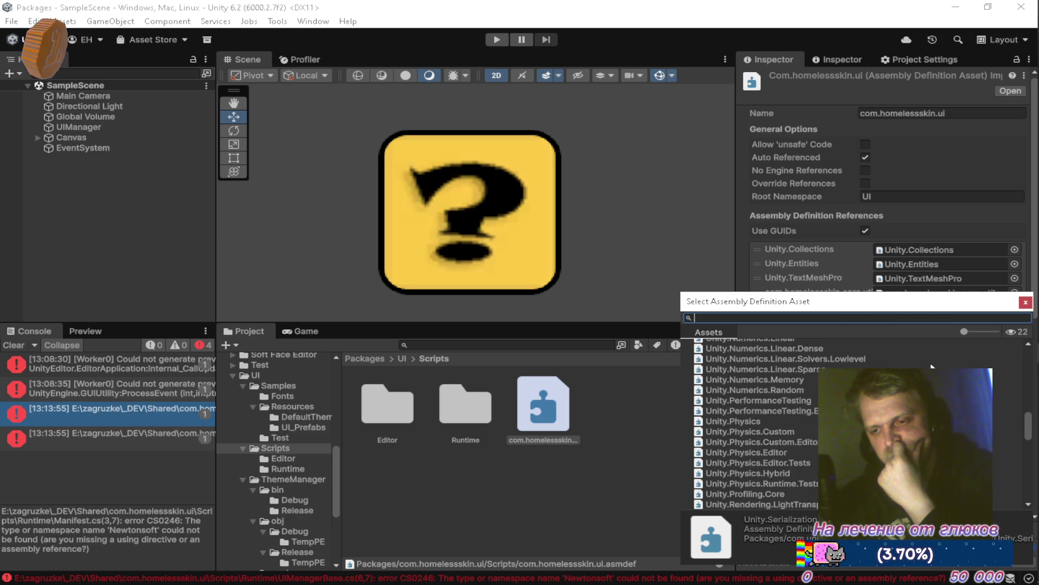
{"action": "scroll", "coordinate": [931, 366], "scroll_direction": "up", "scroll_amount": 2}
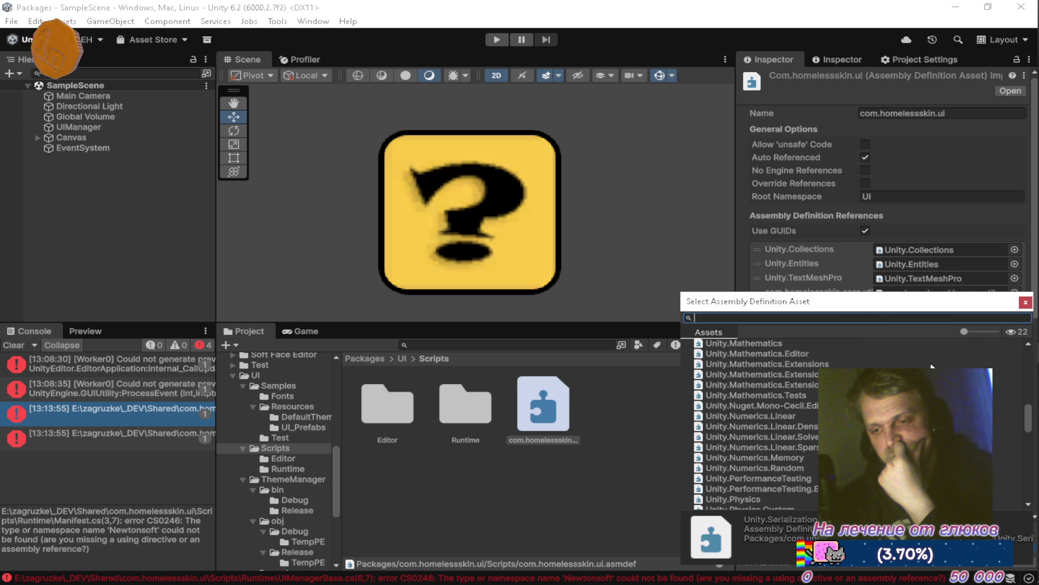
{"action": "scroll", "coordinate": [931, 367], "scroll_direction": "up", "scroll_amount": 2}
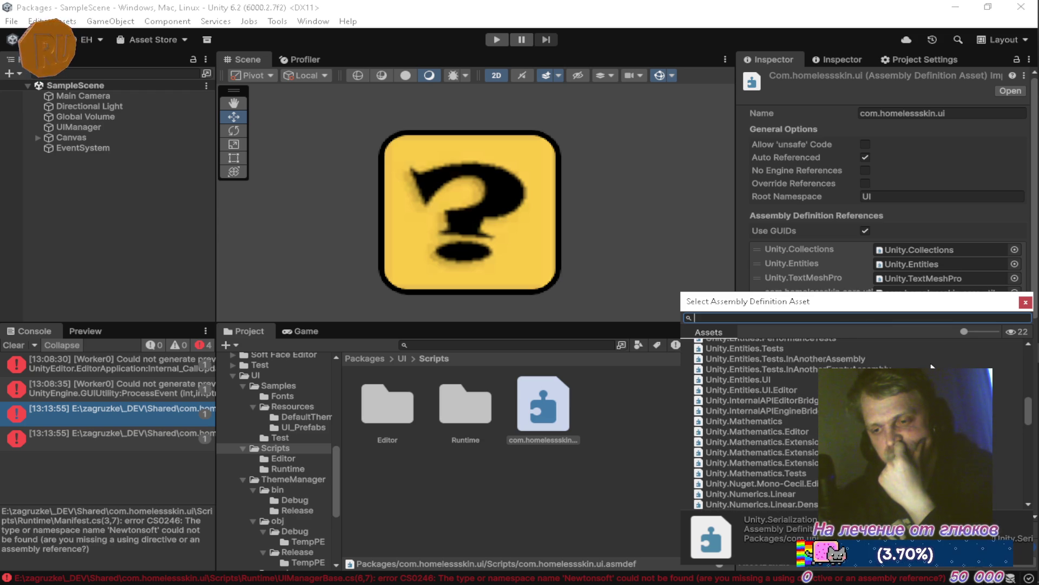
{"action": "scroll", "coordinate": [931, 366], "scroll_direction": "up", "scroll_amount": 3}
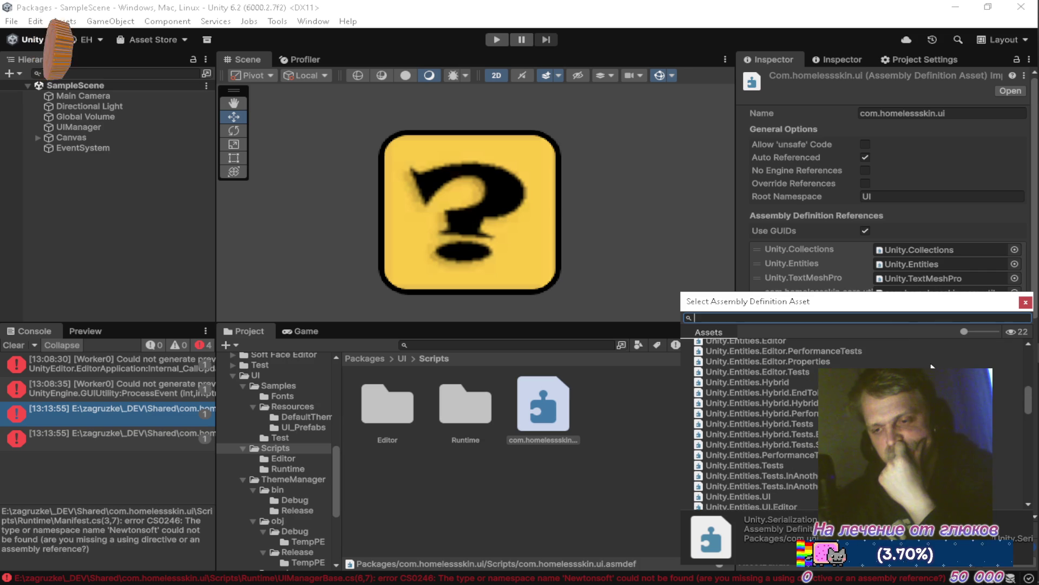
{"action": "scroll", "coordinate": [931, 366], "scroll_direction": "up", "scroll_amount": 6}
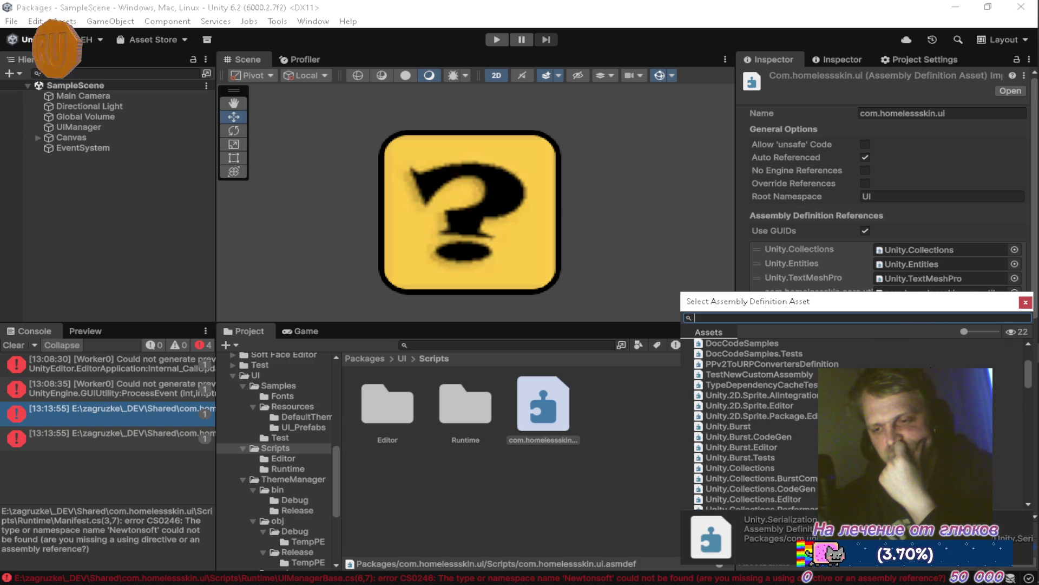
{"action": "scroll", "coordinate": [758, 423], "scroll_direction": "up", "scroll_amount": 3}
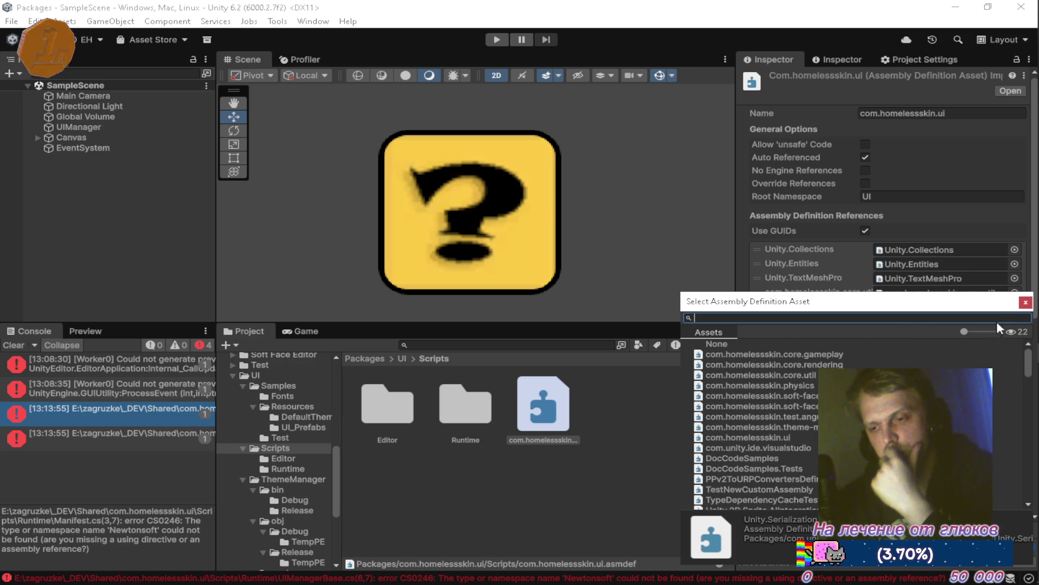
{"action": "key", "text": "Return"}
Step: Remove the Unity.Serialization reference and save the assembly definition changes
{"action": "left_click", "coordinate": [762, 307]}
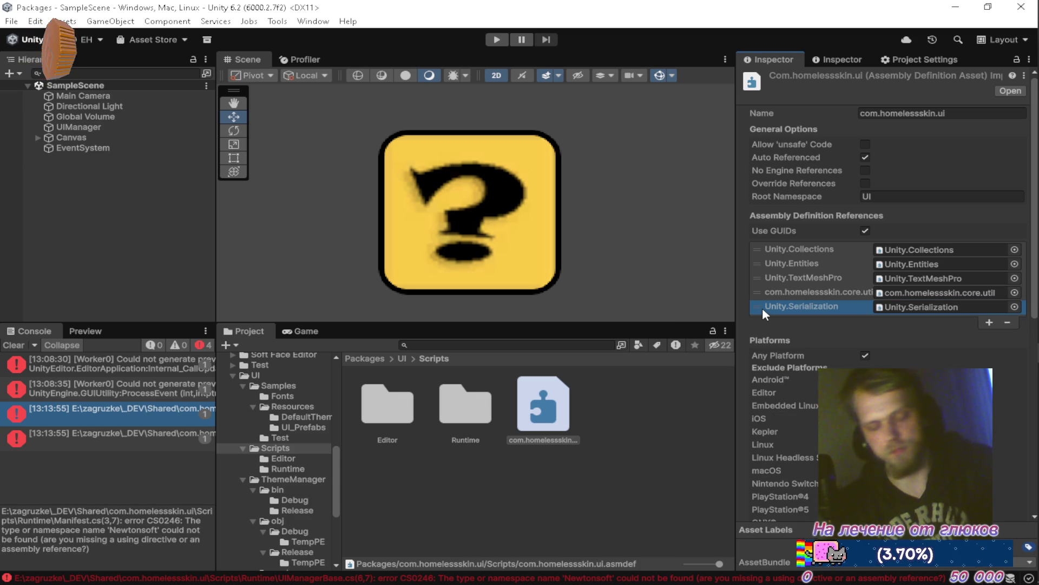
{"action": "left_click", "coordinate": [1007, 322]}
{"action": "left_click", "coordinate": [632, 473]}
{"action": "left_click", "coordinate": [512, 322]}
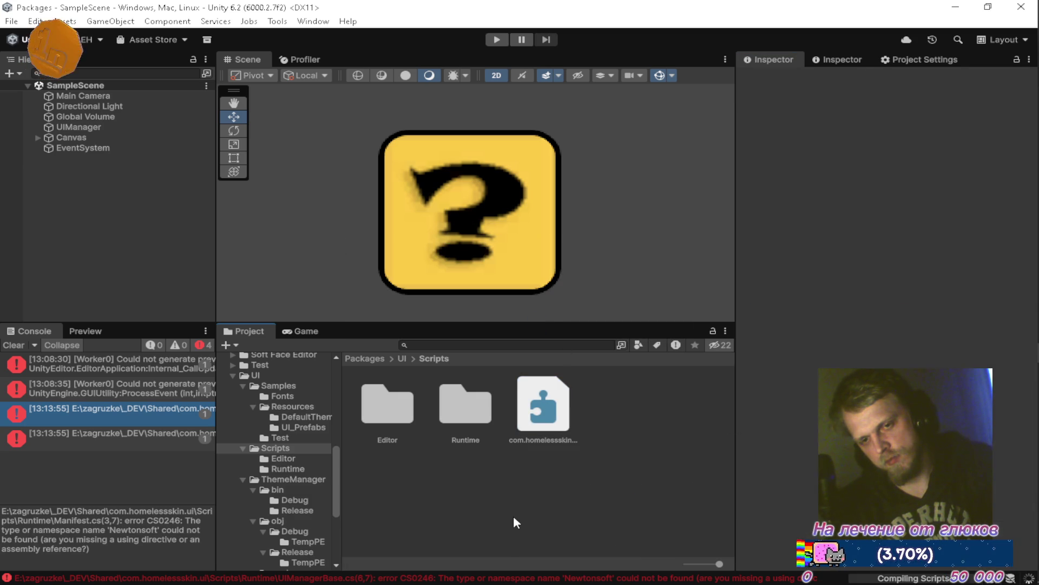
{"action": "key", "text": "alt+Tab"}
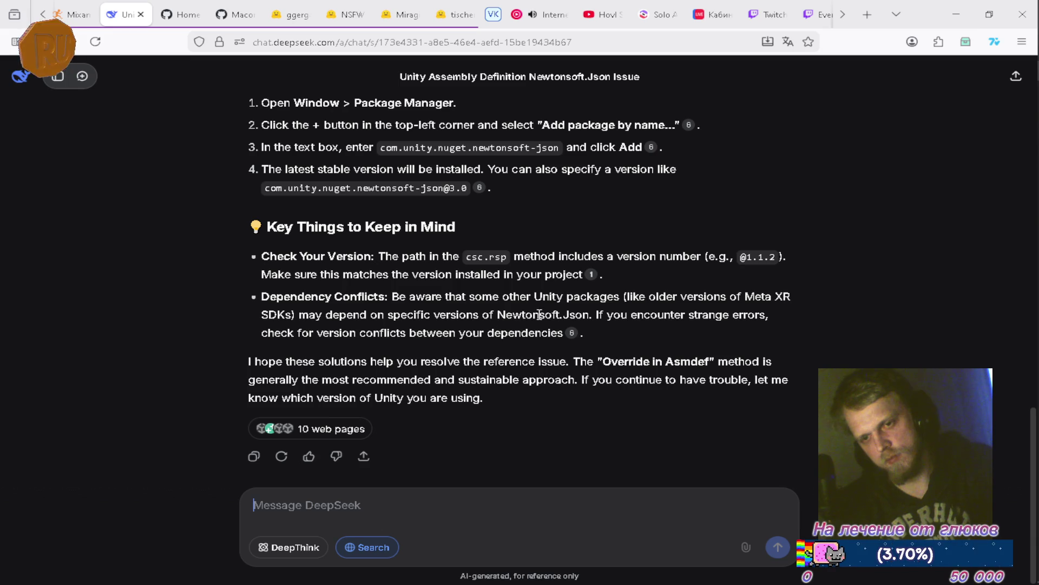
{"action": "scroll", "coordinate": [539, 312], "scroll_direction": "up", "scroll_amount": 3}
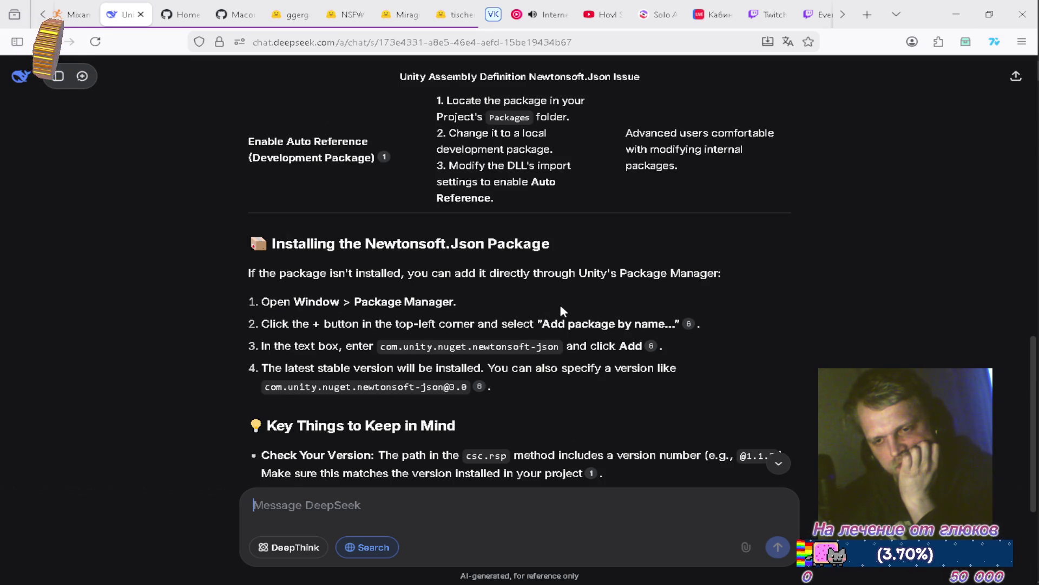
{"action": "scroll", "coordinate": [561, 309], "scroll_direction": "up", "scroll_amount": 4}
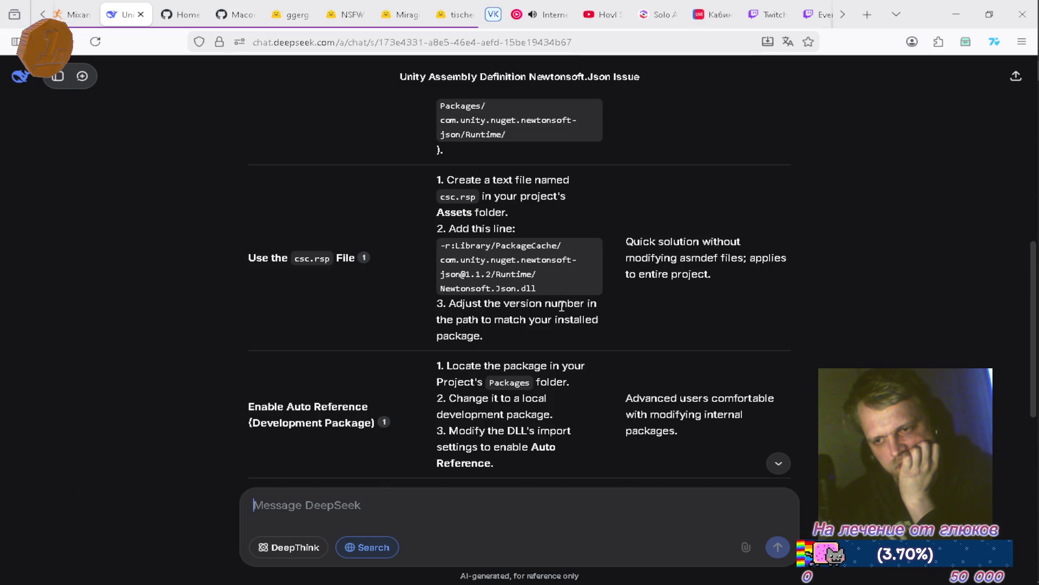
{"action": "scroll", "coordinate": [562, 306], "scroll_direction": "up", "scroll_amount": 4}
{"action": "scroll", "coordinate": [562, 306], "scroll_direction": "up", "scroll_amount": 2}
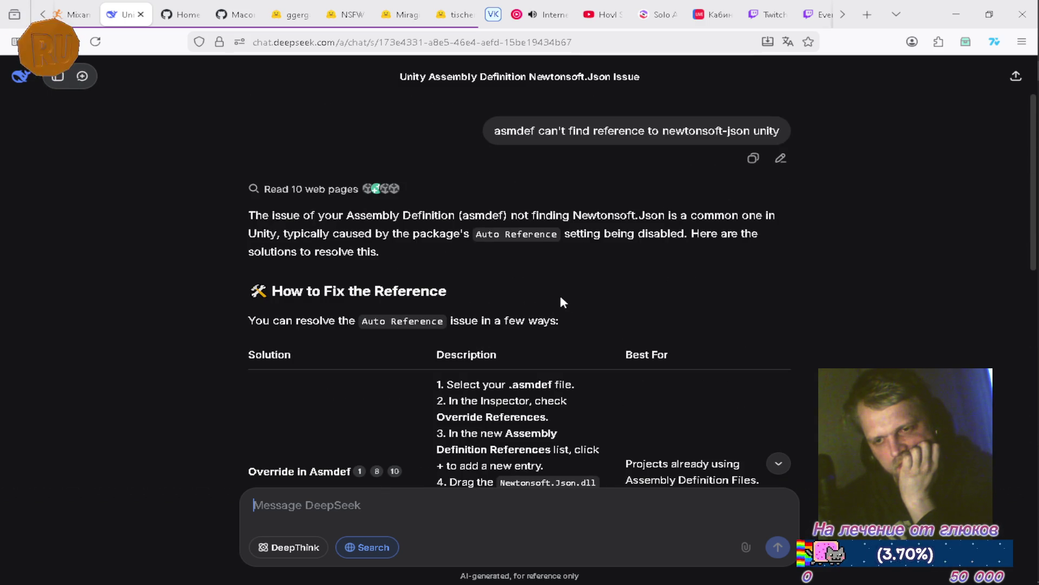
{"action": "scroll", "coordinate": [560, 297], "scroll_direction": "down", "scroll_amount": 2}
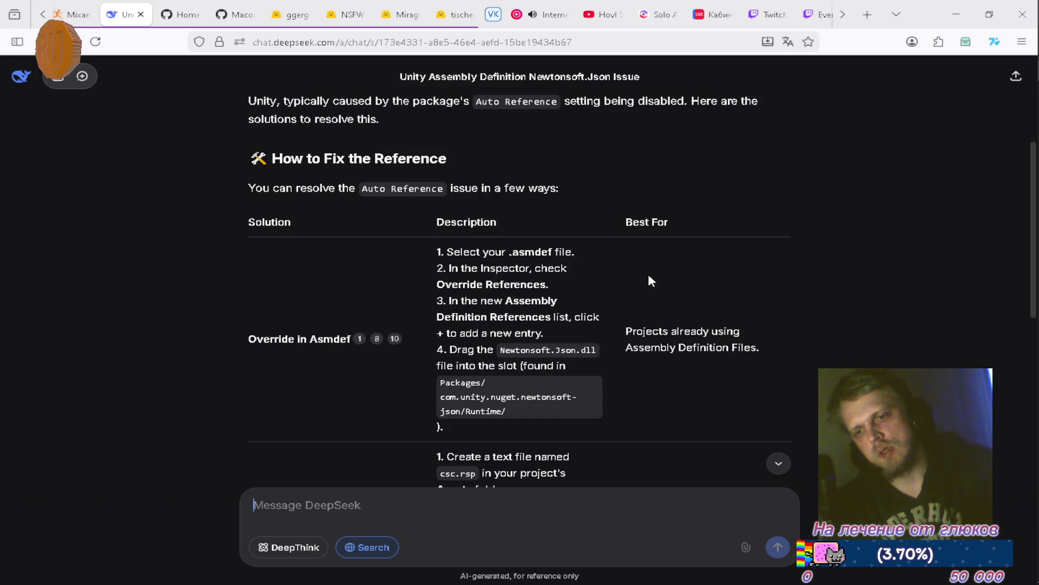
{"action": "key", "text": "alt+Tab"}
{"action": "left_click", "coordinate": [552, 407]}
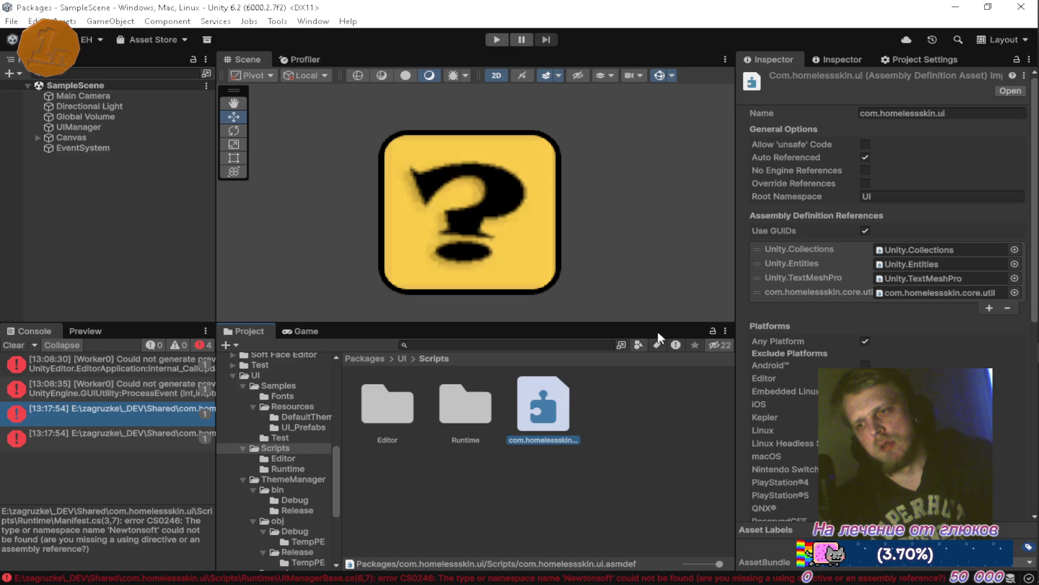
Step: Enable Override References, add Newtonsoft.Json.dll as an assembly reference, and apply the changes
{"action": "left_click", "coordinate": [865, 183]}
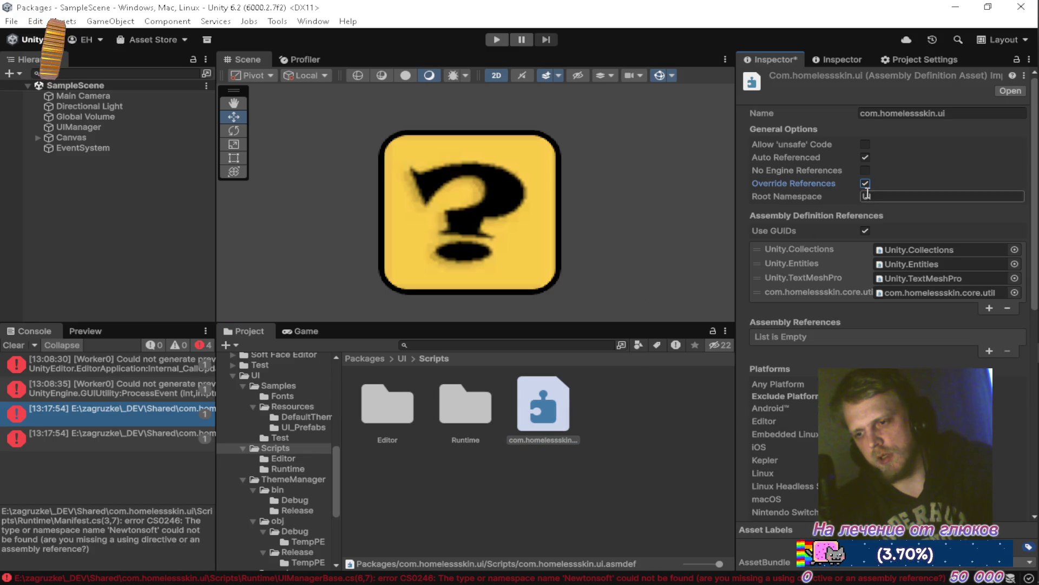
{"action": "left_click", "coordinate": [991, 351]}
{"action": "left_click", "coordinate": [977, 336]}
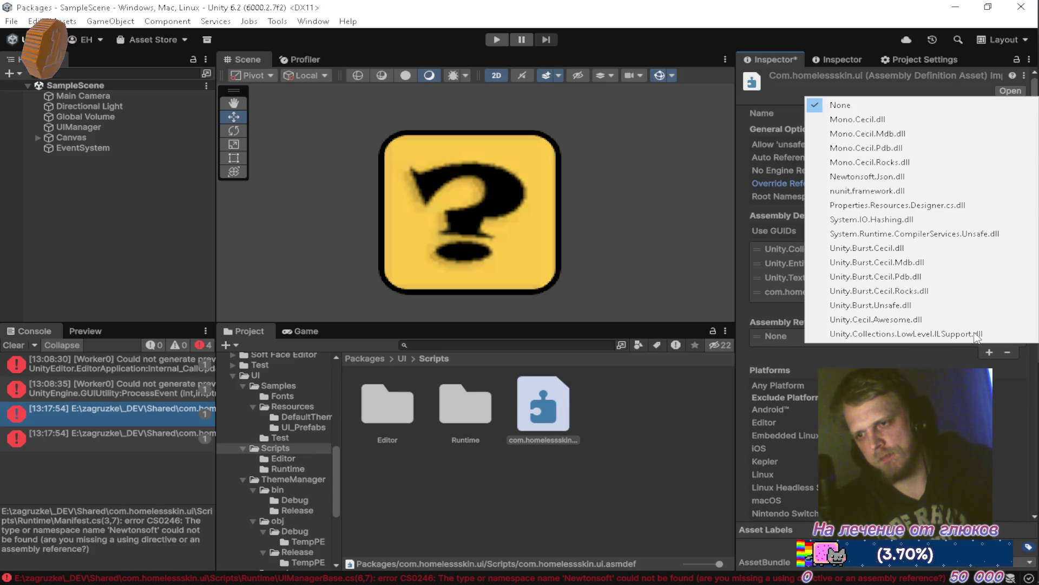
{"action": "left_click", "coordinate": [902, 177]}
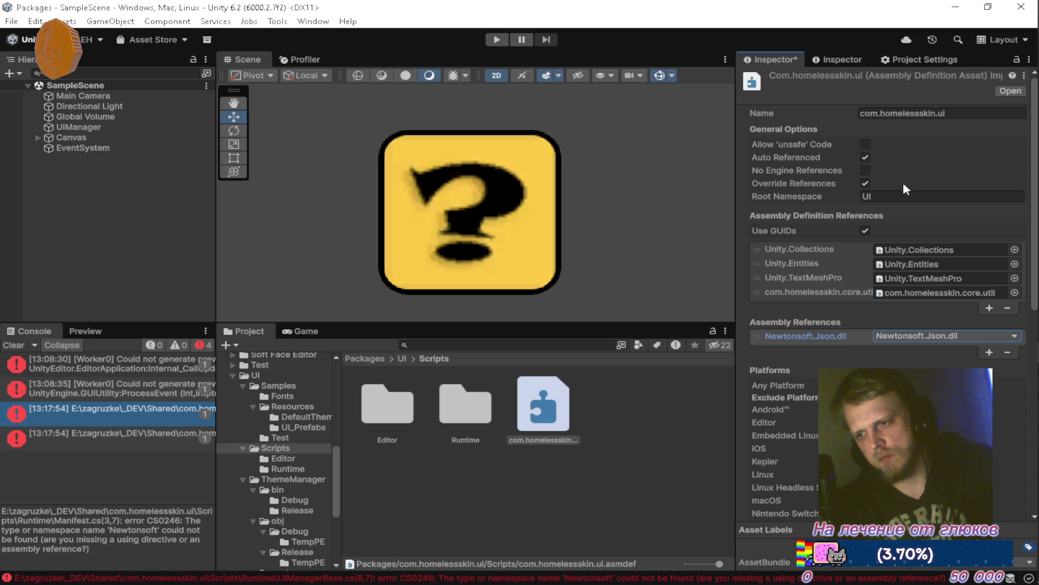
{"action": "left_click", "coordinate": [627, 478]}
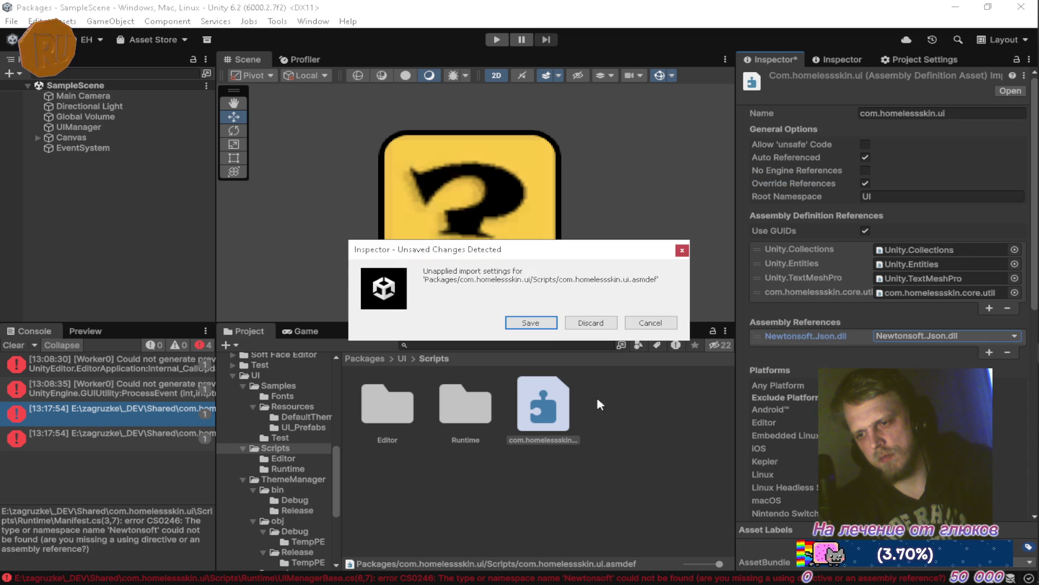
{"action": "left_click", "coordinate": [554, 327]}
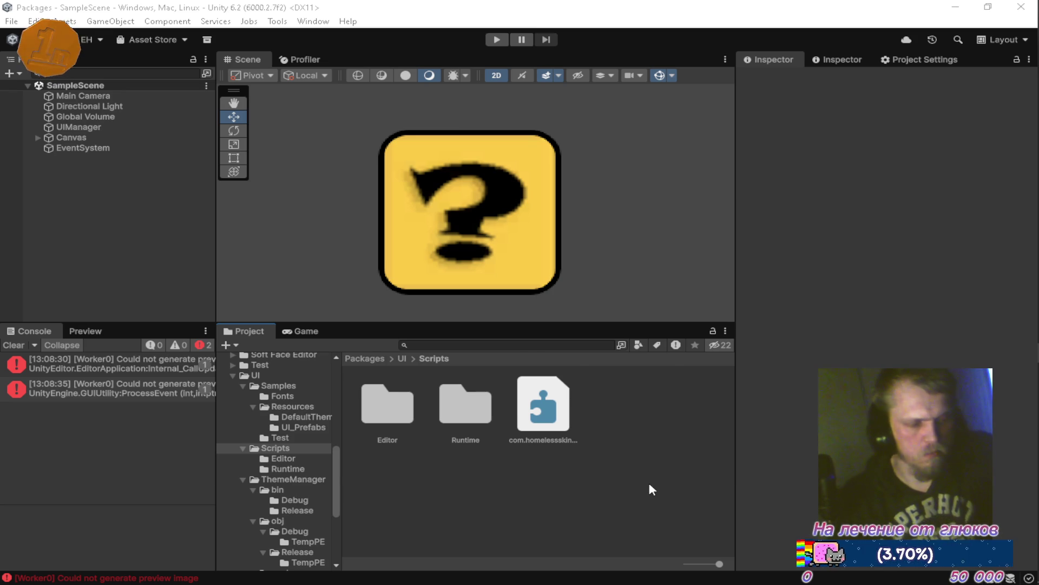
Step: In Visual Studio, review the Manifest.cs and UIManagerBase.cs code
{"action": "key", "text": "alt+Tab"}
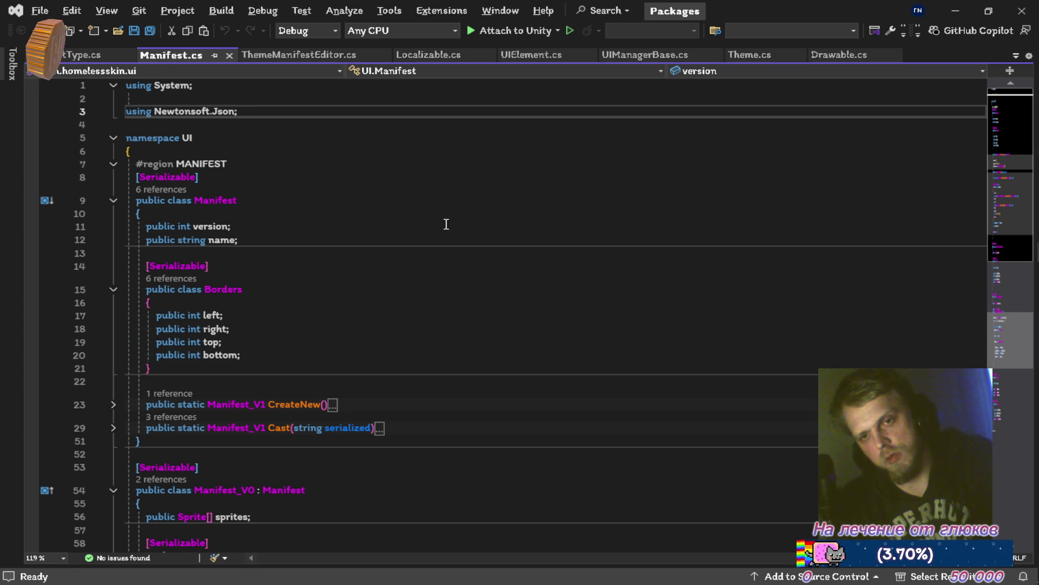
{"action": "scroll", "coordinate": [443, 192], "scroll_direction": "down", "scroll_amount": 12}
{"action": "scroll", "coordinate": [442, 189], "scroll_direction": "down", "scroll_amount": 8}
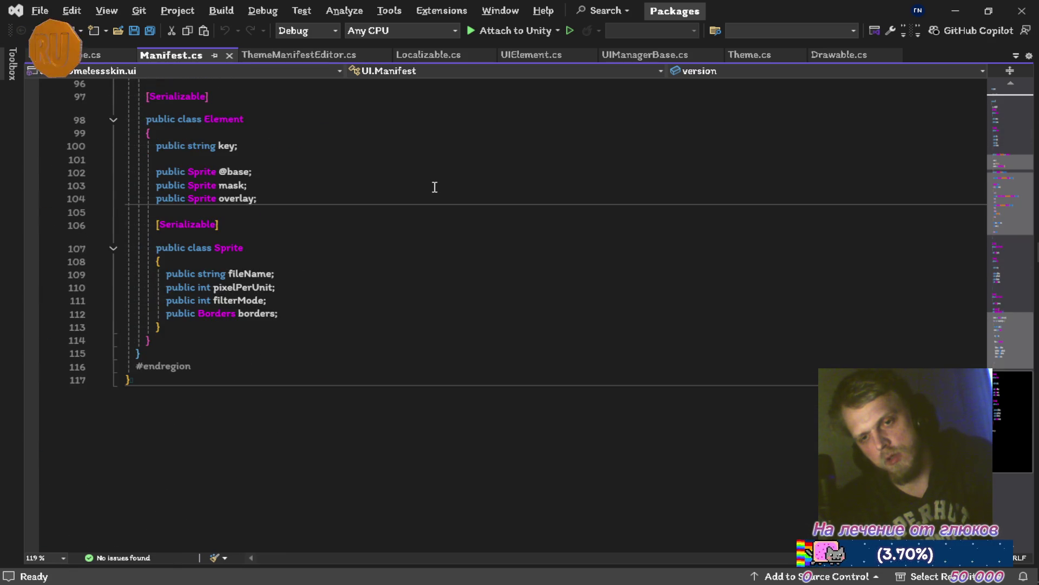
{"action": "scroll", "coordinate": [435, 183], "scroll_direction": "up", "scroll_amount": 20}
{"action": "scroll", "coordinate": [241, 305], "scroll_direction": "up", "scroll_amount": 3}
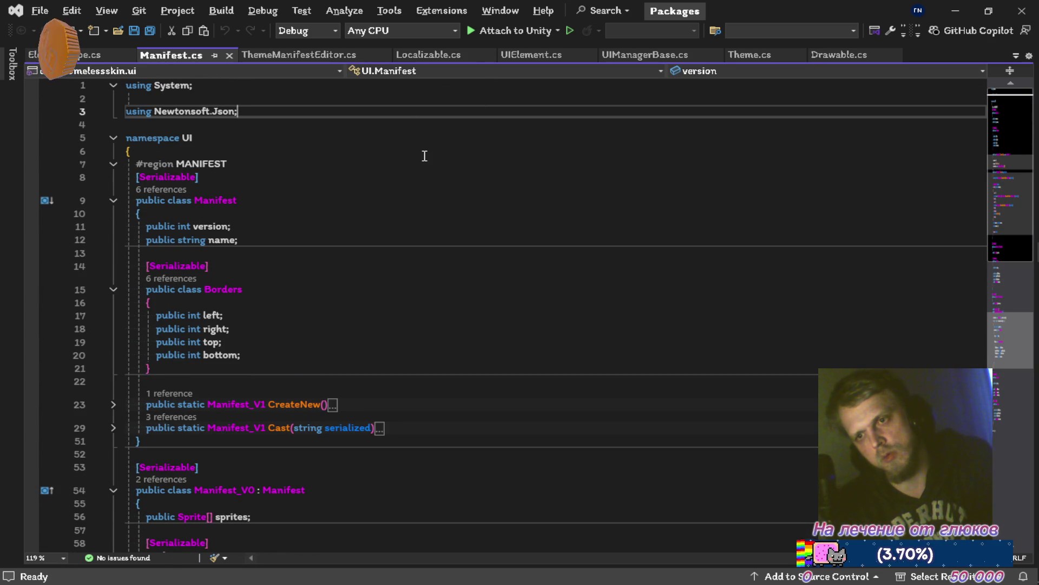
{"action": "left_click", "coordinate": [628, 56]}
{"action": "scroll", "coordinate": [511, 195], "scroll_direction": "down", "scroll_amount": 15}
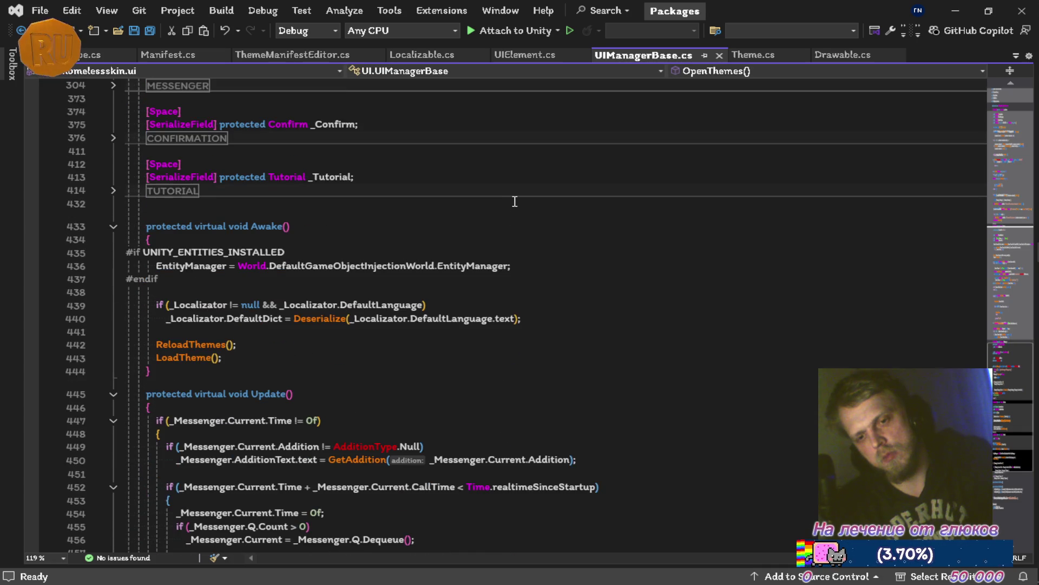
{"action": "scroll", "coordinate": [527, 198], "scroll_direction": "up", "scroll_amount": 16}
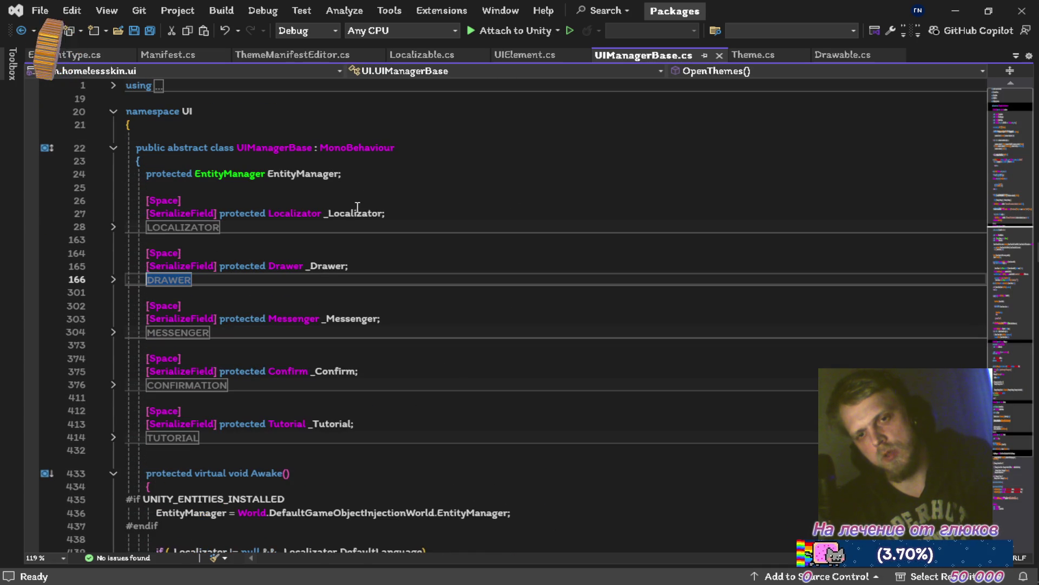
{"action": "left_click", "coordinate": [163, 55]}
{"action": "scroll", "coordinate": [306, 287], "scroll_direction": "down", "scroll_amount": 15}
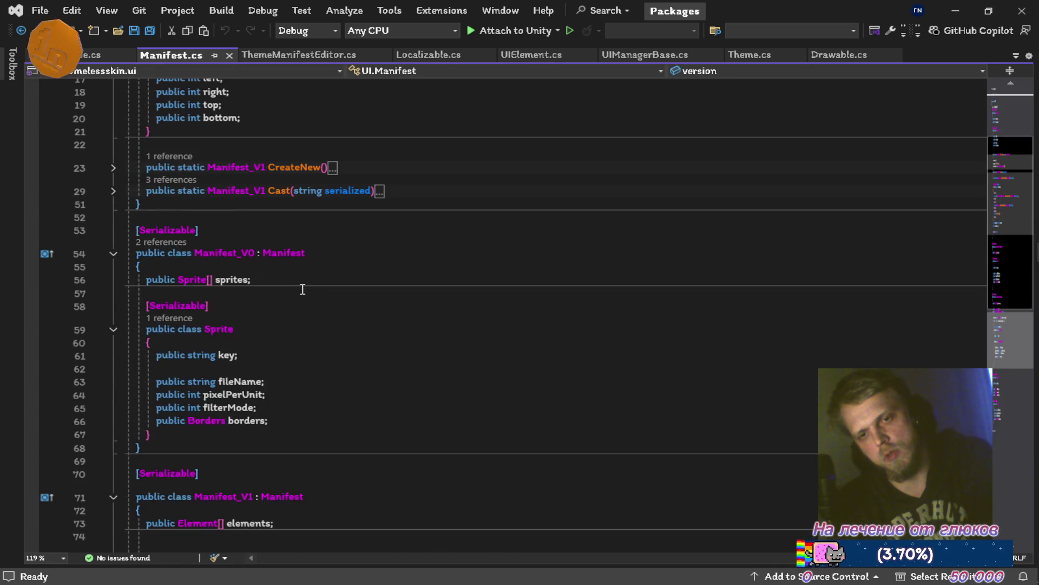
{"action": "scroll", "coordinate": [304, 325], "scroll_direction": "down", "scroll_amount": 2}
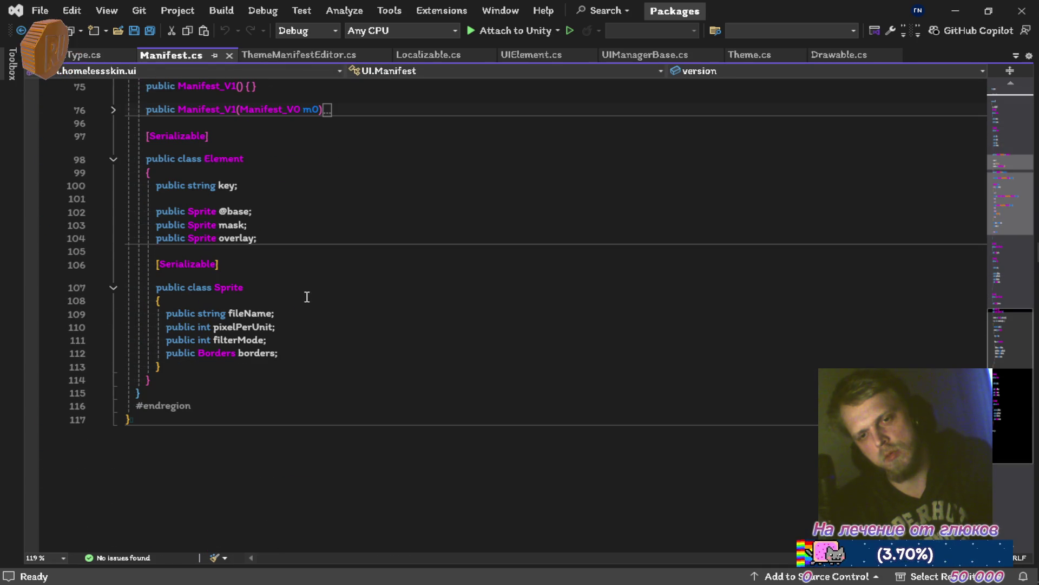
{"action": "scroll", "coordinate": [309, 269], "scroll_direction": "up", "scroll_amount": 3}
Step: Add a trial 'public float f;' field to Element in Manifest.cs and save
{"action": "left_click", "coordinate": [313, 370]}
{"action": "type", "text": "pub a;"}
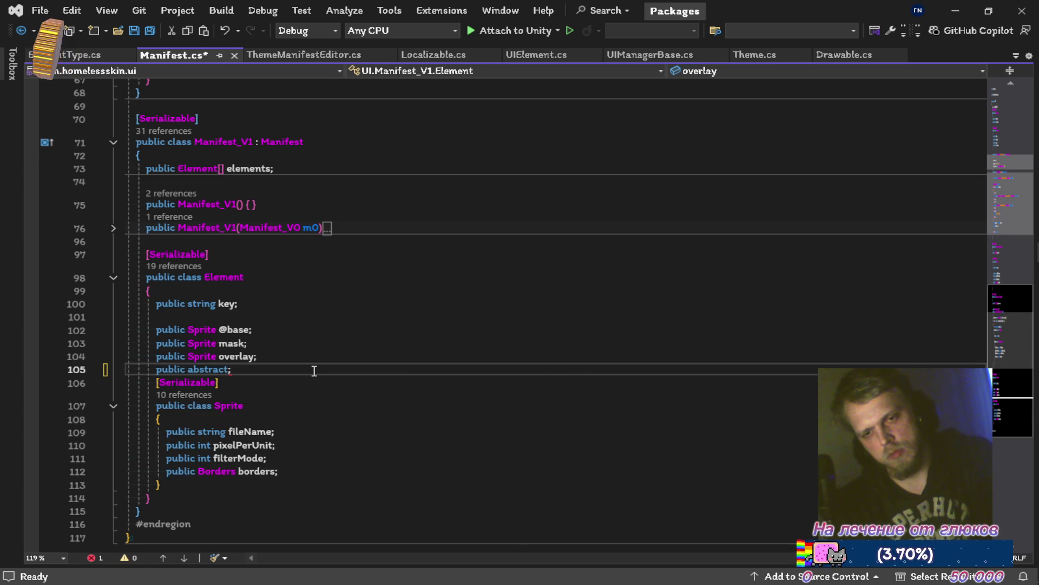
{"action": "type", "text": " a"}
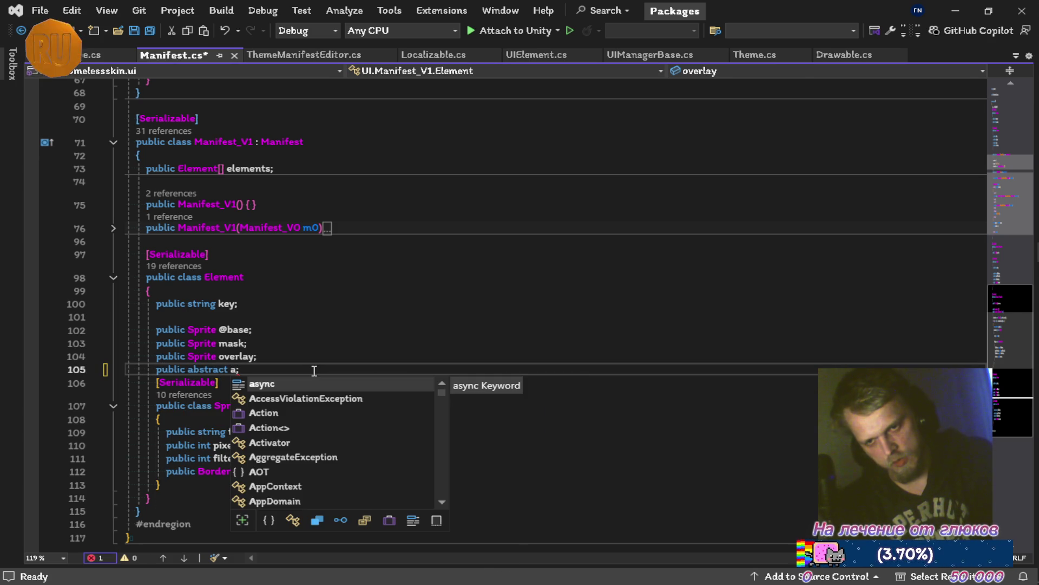
{"action": "key", "text": "Tab"}
{"action": "key", "text": "ctrl+BackSpace"}
{"action": "key", "text": "ctrl+BackSpace"}
{"action": "type", "text": "f"}
{"action": "key", "text": "Tab"}
{"action": "type", "text": "f"}
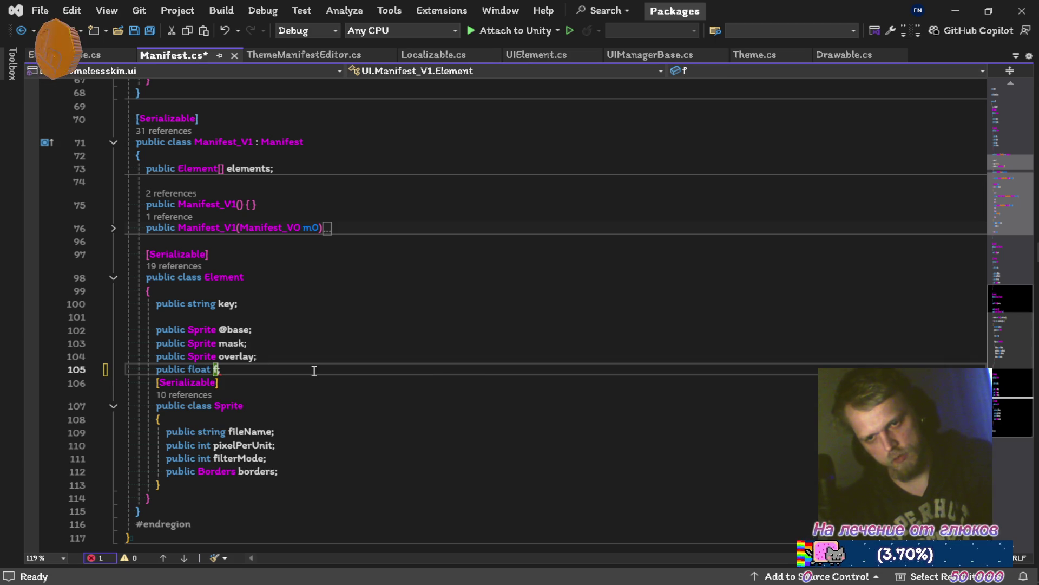
{"action": "key", "text": "ctrl+s"}
Step: Clear Unity's console, then delete the trial float field line and let Unity recompile
{"action": "key", "text": "alt+Tab"}
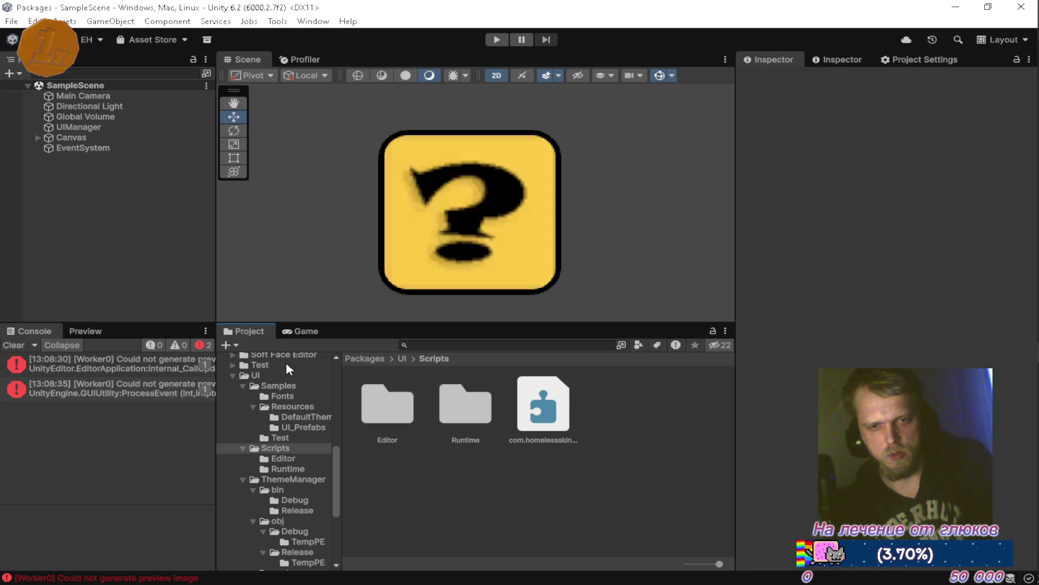
{"action": "left_click", "coordinate": [13, 345]}
{"action": "key", "text": "alt+Tab"}
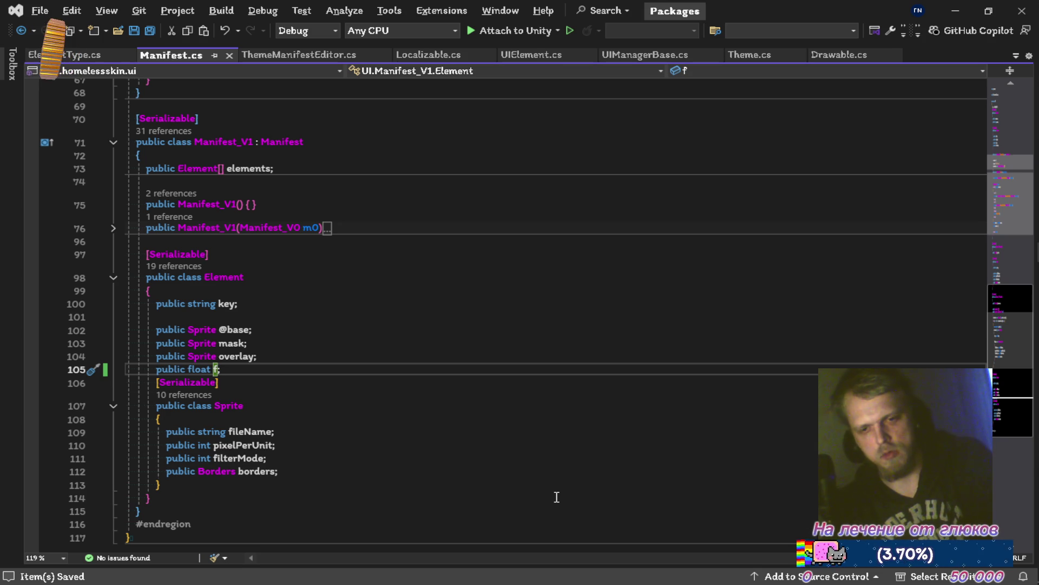
{"action": "key", "text": "shift+Delete"}
{"action": "key", "text": "End"}
{"action": "key", "text": "Return"}
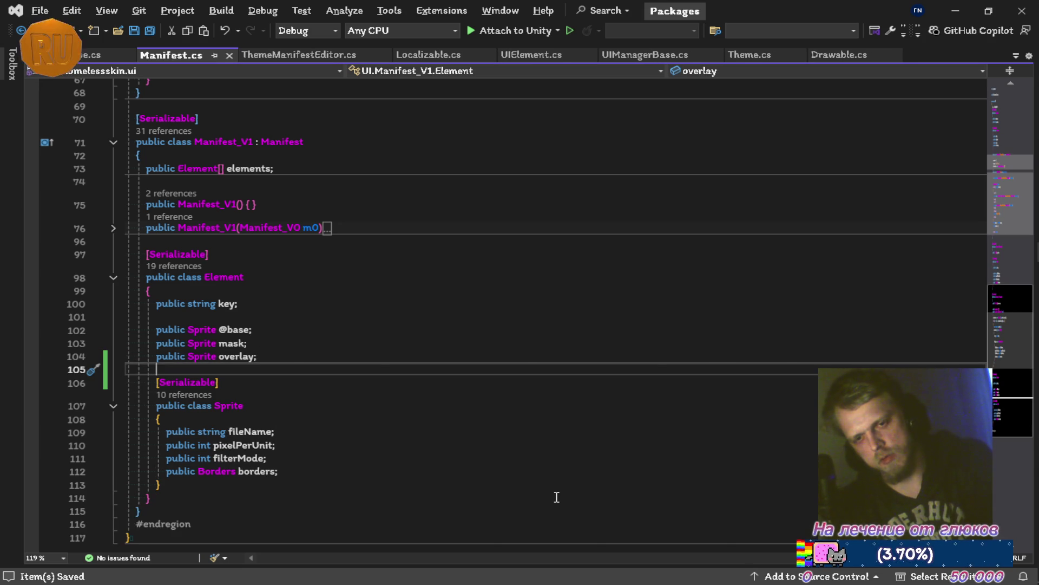
{"action": "key", "text": "alt+Tab"}
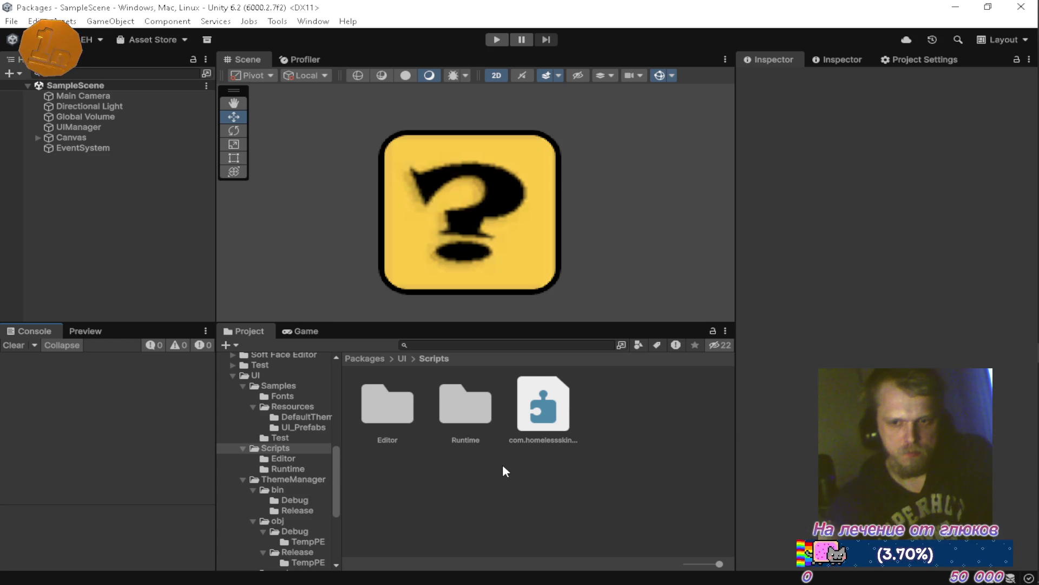
{"action": "key", "text": "alt+Tab"}
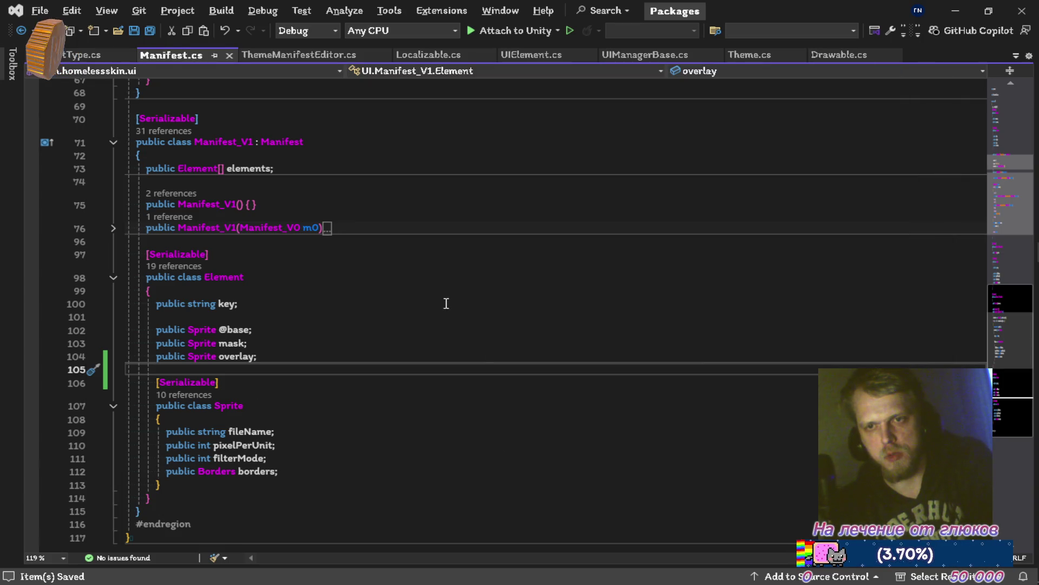
Step: Open UIManagerBase.cs and look through its code
{"action": "scroll", "coordinate": [443, 271], "scroll_direction": "up", "scroll_amount": 20}
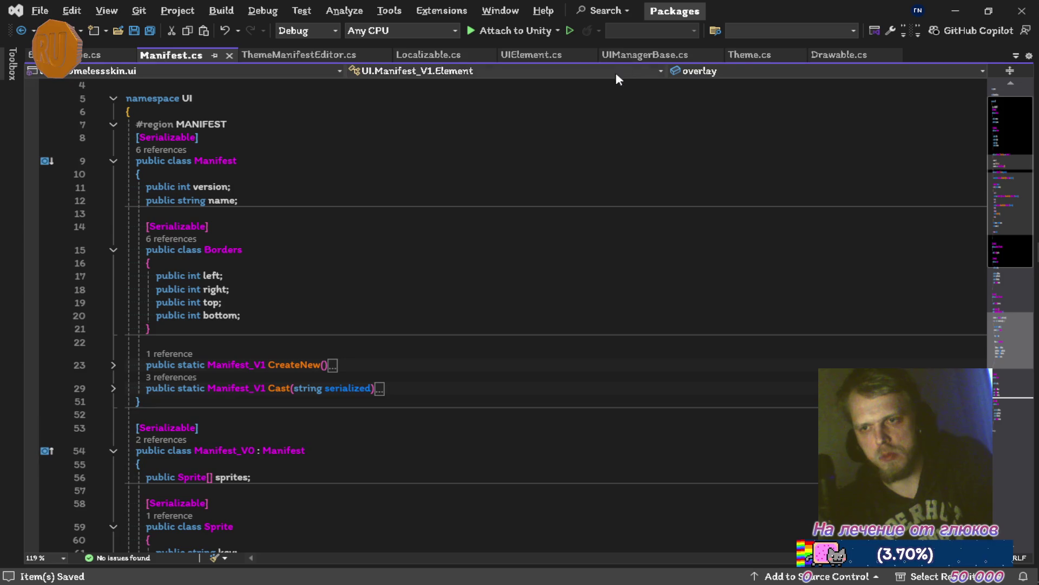
{"action": "left_click", "coordinate": [629, 55]}
{"action": "scroll", "coordinate": [442, 255], "scroll_direction": "down", "scroll_amount": 8}
{"action": "scroll", "coordinate": [443, 255], "scroll_direction": "up", "scroll_amount": 4}
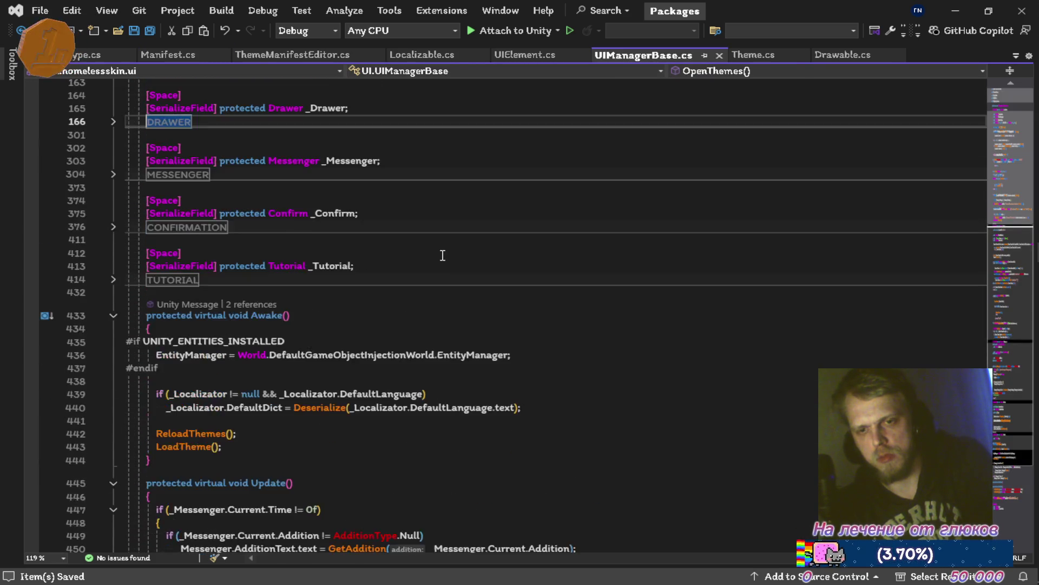
{"action": "scroll", "coordinate": [443, 255], "scroll_direction": "down", "scroll_amount": 6}
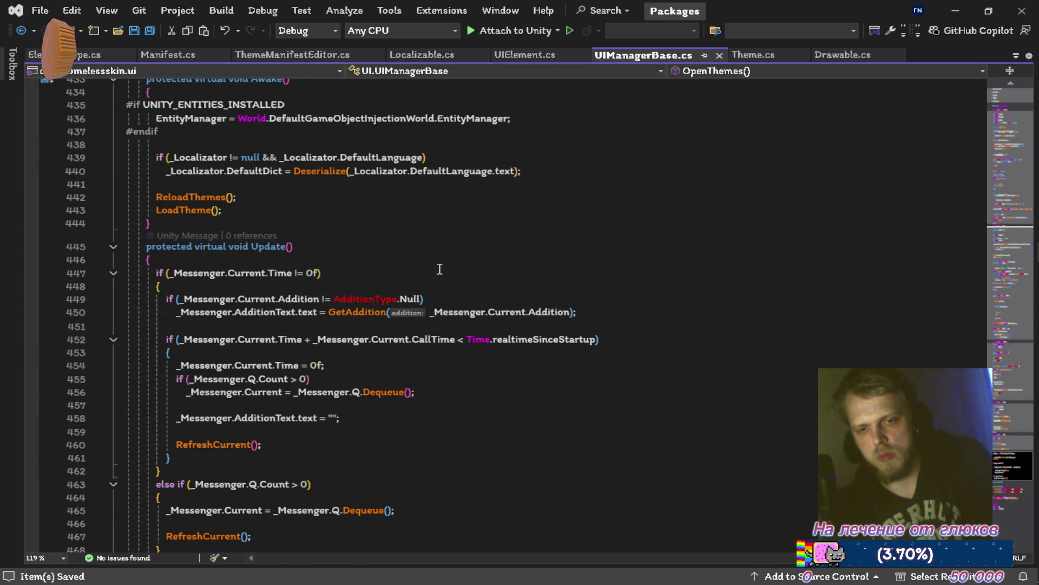
{"action": "scroll", "coordinate": [444, 258], "scroll_direction": "up", "scroll_amount": 10}
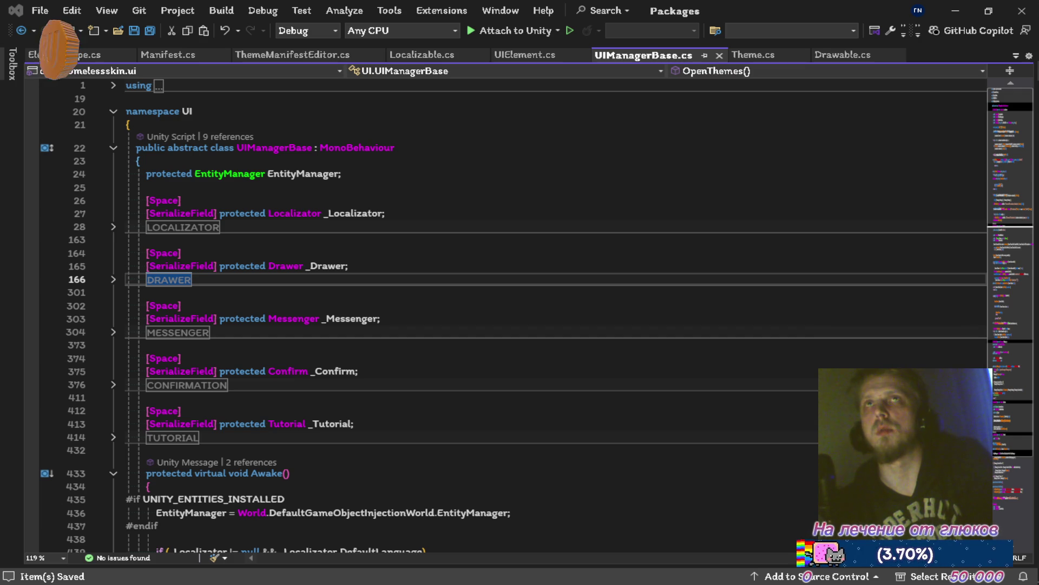
{"action": "key", "text": "alt+Tab"}
{"action": "key", "text": "alt+Tab"}
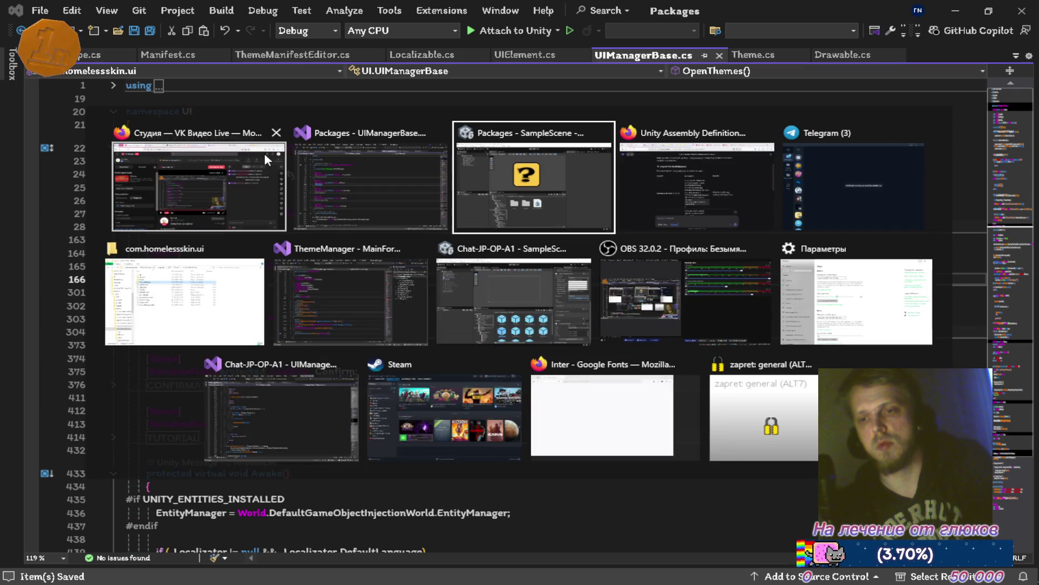
Step: Search YouTube Music for 'Terror Influx (feat. Aubrey Hodges)'
{"action": "key", "text": "alt+Tab"}
{"action": "left_click", "coordinate": [542, 14]}
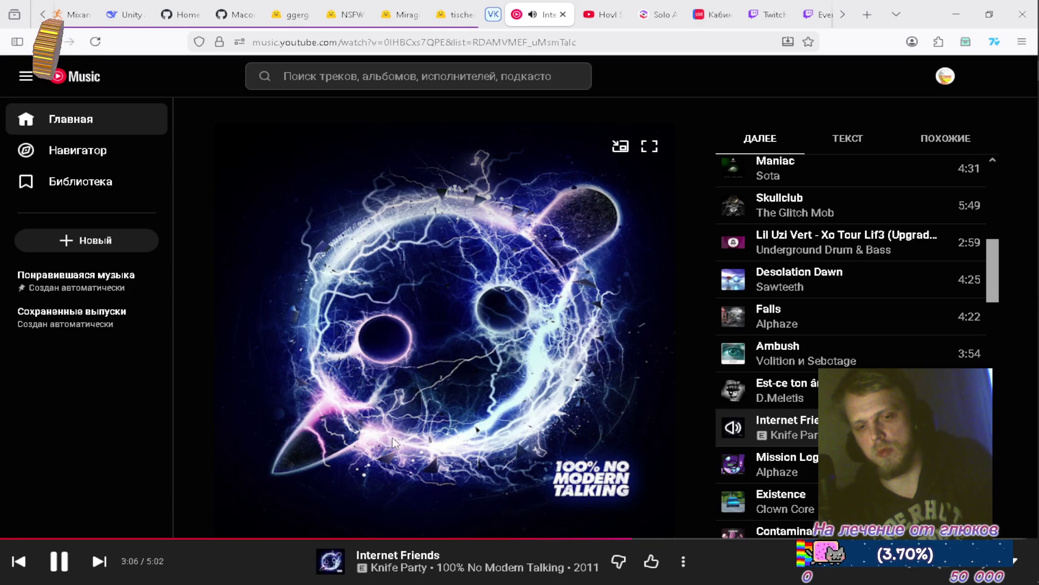
{"action": "left_click", "coordinate": [411, 74]}
{"action": "type", "text": "Terror Influx (feat. Aubrey Hodges)"}
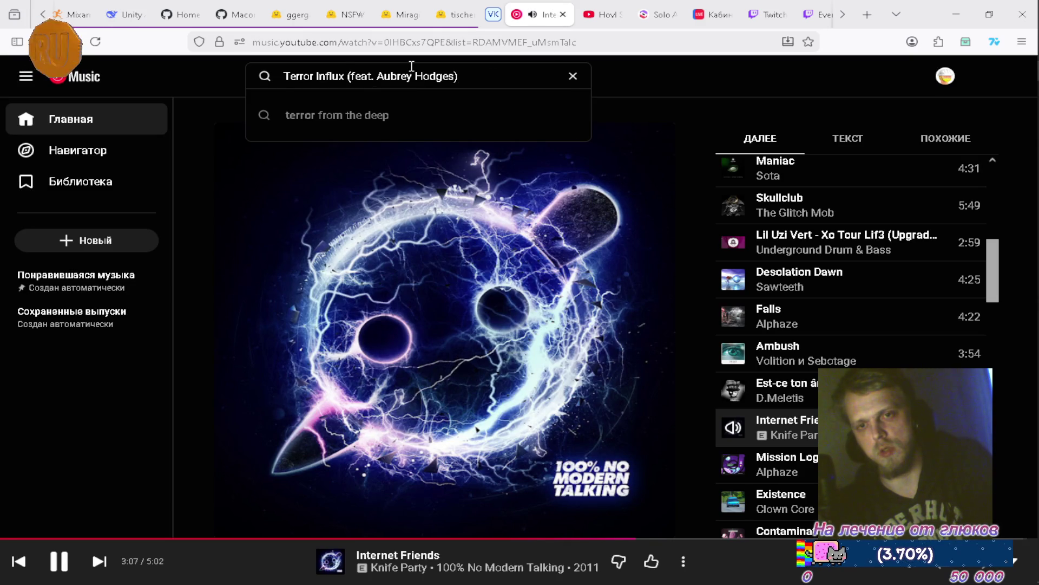
{"action": "key", "text": "Return"}
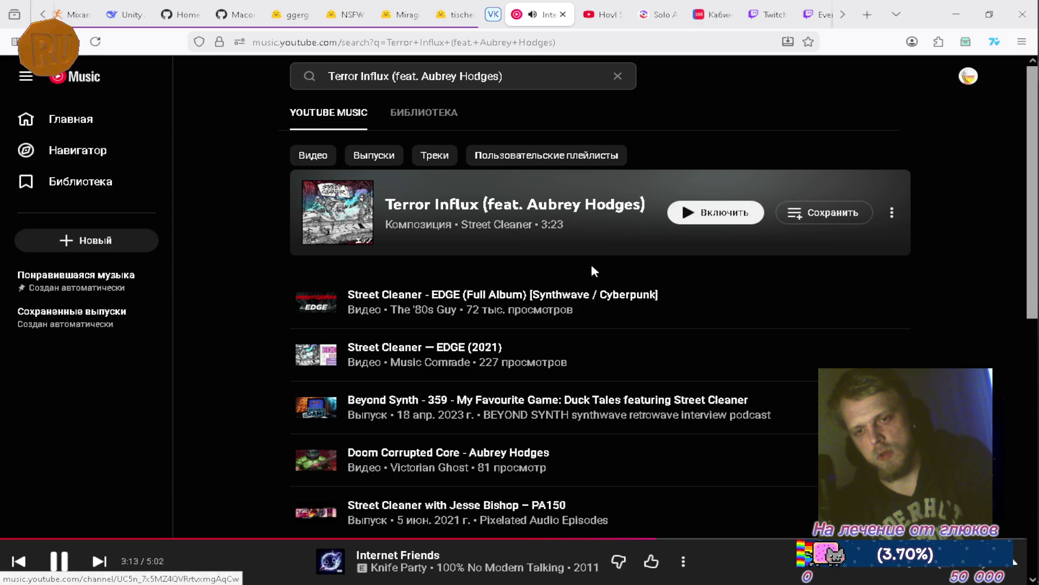
Step: Queue Terror Influx to play next and go back to the now-playing page
{"action": "left_click", "coordinate": [891, 218]}
{"action": "left_click", "coordinate": [831, 282]}
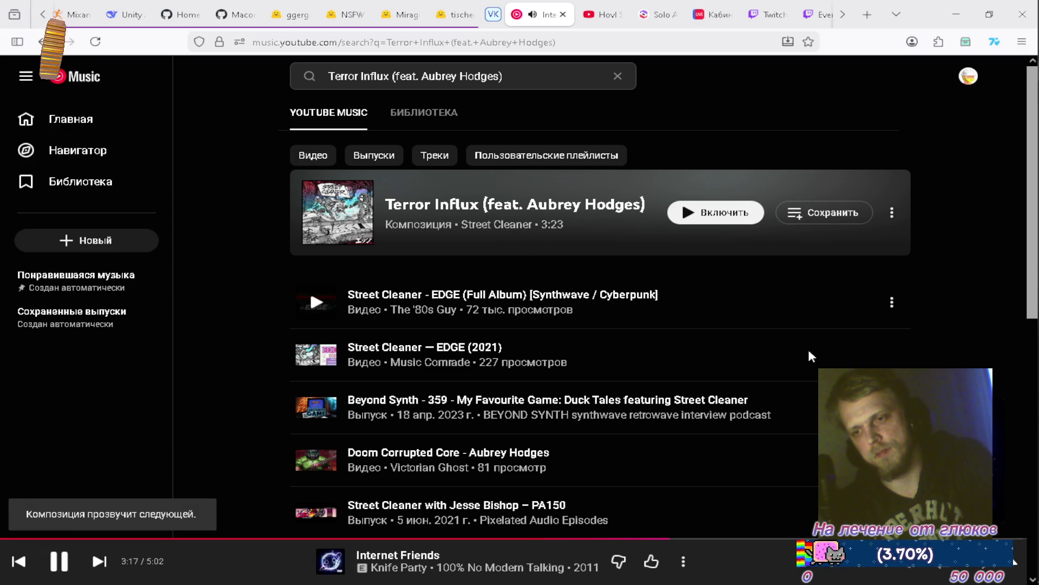
{"action": "left_click", "coordinate": [797, 566]}
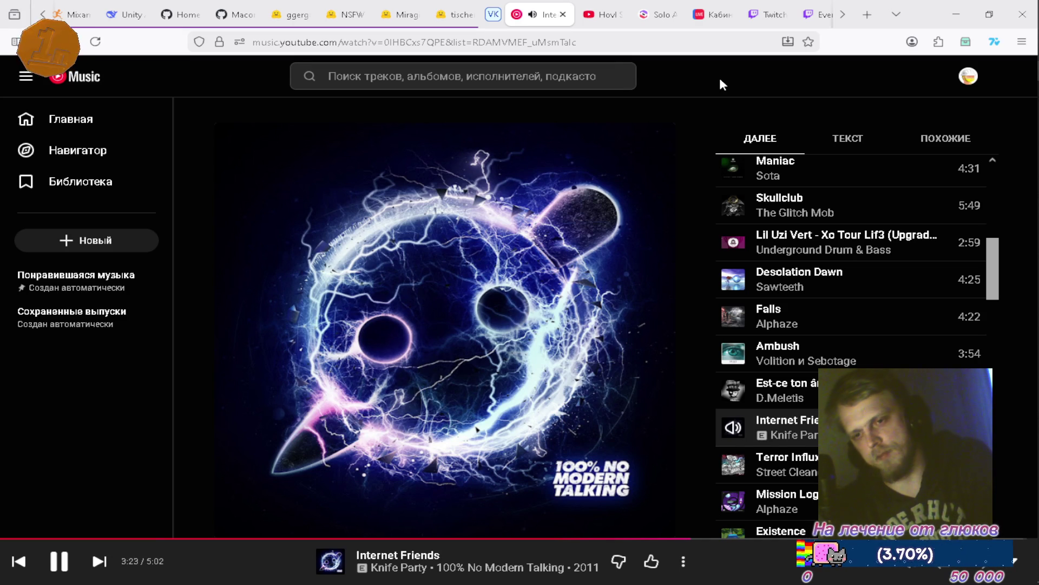
{"action": "mouse_move", "coordinate": [1037, 447]}
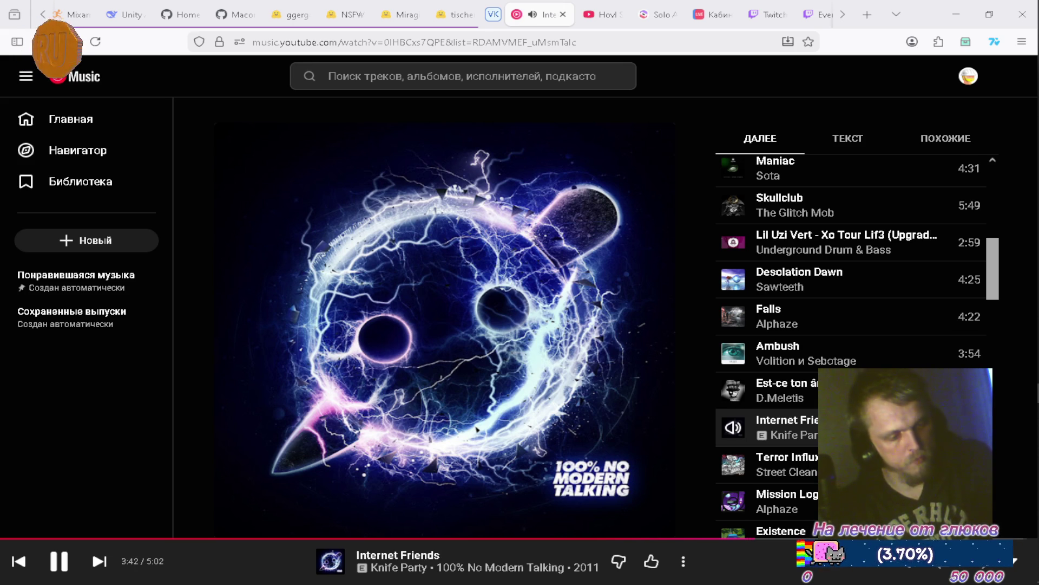
{"action": "key", "text": "alt+Tab"}
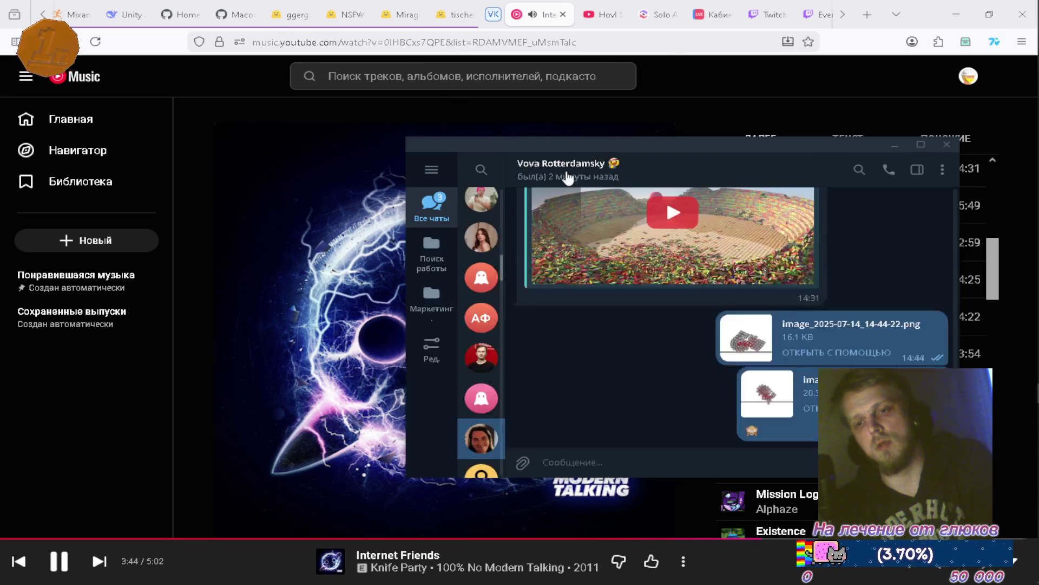
Step: View the contact's profile, then send 'хаха с д.р.' in the chat
{"action": "left_click", "coordinate": [545, 174]}
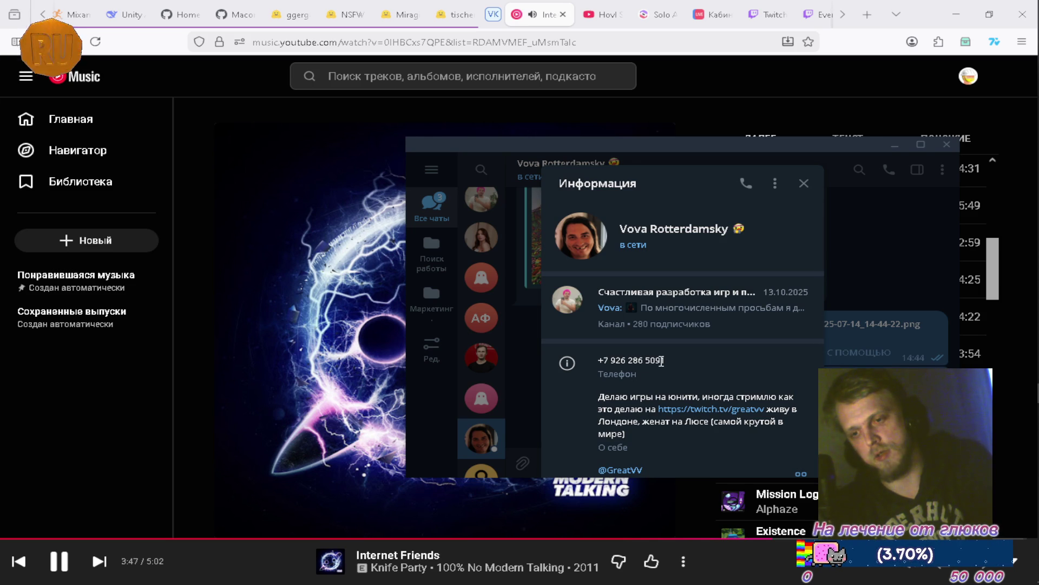
{"action": "scroll", "coordinate": [661, 360], "scroll_direction": "down", "scroll_amount": 4}
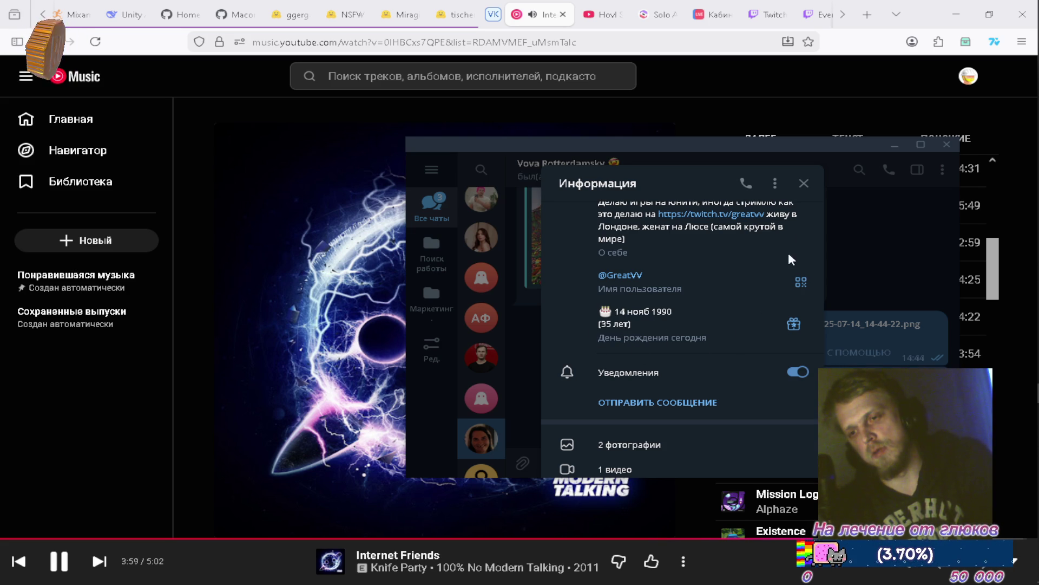
{"action": "left_click", "coordinate": [805, 184]}
{"action": "left_click", "coordinate": [655, 454]}
{"action": "type", "text": "хаха с д.р."}
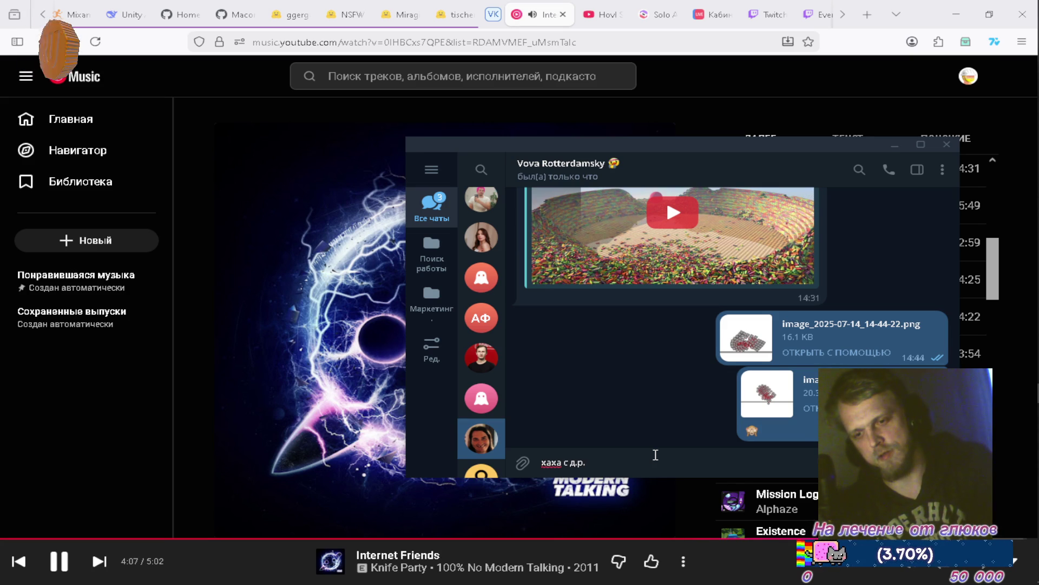
{"action": "key", "text": "Return"}
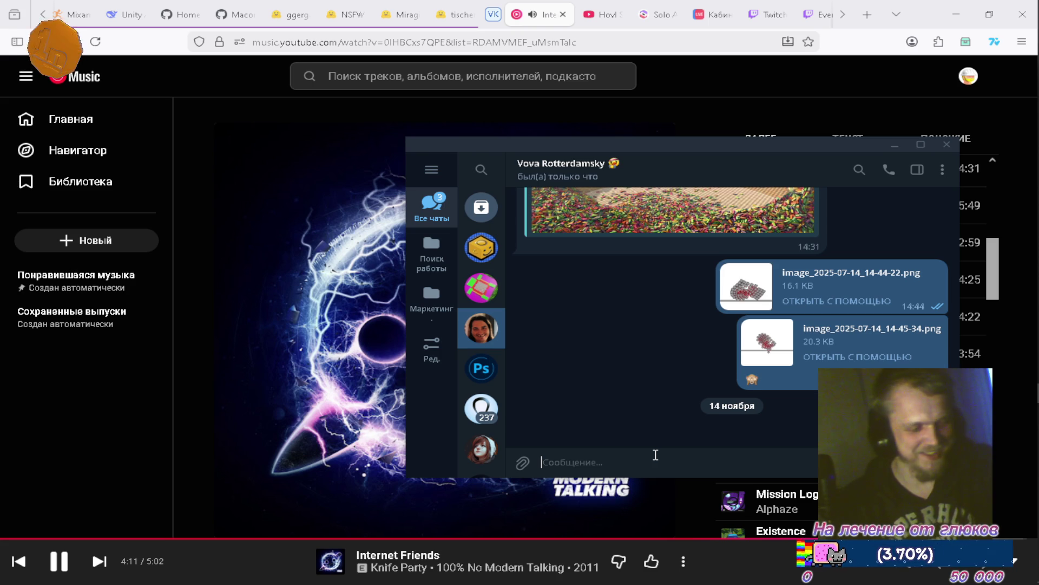
Step: Move the Telegram window, view the Unity Development channel, and close Telegram
{"action": "left_click_drag", "start_coordinate": [699, 146], "coordinate": [489, 110]}
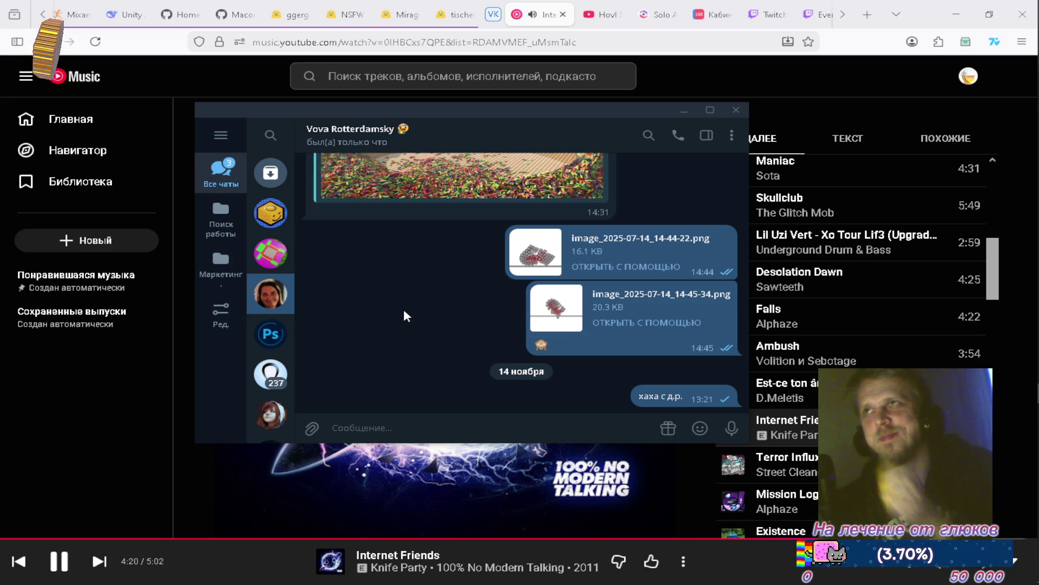
{"action": "left_click", "coordinate": [272, 213]}
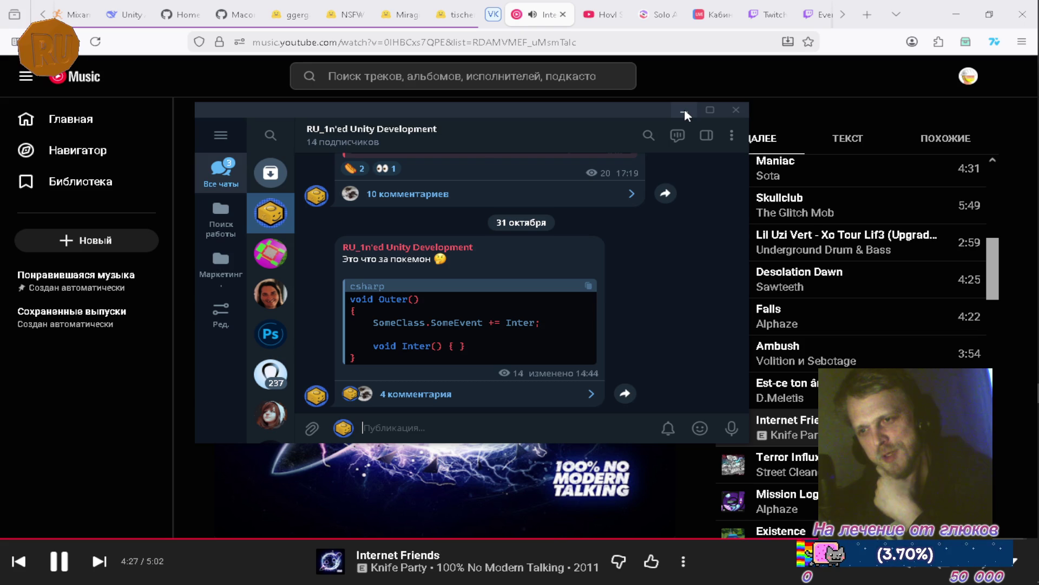
{"action": "left_click", "coordinate": [736, 110]}
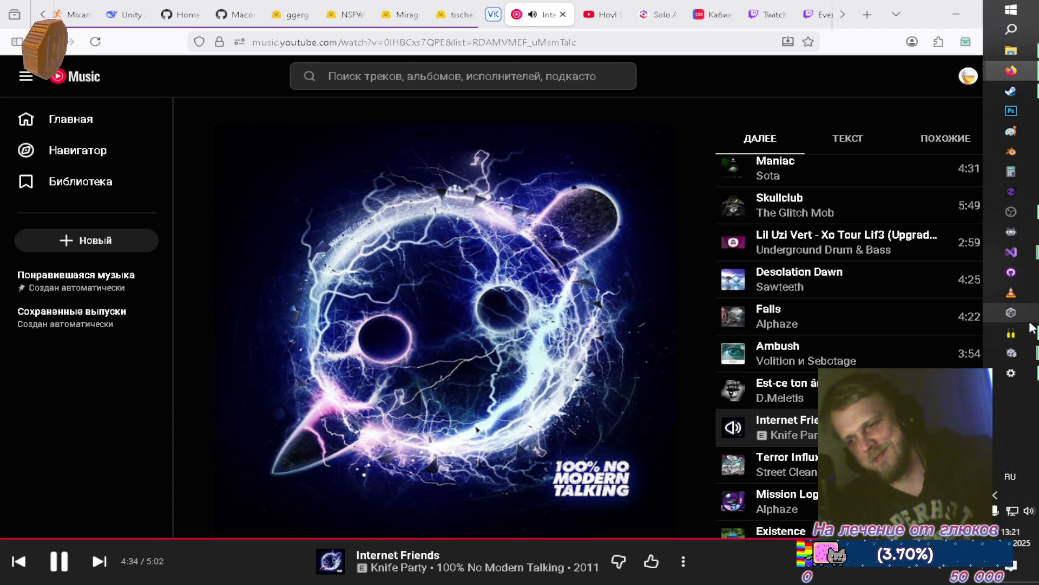
{"action": "mouse_move", "coordinate": [1022, 351]}
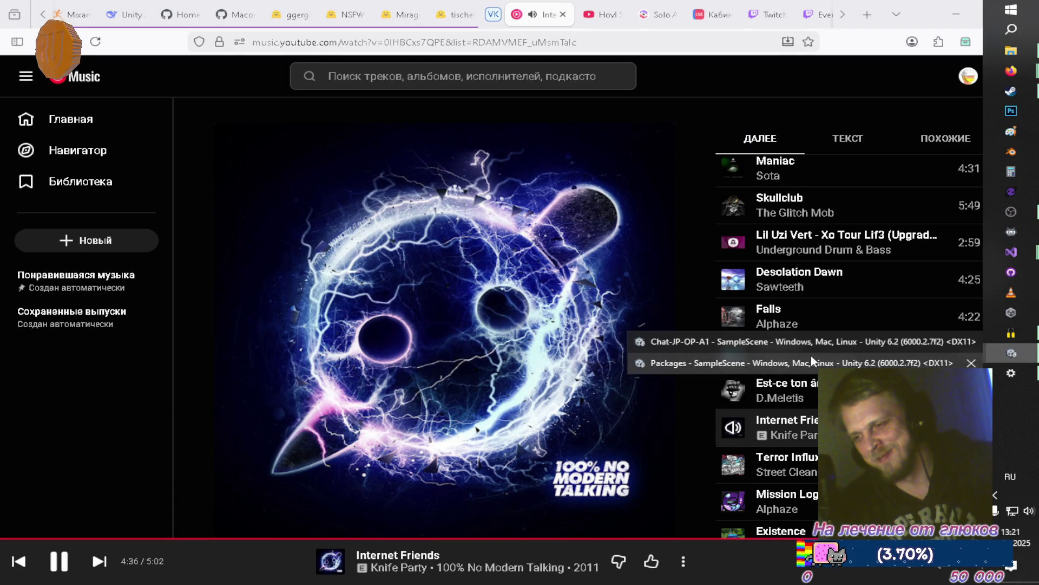
{"action": "left_click", "coordinate": [700, 363]}
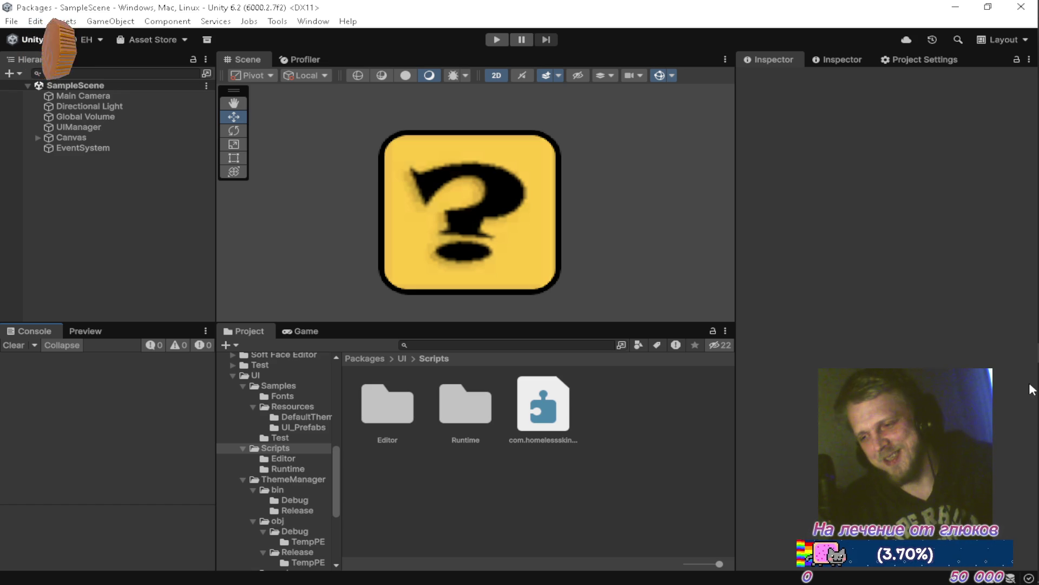
{"action": "mouse_move", "coordinate": [1034, 388]}
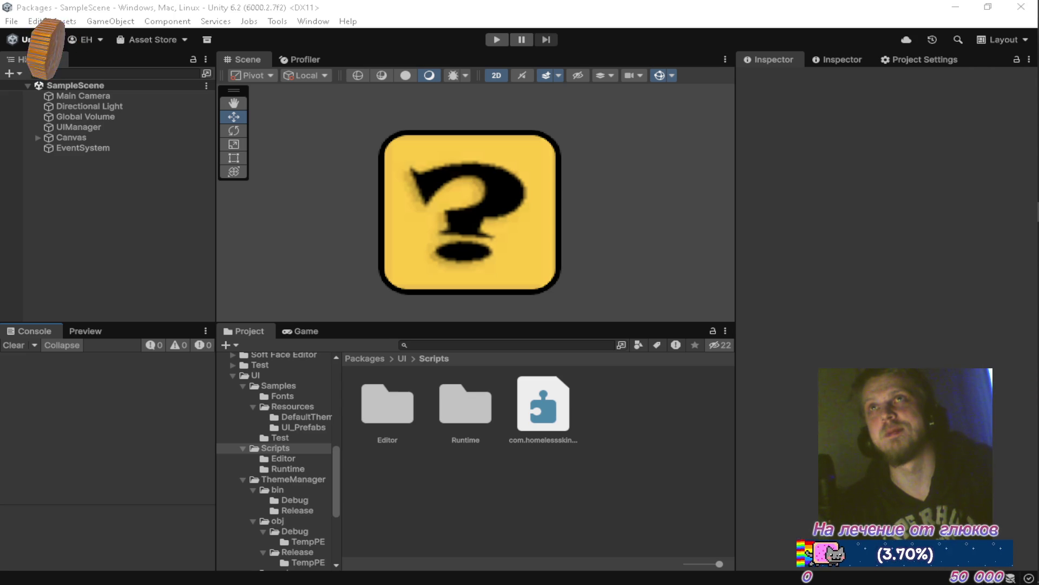
Step: Switch Windows sound output to Динамики (Realtek(R) Audio) and minimize Settings
{"action": "left_click", "coordinate": [1027, 382]}
{"action": "left_click", "coordinate": [368, 127]}
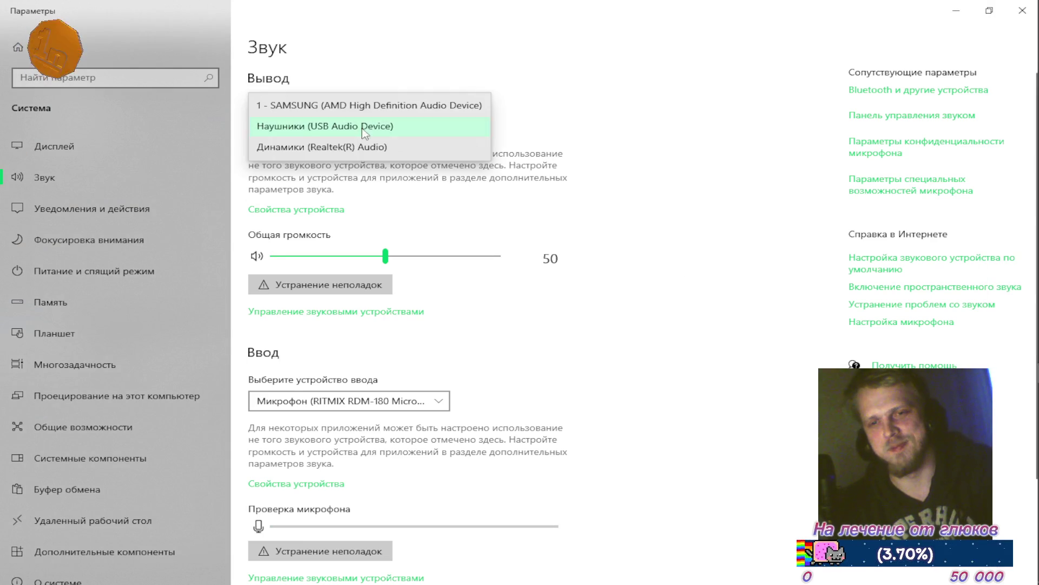
{"action": "left_click", "coordinate": [346, 146]}
{"action": "left_click", "coordinate": [957, 11]}
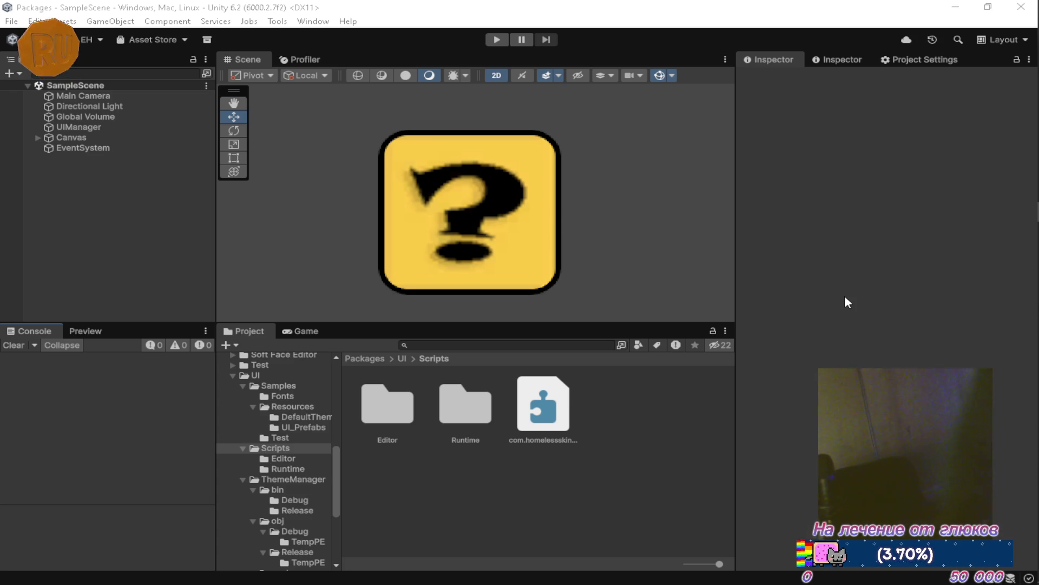
Step: Minimize the Sound settings again and bring Telegram's chat list up over Unity
{"action": "key", "text": "alt+Tab"}
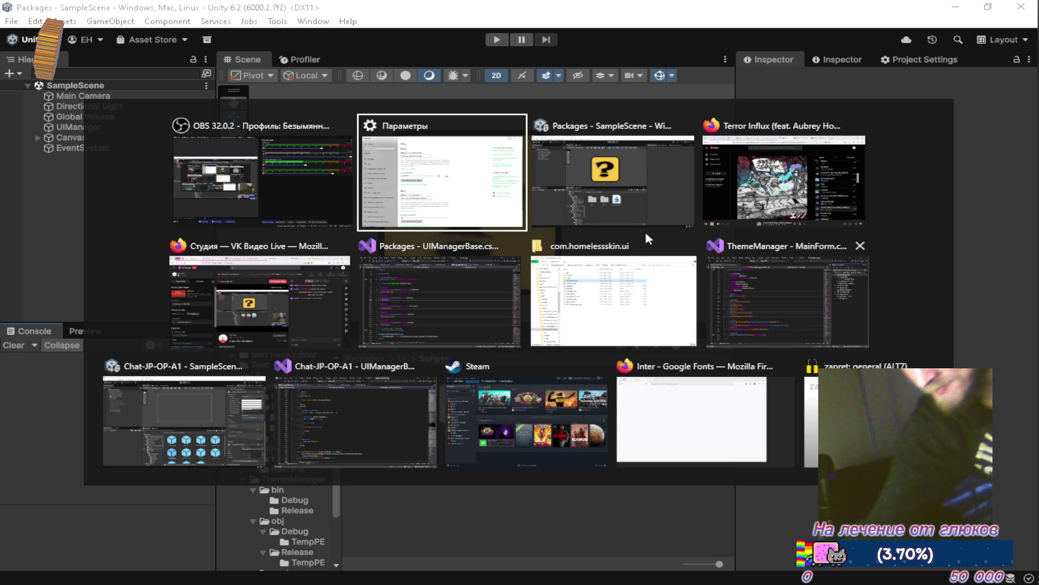
{"action": "left_click", "coordinate": [497, 220]}
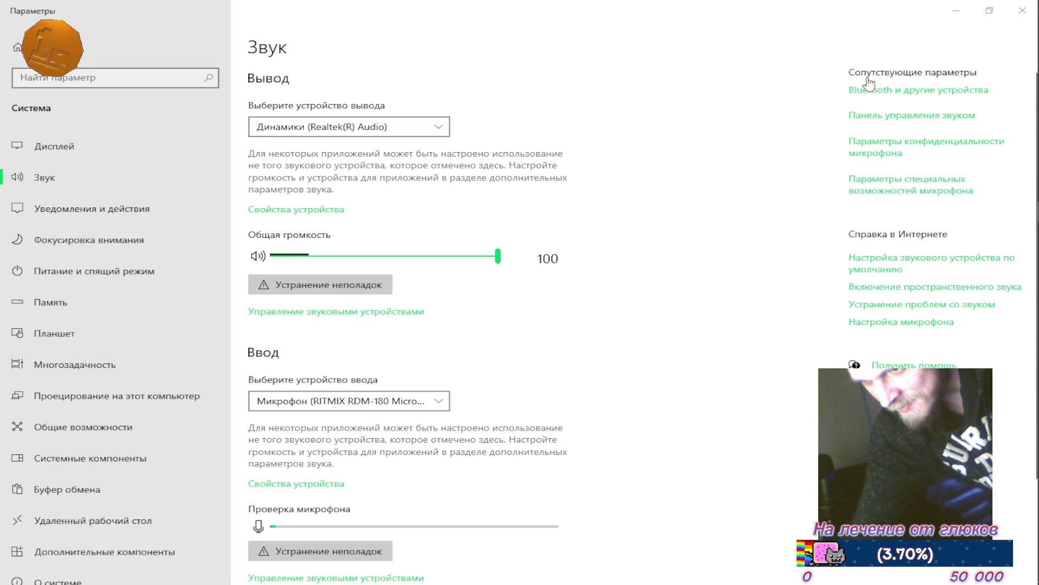
{"action": "left_click", "coordinate": [955, 11]}
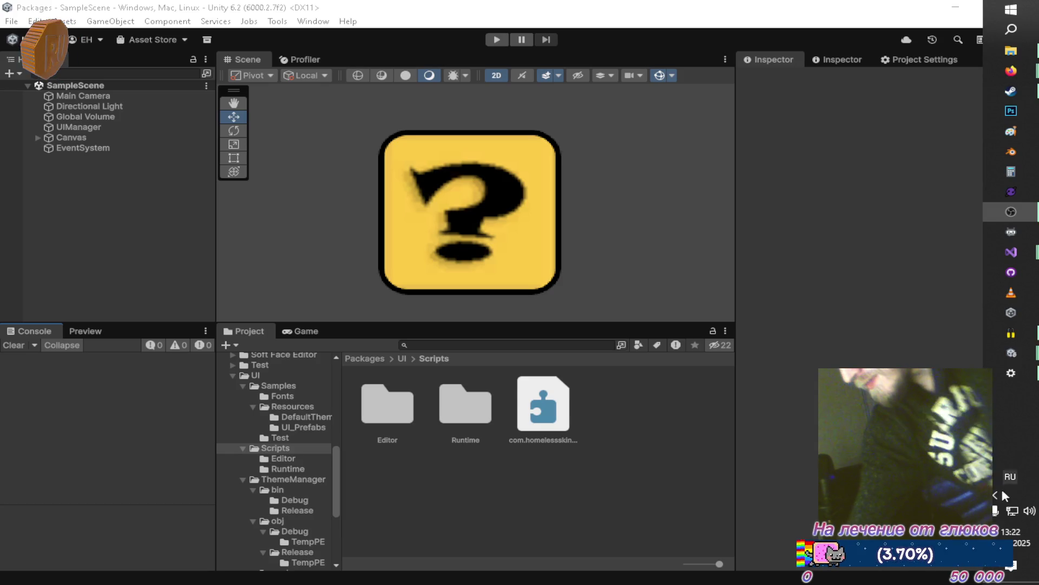
{"action": "left_click", "coordinate": [995, 494]}
{"action": "left_click", "coordinate": [969, 477]}
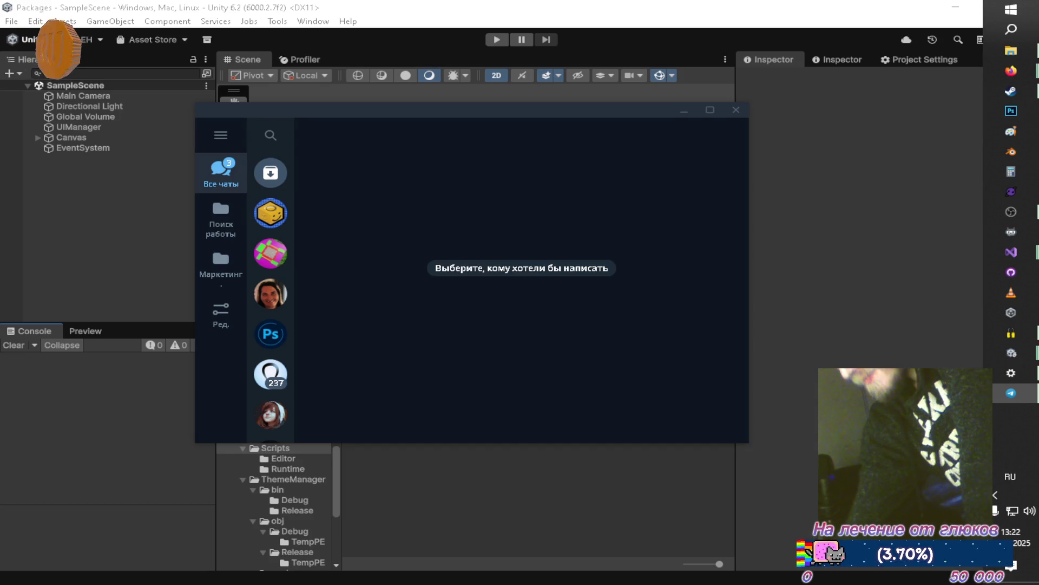
Step: Hide Telegram so the Unity editor's Scripts folder view is back in front
{"action": "left_click", "coordinate": [685, 110]}
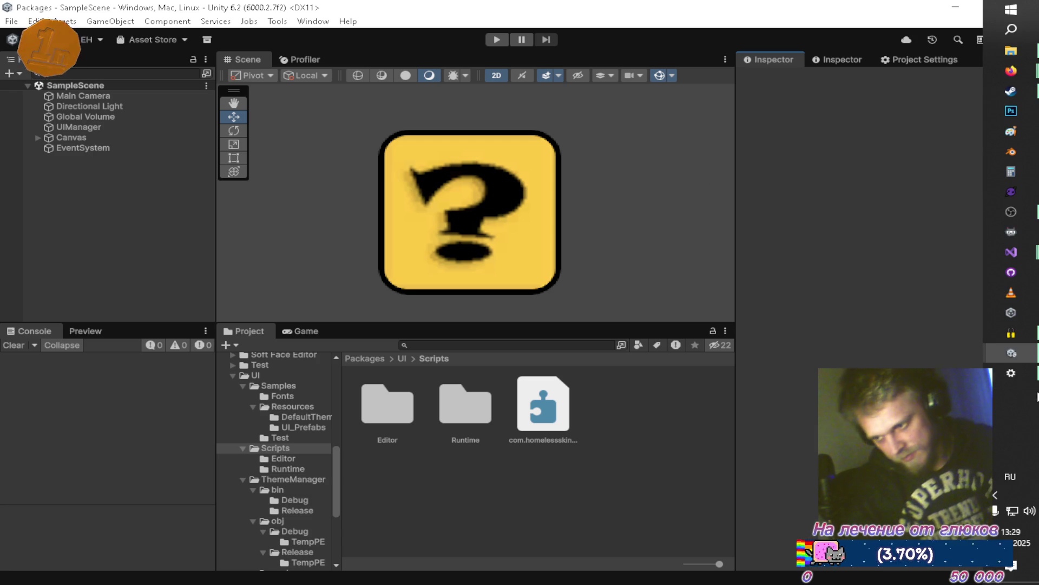
Step: Route Windows sound to the Наушники (USB Audio Device) headphones, then return to Unity
{"action": "right_click", "coordinate": [1029, 517]}
{"action": "left_click", "coordinate": [921, 431]}
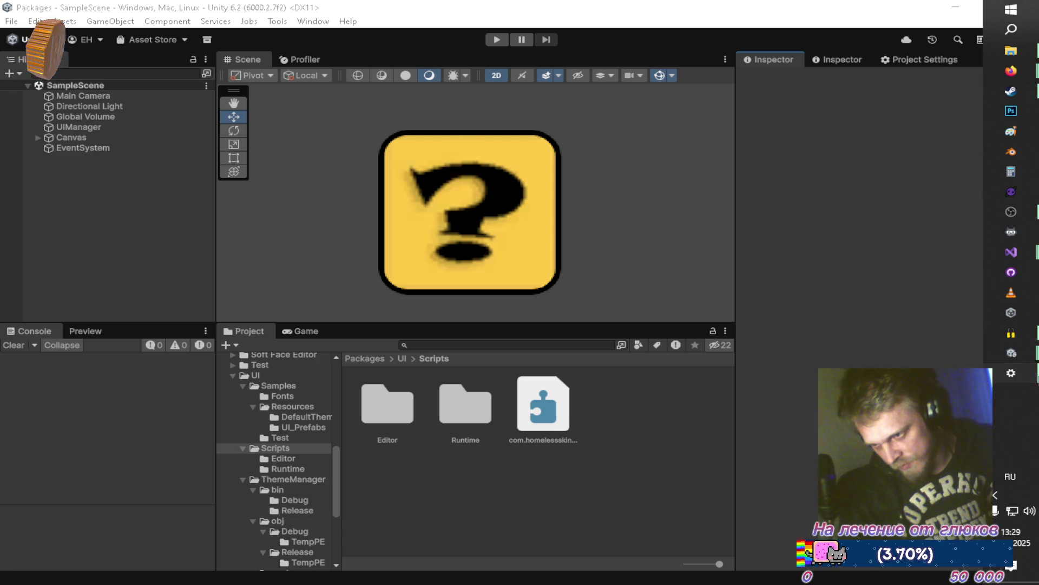
{"action": "left_click", "coordinate": [381, 127]}
{"action": "left_click", "coordinate": [325, 107]}
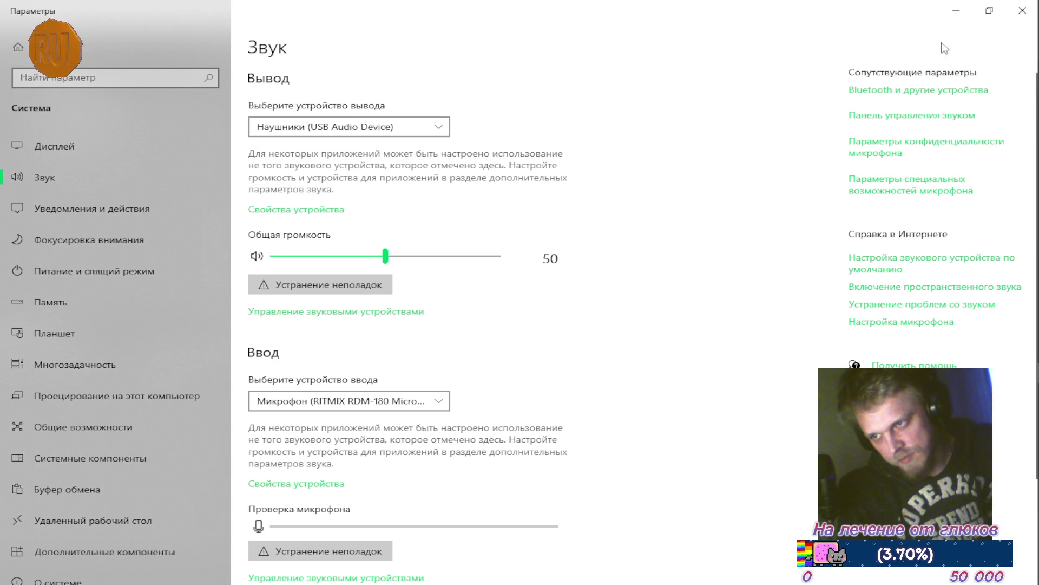
{"action": "left_click", "coordinate": [1023, 10]}
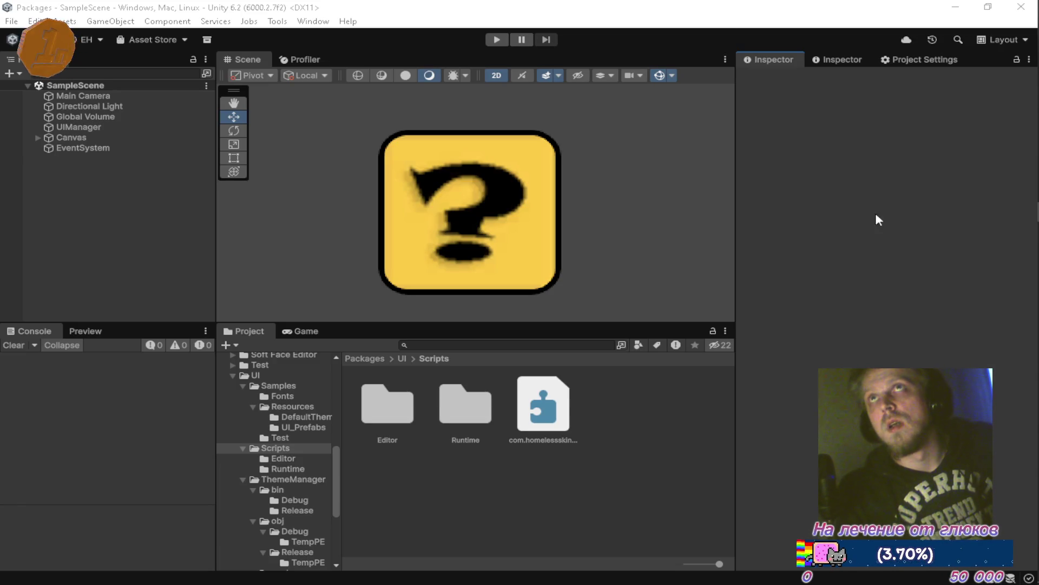
{"action": "mouse_move", "coordinate": [1027, 90]}
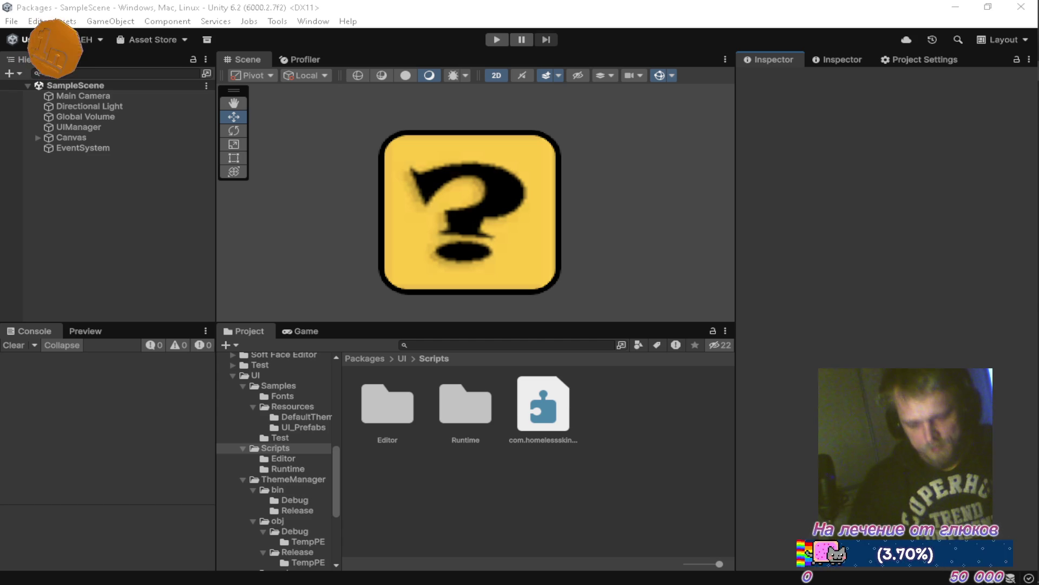
{"action": "mouse_move", "coordinate": [1037, 299]}
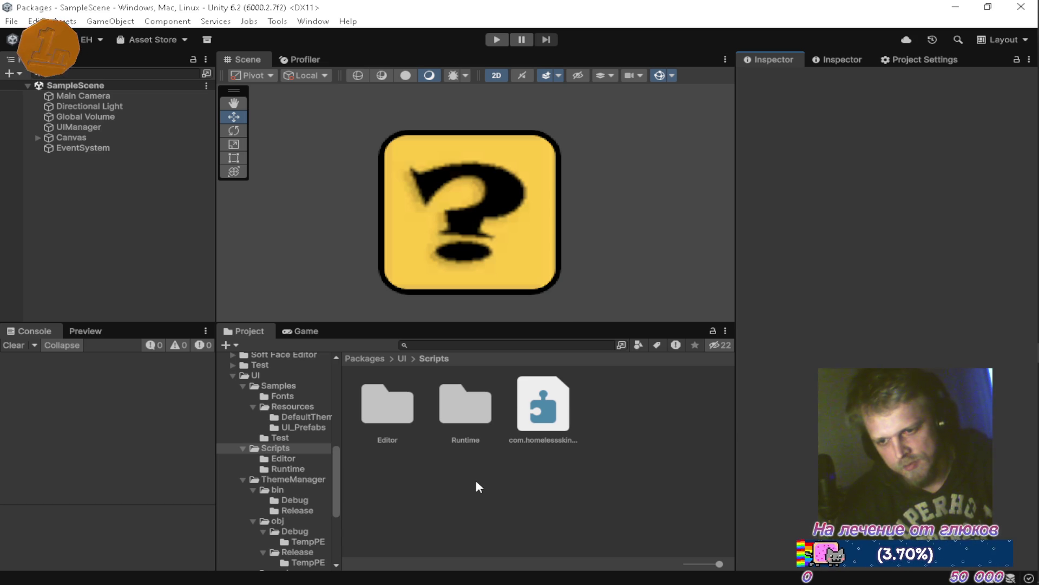
{"action": "key", "text": "alt+Tab"}
{"action": "key", "text": "alt+Tab"}
{"action": "key", "text": "alt+Tab"}
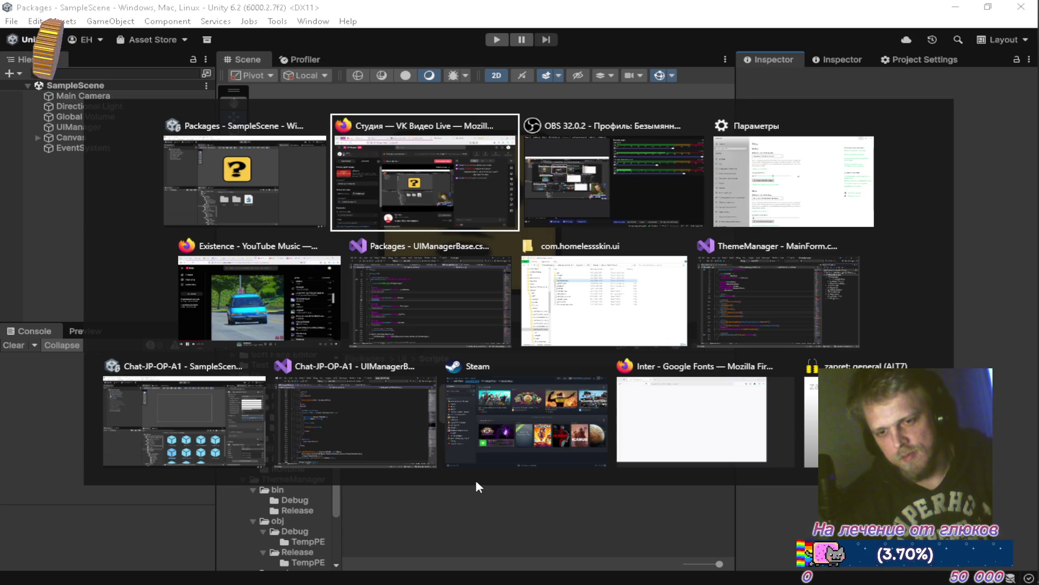
Step: Collapse UIManagerBase.cs to its definitions with Ctrl+M,O and save it
{"action": "key", "text": "alt+Tab"}
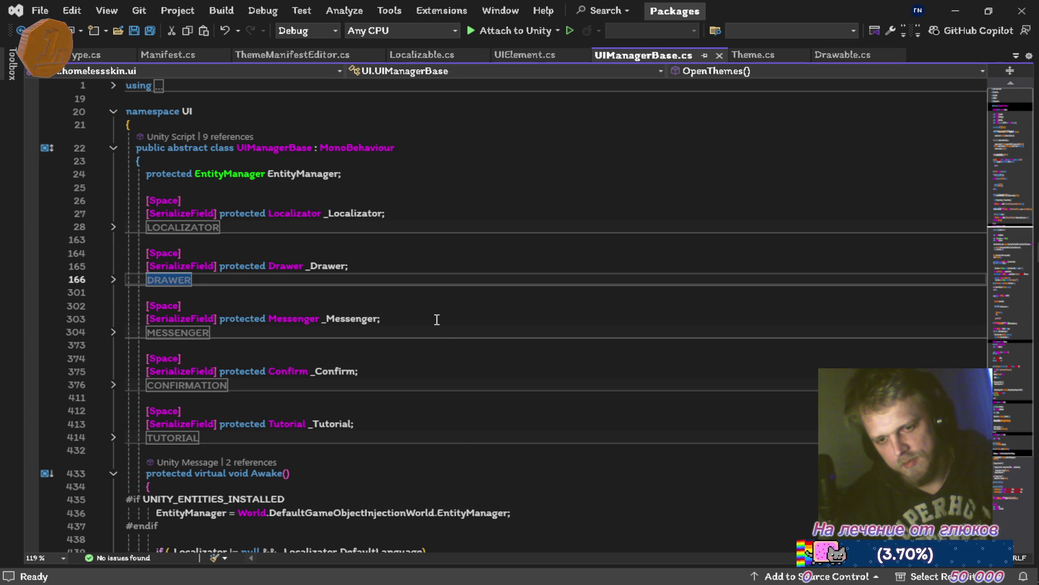
{"action": "scroll", "coordinate": [437, 319], "scroll_direction": "down", "scroll_amount": 3}
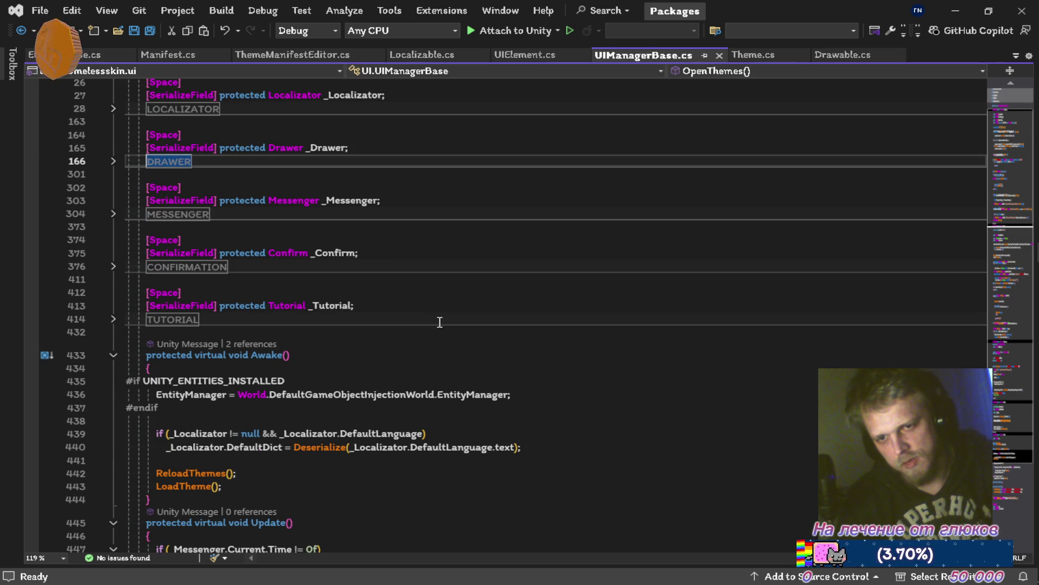
{"action": "key", "text": "ctrl+m"}
{"action": "key", "text": "ctrl+o"}
{"action": "key", "text": "ctrl+s"}
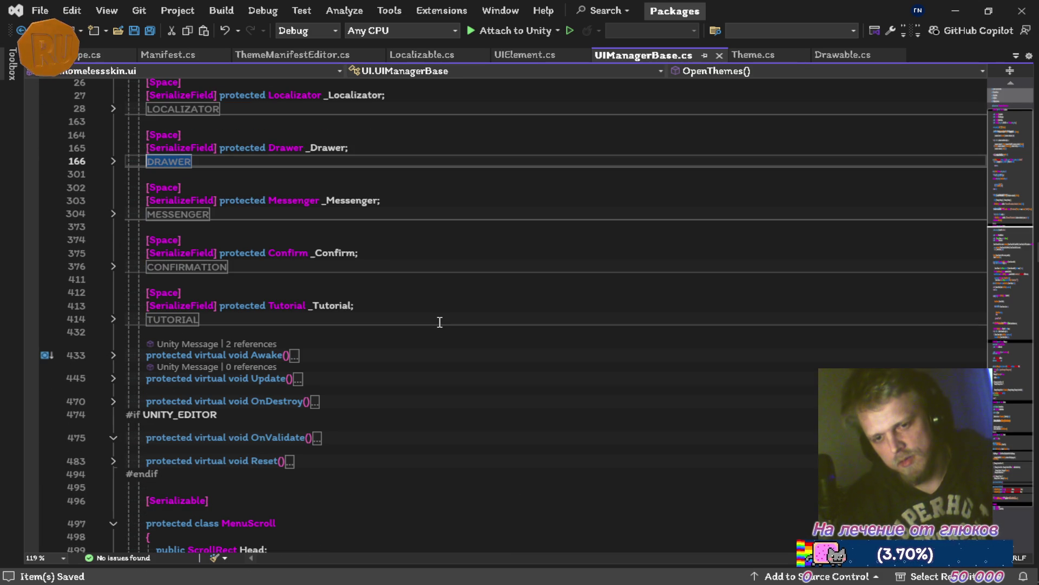
{"action": "scroll", "coordinate": [440, 322], "scroll_direction": "down", "scroll_amount": 4}
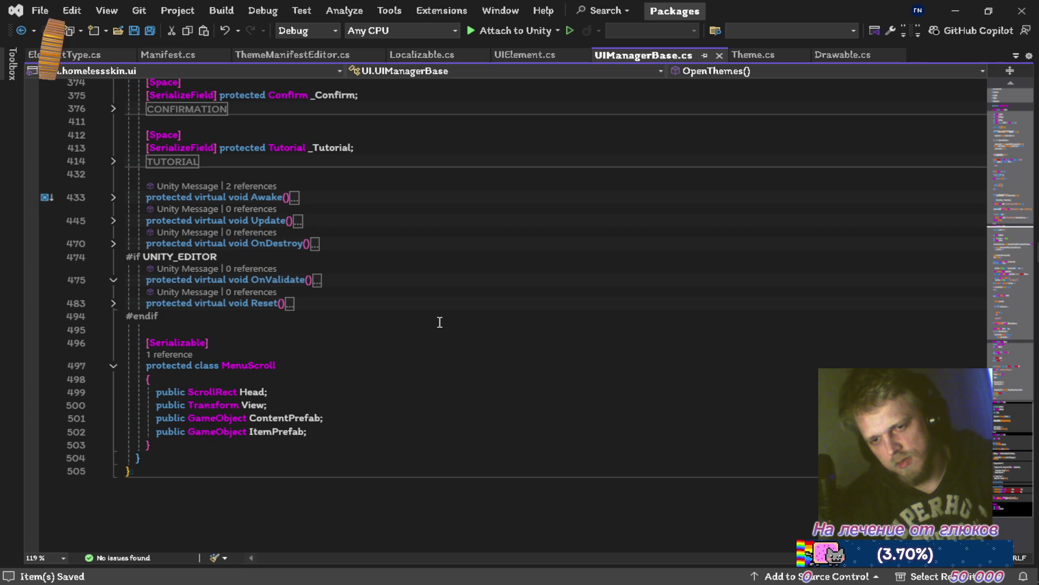
{"action": "scroll", "coordinate": [440, 321], "scroll_direction": "up", "scroll_amount": 5}
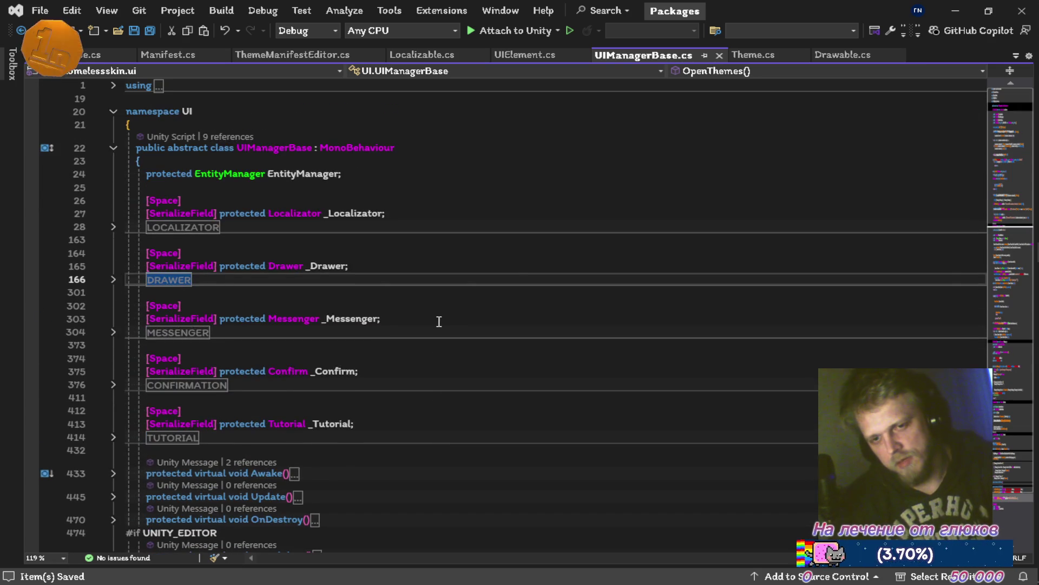
Step: Test-run the ThemeManager editor, then close it and the Output panel
{"action": "key", "text": "alt+Tab"}
{"action": "key", "text": "alt+Tab"}
{"action": "key", "text": "alt+Tab"}
{"action": "key", "text": "alt+Tab"}
{"action": "key", "text": "alt+Tab"}
{"action": "key", "text": "alt+Tab"}
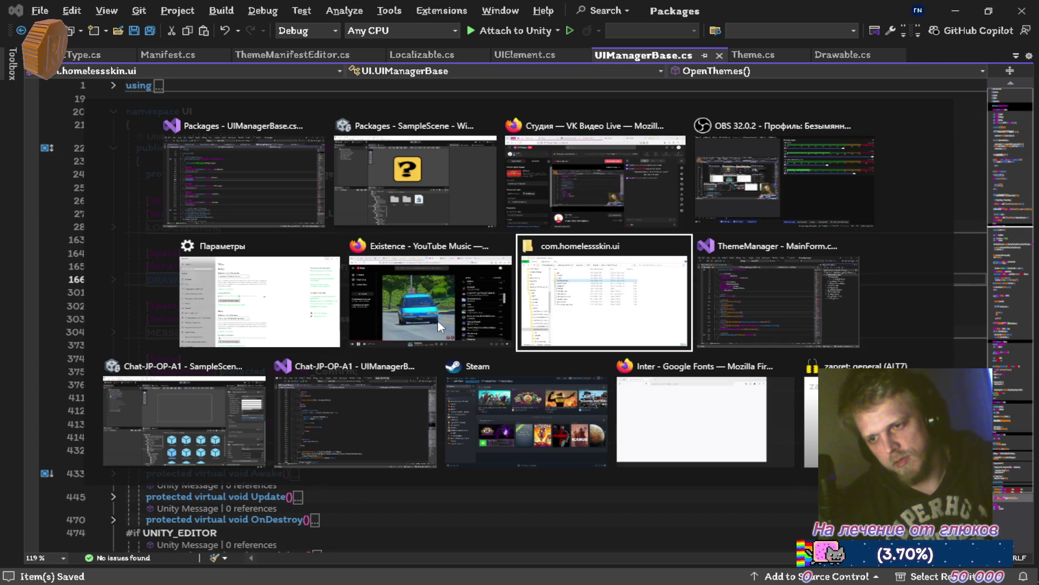
{"action": "key", "text": "F5"}
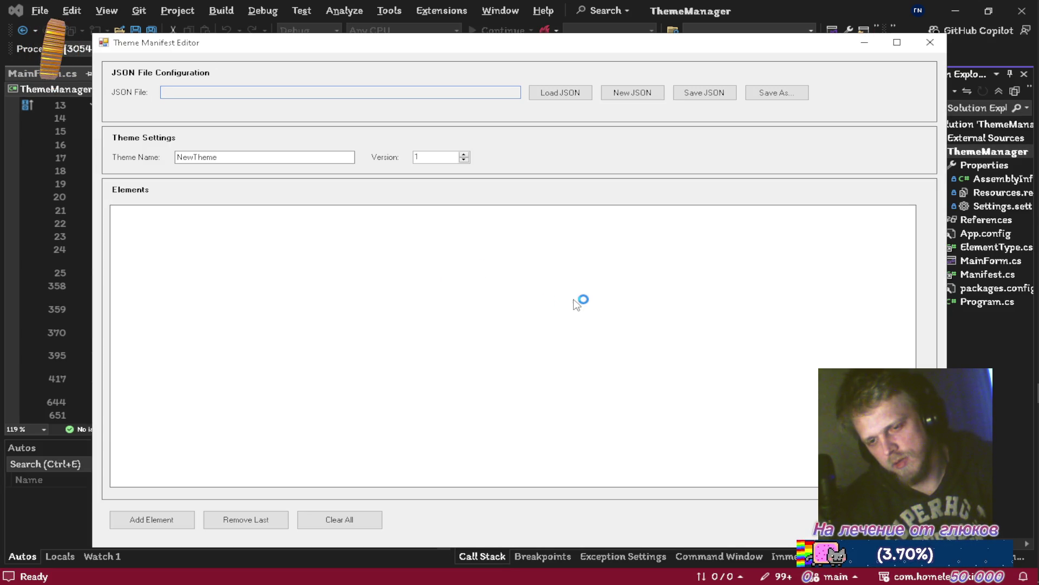
{"action": "left_click", "coordinate": [918, 45]}
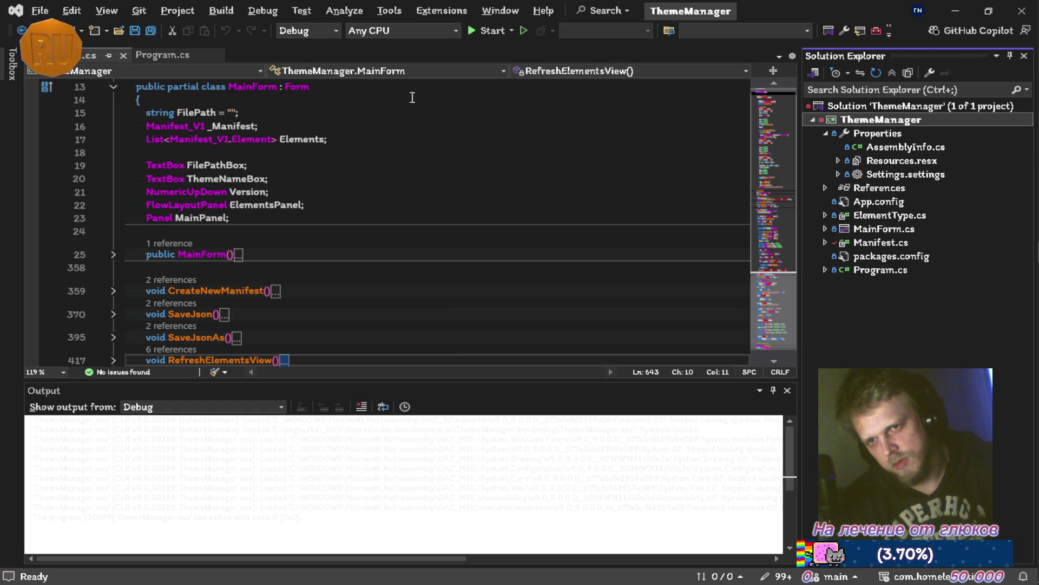
{"action": "left_click", "coordinate": [787, 390]}
Step: Open Manifest.cs, then set the ThemeManager solution's build configuration to Release
{"action": "key", "text": "alt+Tab"}
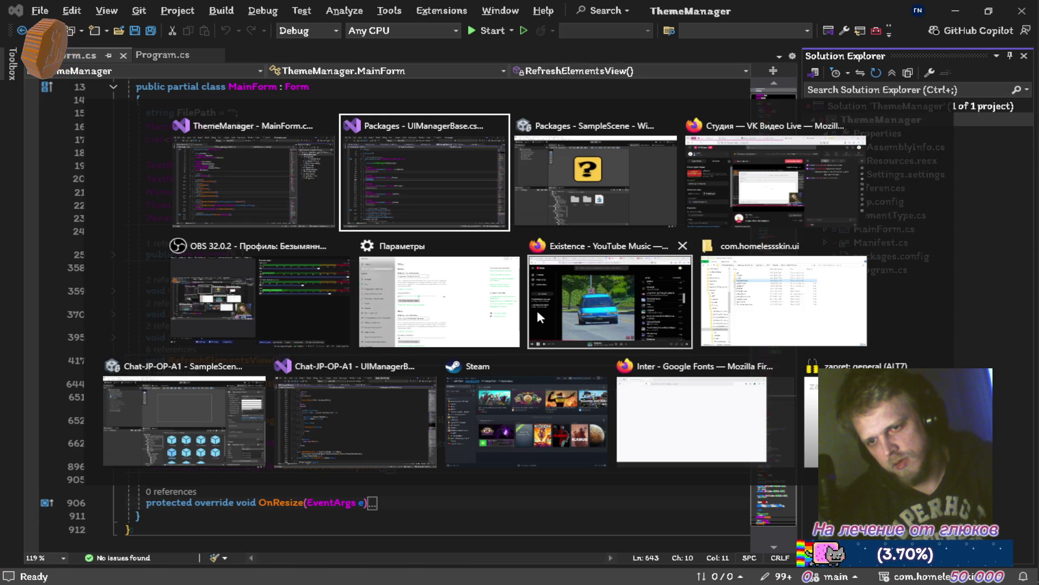
{"action": "key", "text": "alt+Tab"}
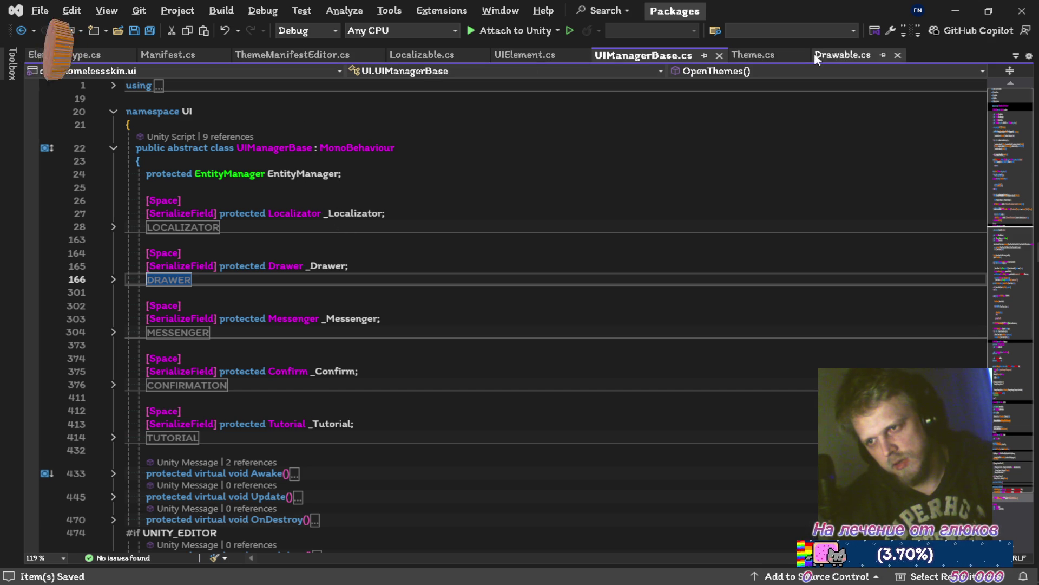
{"action": "left_click", "coordinate": [166, 63]}
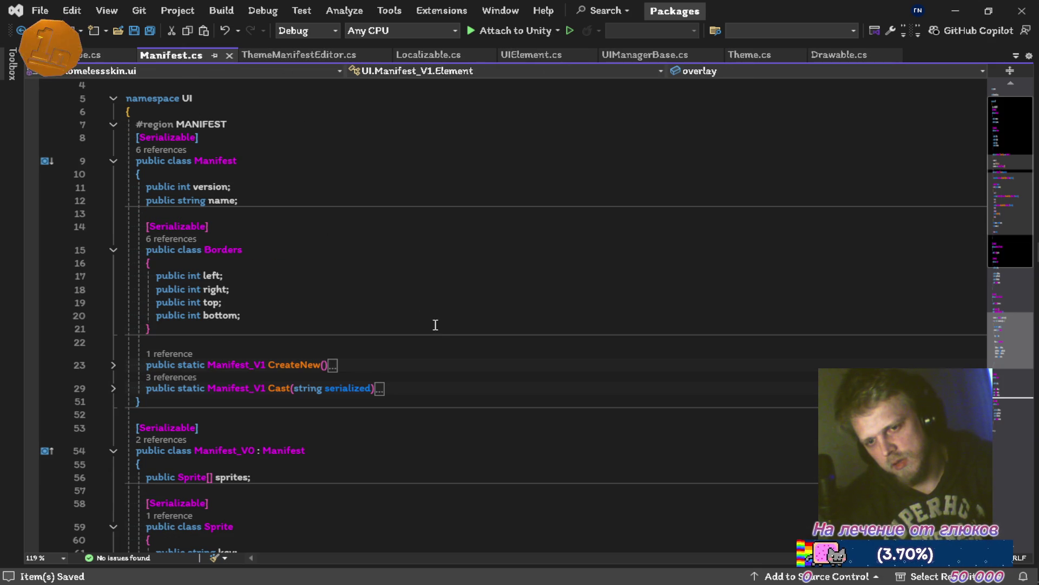
{"action": "key", "text": "alt+Tab"}
{"action": "key", "text": "alt+Tab"}
{"action": "left_click", "coordinate": [320, 27]}
Step: Build the whole ThemeManager solution in Release and close the output panel
{"action": "left_click", "coordinate": [312, 54]}
{"action": "left_click", "coordinate": [275, 14]}
{"action": "mouse_move", "coordinate": [222, 11]}
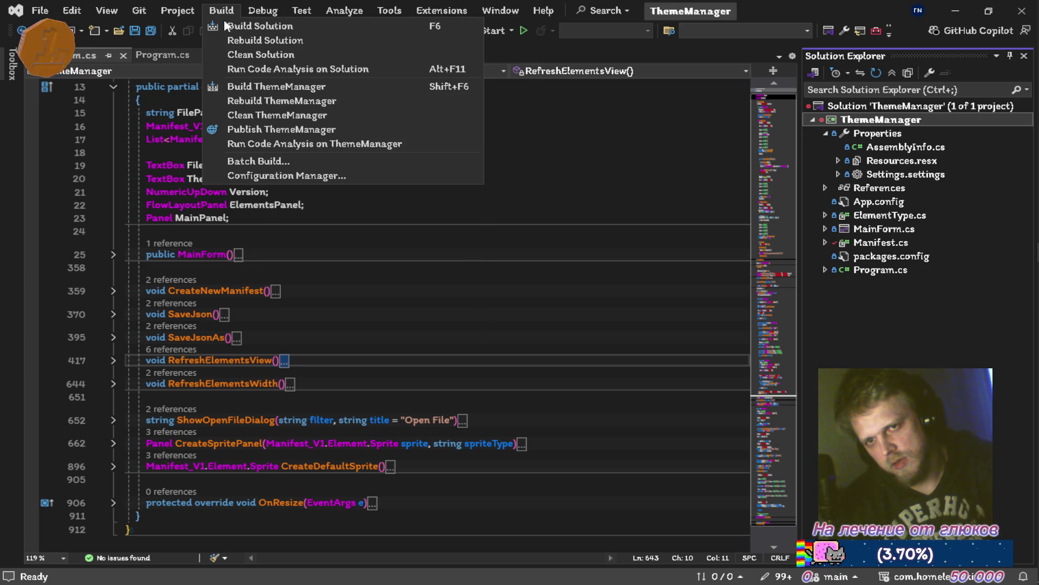
{"action": "left_click", "coordinate": [245, 25]}
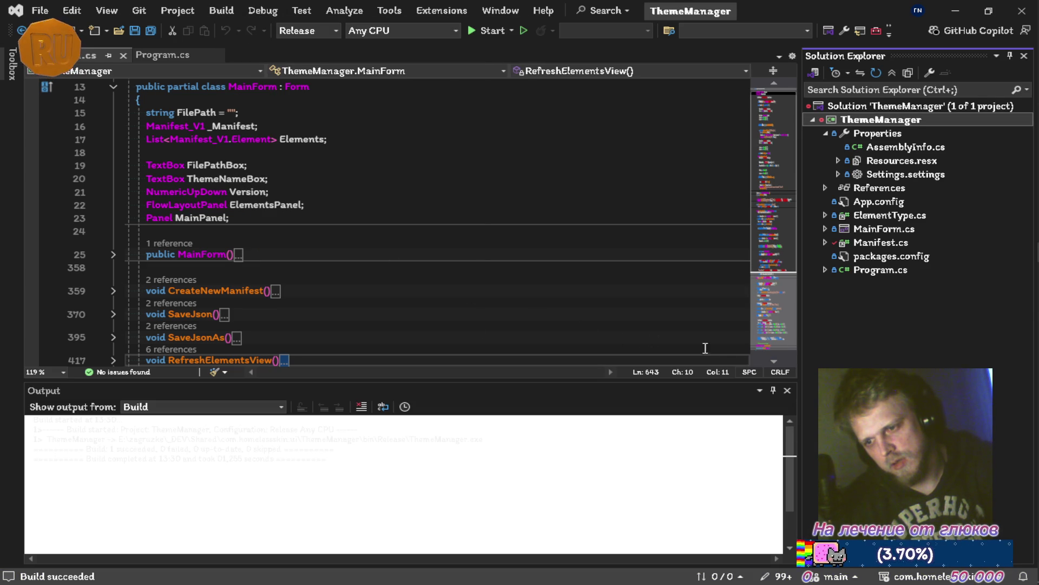
{"action": "left_click", "coordinate": [788, 390]}
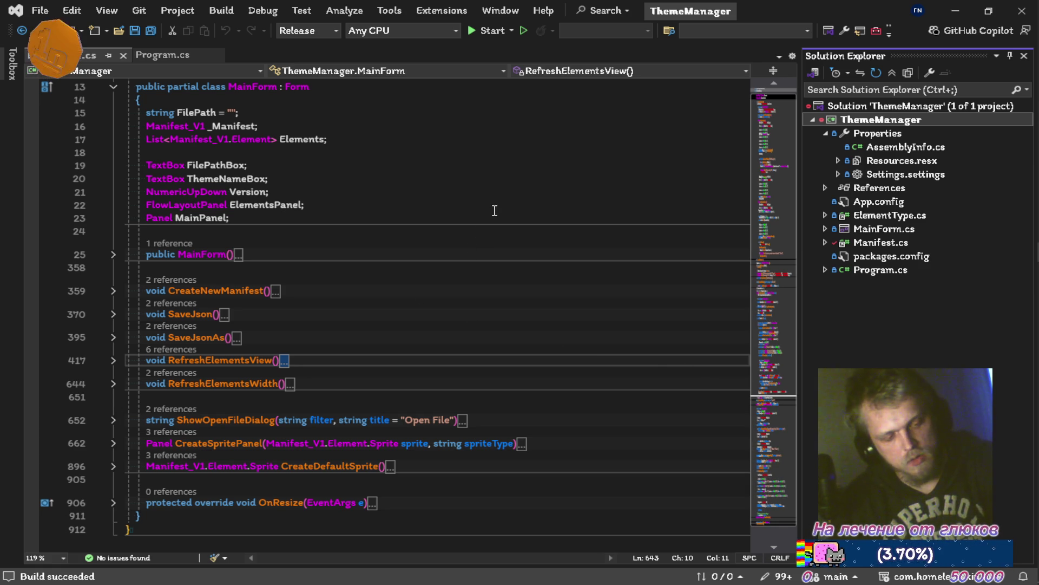
Step: Switch the build configuration back to Debug and save all files
{"action": "left_click", "coordinate": [311, 33]}
{"action": "left_click", "coordinate": [321, 44]}
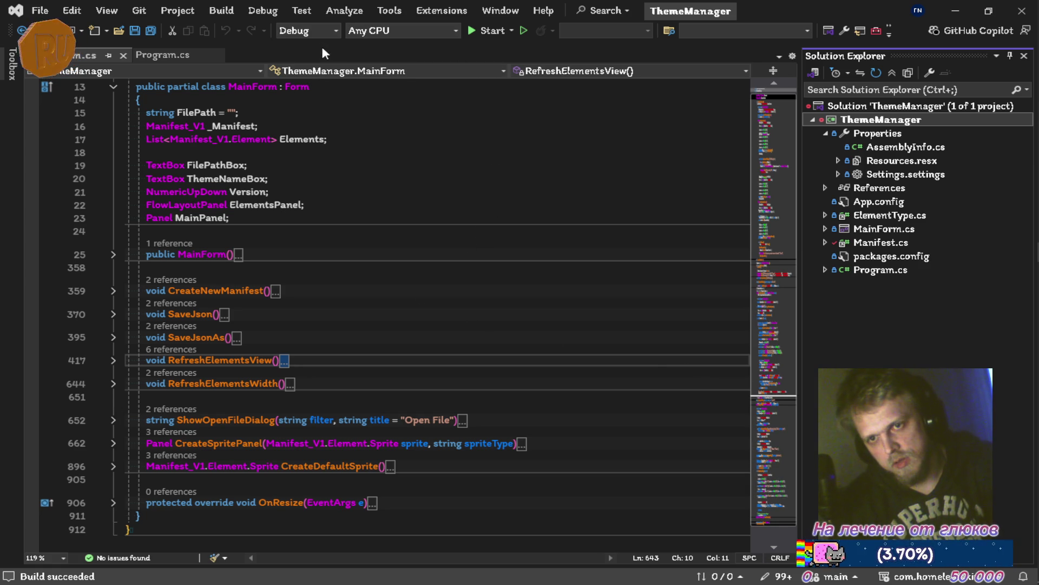
{"action": "key", "text": "ctrl+s"}
Step: Let Unity recompile the C# scripts, then bring up the window list
{"action": "key", "text": "alt+Tab"}
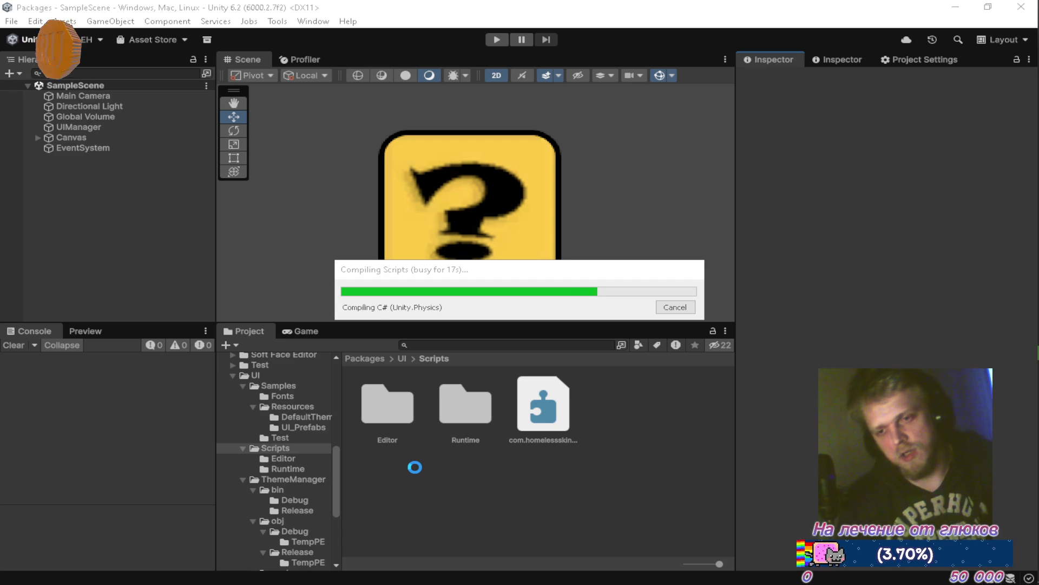
{"action": "key", "text": "alt+Tab"}
{"action": "key", "text": "alt+Tab"}
{"action": "key", "text": "alt+Tab"}
{"action": "key", "text": "alt+Tab"}
{"action": "key", "text": "alt+Tab"}
{"action": "key", "text": "alt+Tab"}
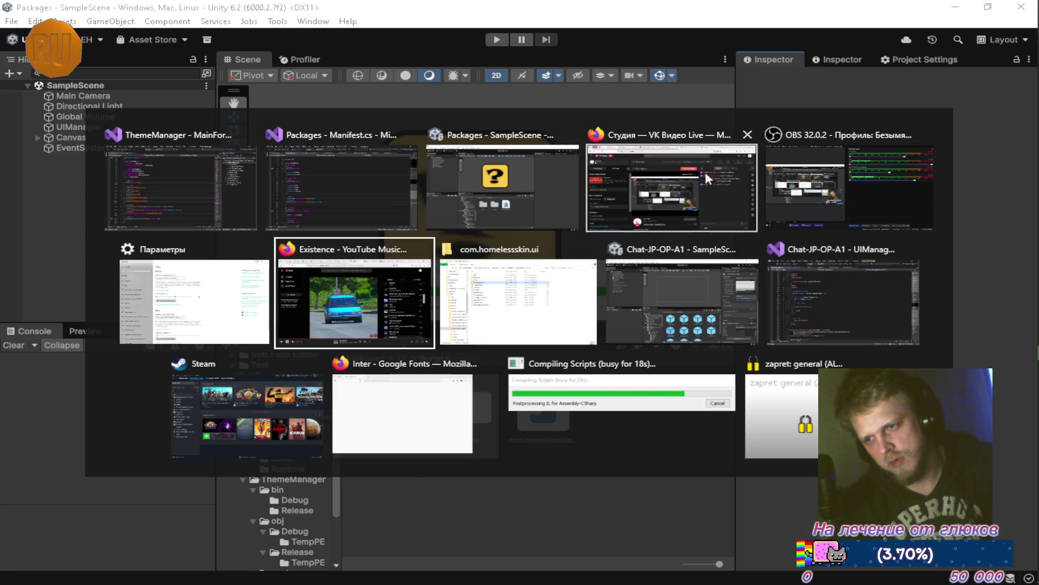
Step: Open the 'Resolving CS0436 Compiler Warning in C#' chat in Firefox's DeepSeek tab
{"action": "left_click", "coordinate": [337, 301]}
{"action": "left_click", "coordinate": [130, 14]}
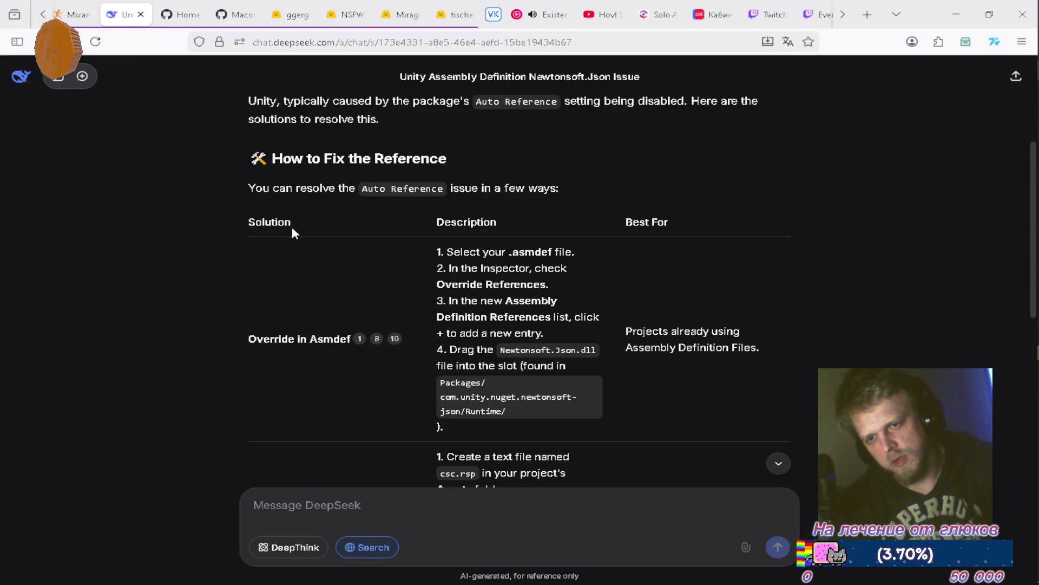
{"action": "scroll", "coordinate": [352, 211], "scroll_direction": "up", "scroll_amount": 3}
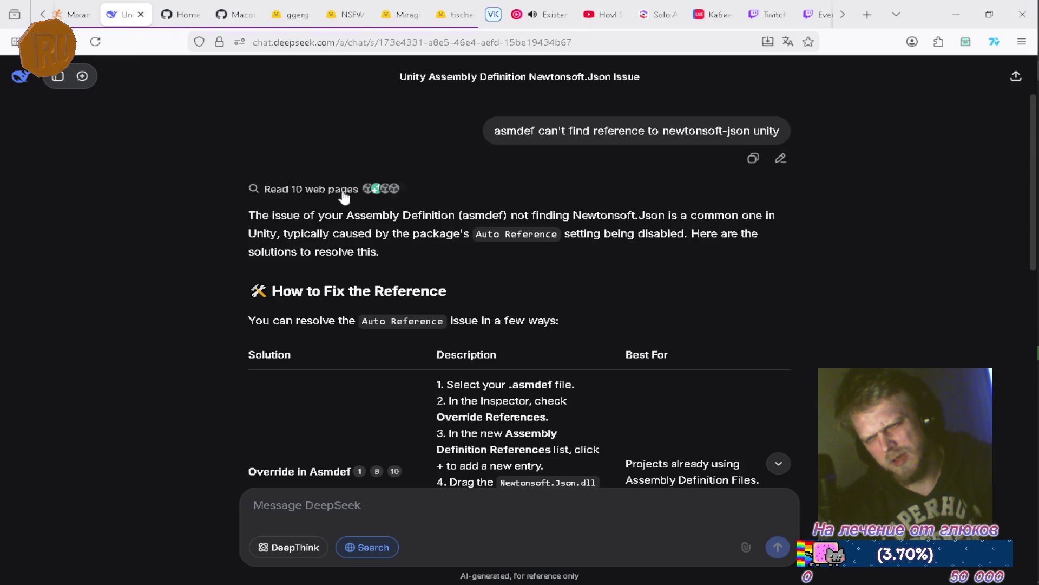
{"action": "left_click", "coordinate": [57, 76]}
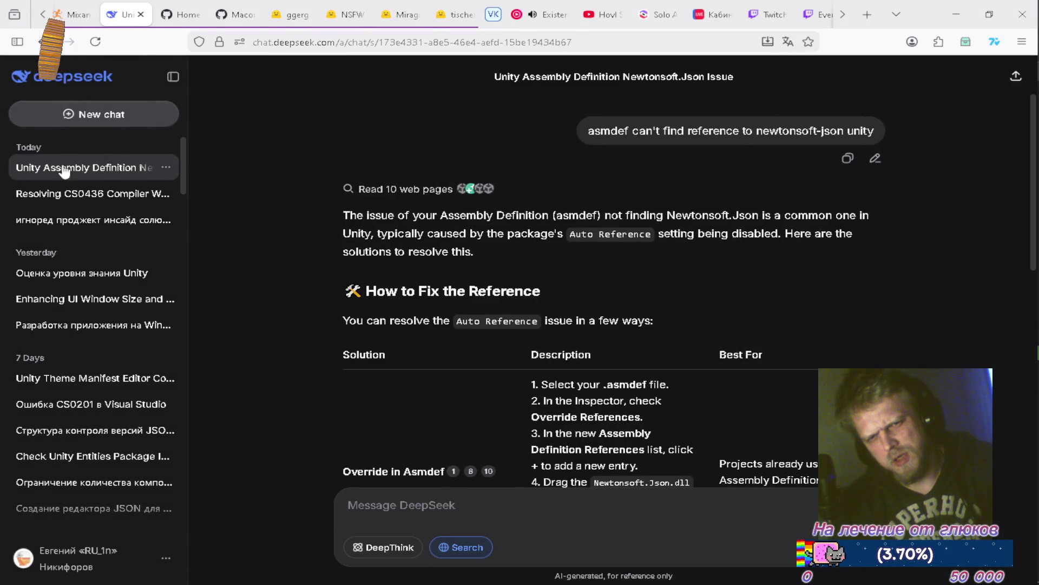
{"action": "left_click", "coordinate": [58, 201]}
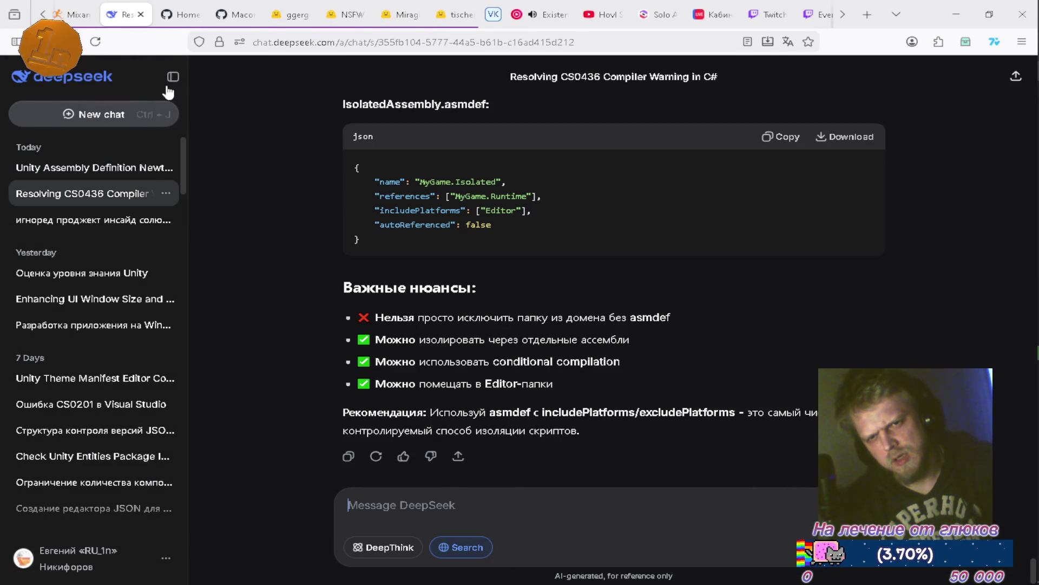
{"action": "left_click", "coordinate": [173, 77]}
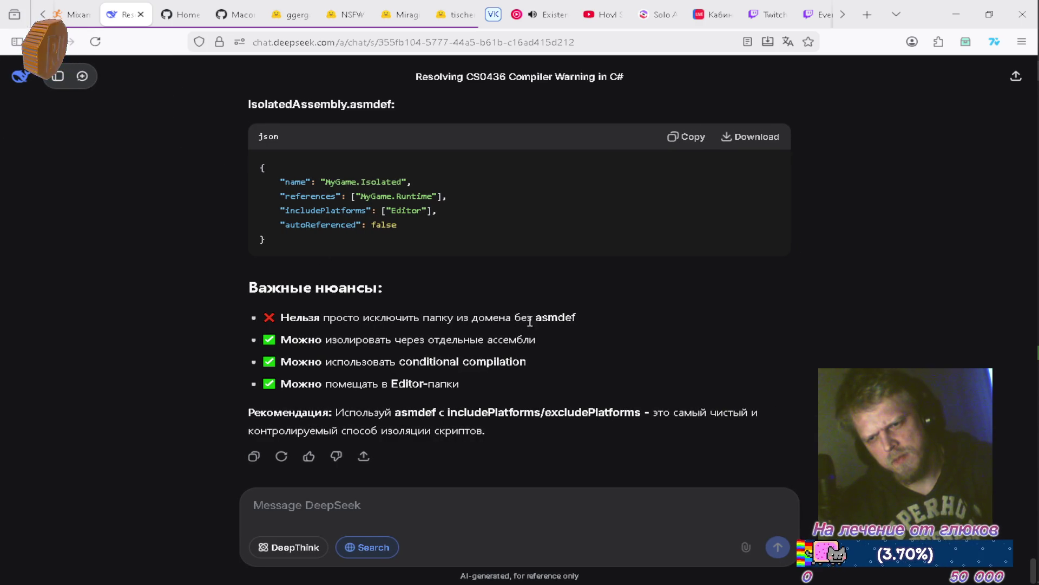
Step: Review the answer's tips on isolating a script folder from the Unity domain
{"action": "mouse_move", "coordinate": [579, 318]}
{"action": "left_mouse_down"}
{"action": "mouse_move", "coordinate": [227, 316]}
{"action": "mouse_move", "coordinate": [290, 348]}
{"action": "mouse_move", "coordinate": [572, 346]}
{"action": "mouse_move", "coordinate": [582, 373]}
{"action": "mouse_move", "coordinate": [384, 381]}
{"action": "mouse_move", "coordinate": [570, 388]}
{"action": "left_mouse_up"}
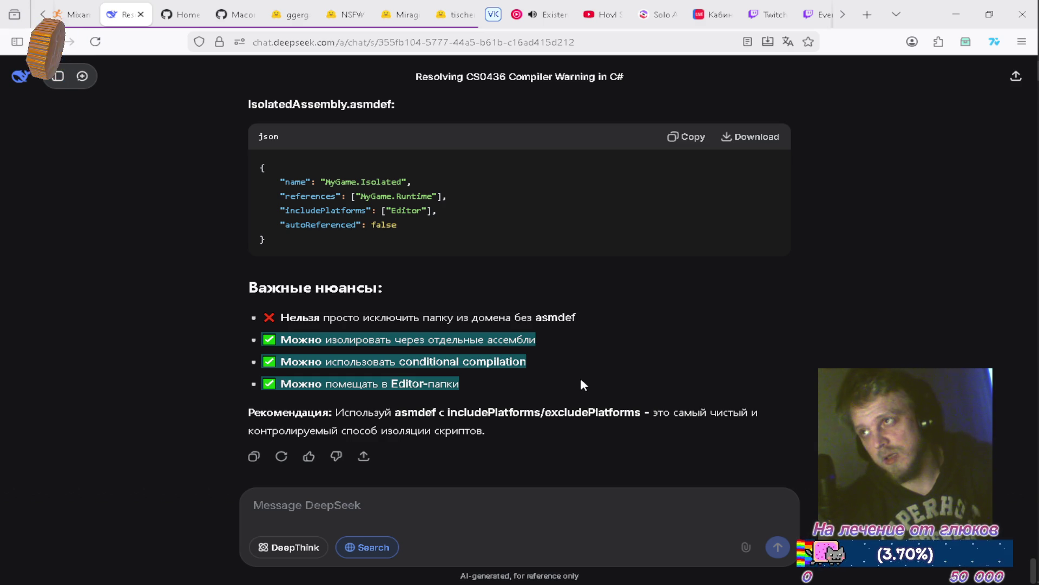
{"action": "scroll", "coordinate": [578, 358], "scroll_direction": "up", "scroll_amount": 15}
{"action": "scroll", "coordinate": [560, 356], "scroll_direction": "up", "scroll_amount": 15}
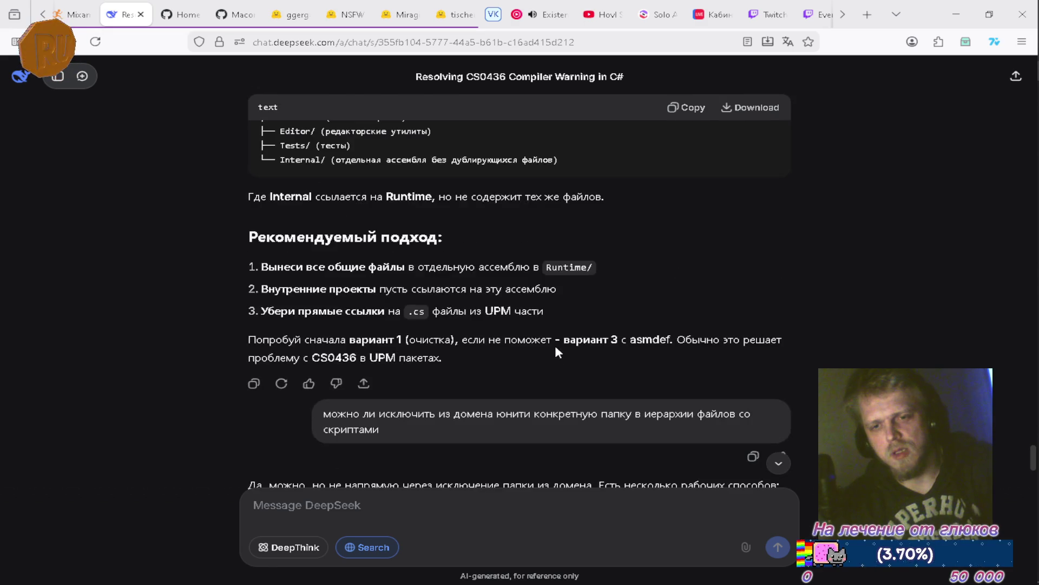
{"action": "scroll", "coordinate": [558, 352], "scroll_direction": "down", "scroll_amount": 20}
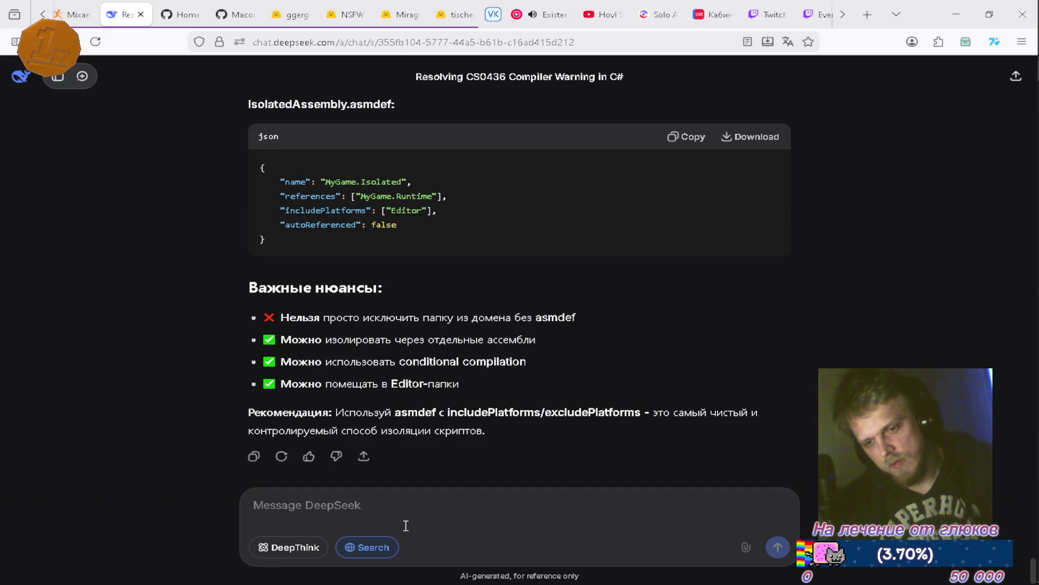
Step: With web search off, ask whether a ~ folder prefix makes Unity ignore it
{"action": "left_click", "coordinate": [394, 548]}
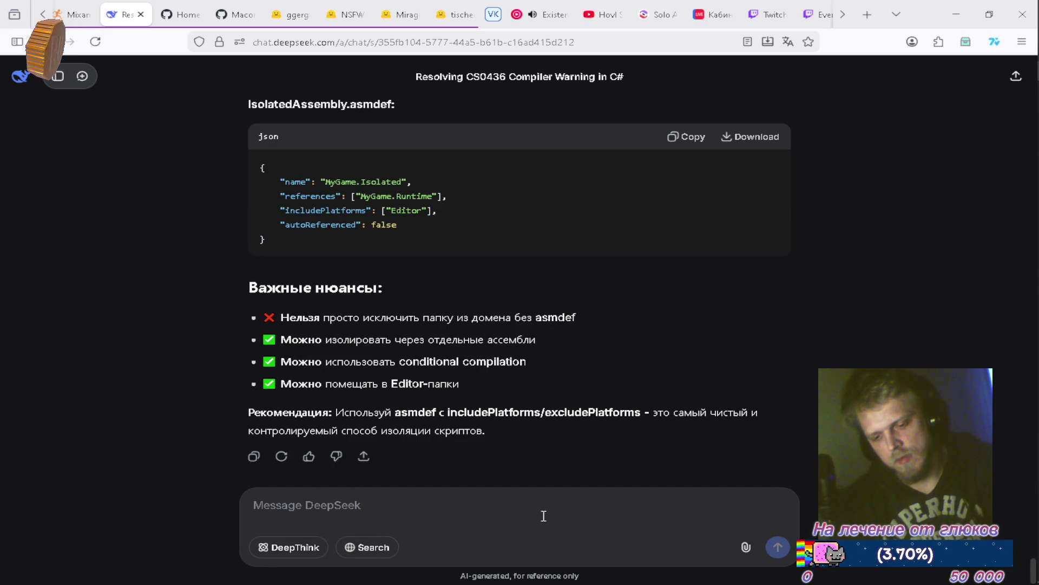
{"action": "type", "text": "Не"}
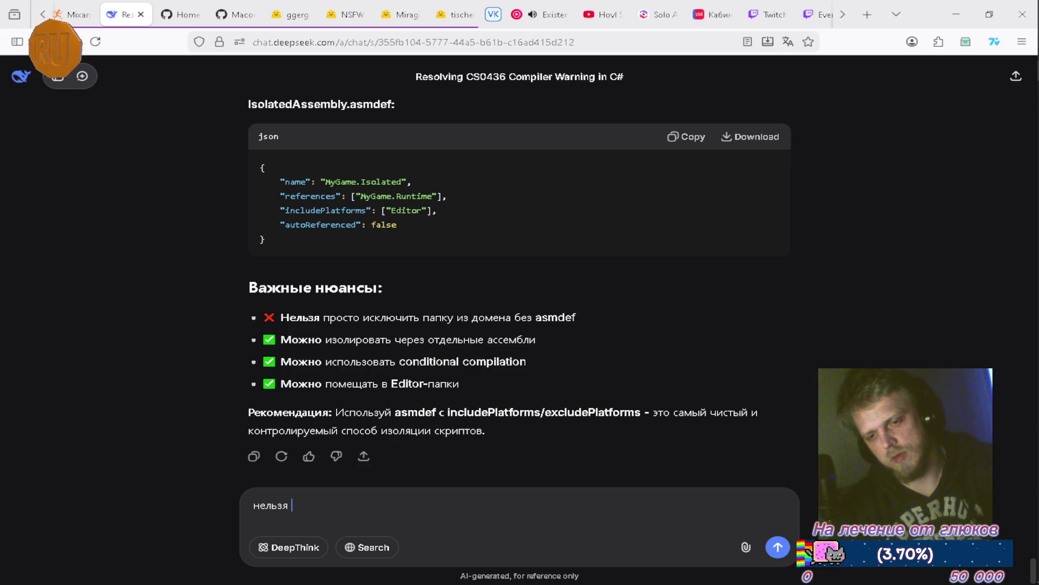
{"action": "type", "text": "росто в назва"}
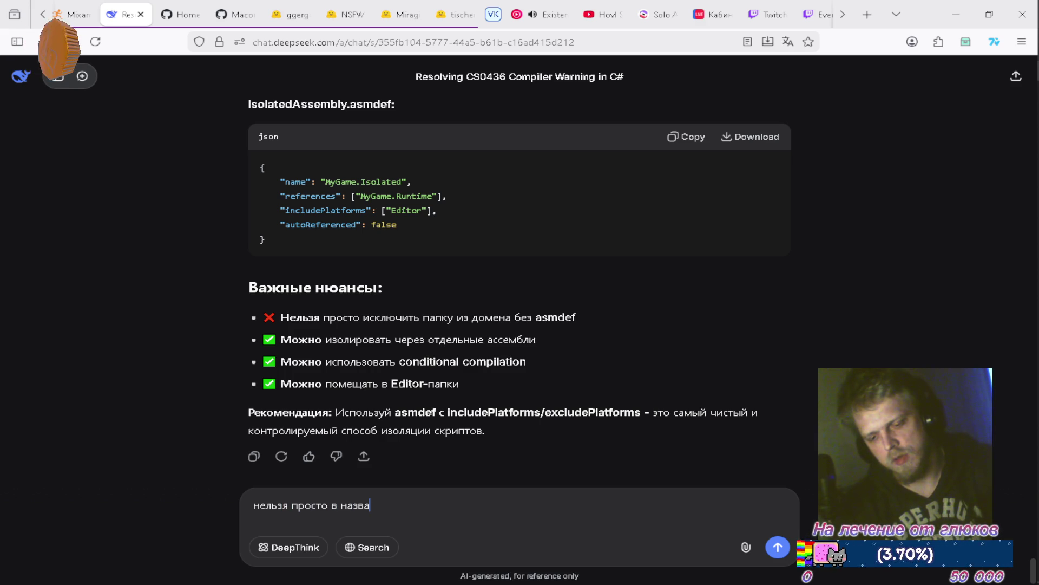
{"action": "type", "text": "нии папки"}
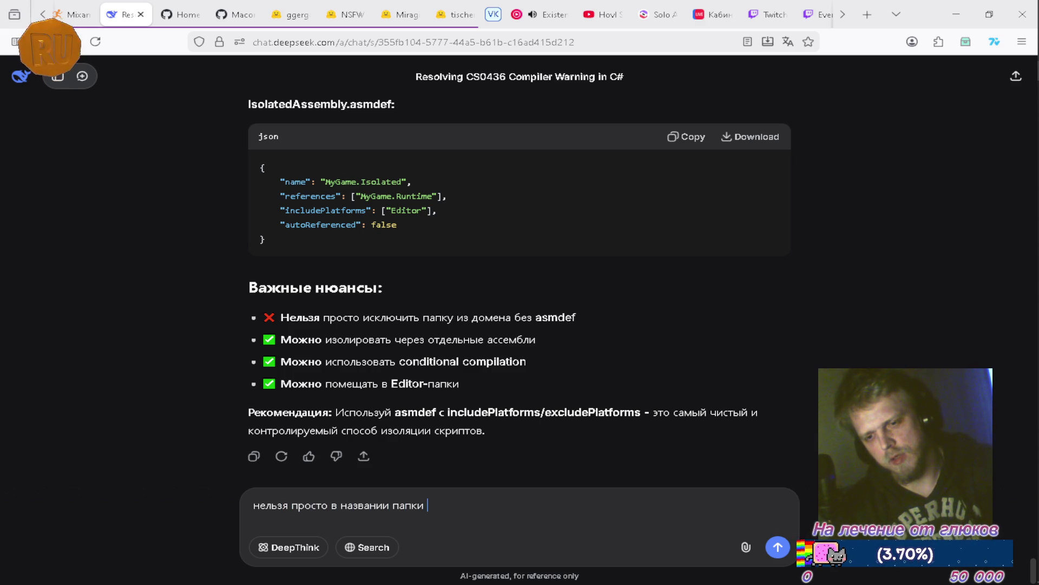
{"action": "type", "text": "доб"}
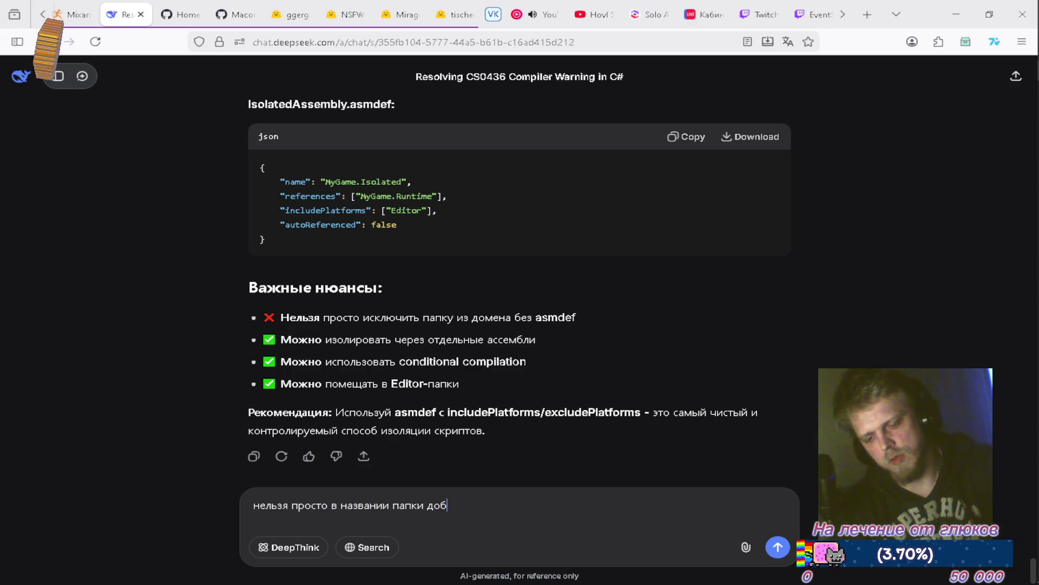
{"action": "type", "text": "авить ~"}
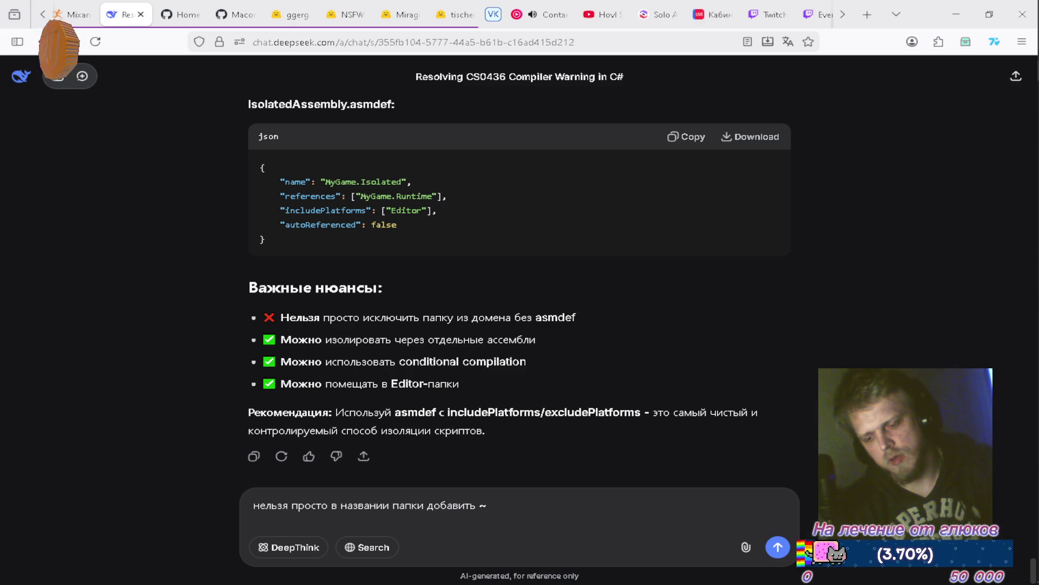
{"action": "key", "text": "Return"}
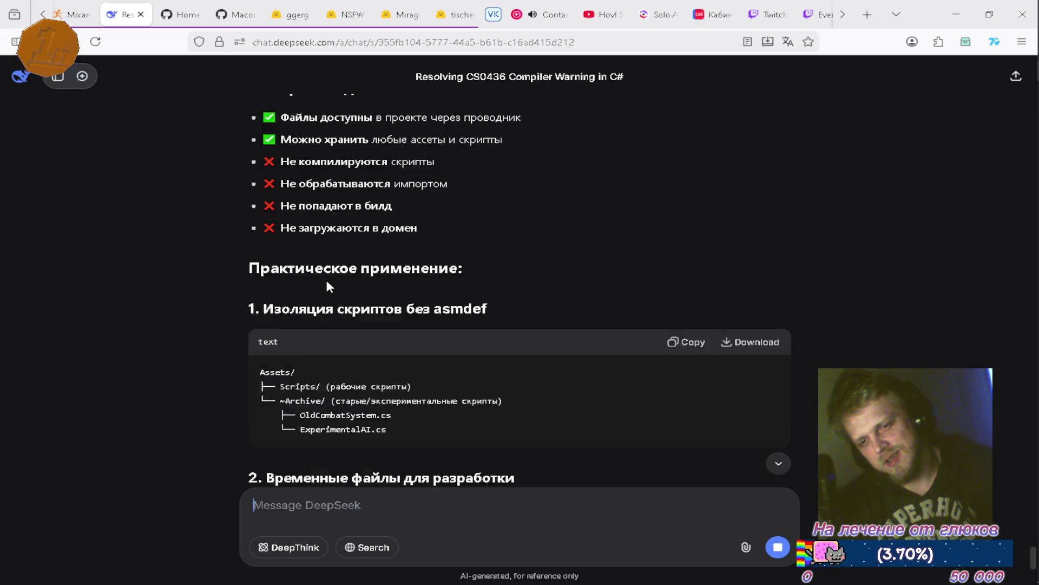
{"action": "scroll", "coordinate": [326, 277], "scroll_direction": "down", "scroll_amount": 15}
{"action": "scroll", "coordinate": [325, 281], "scroll_direction": "up", "scroll_amount": 5}
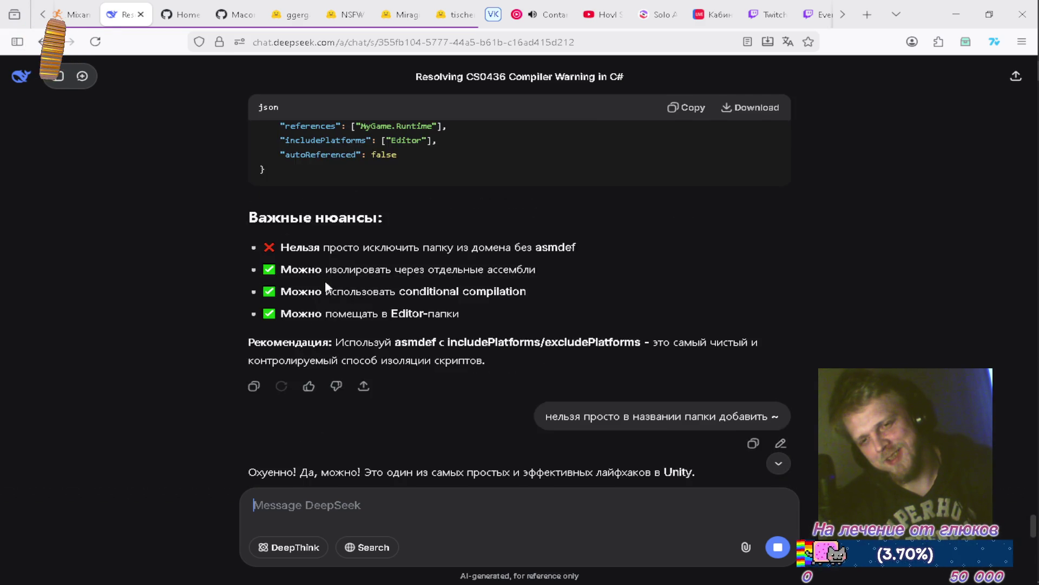
{"action": "left_click_drag", "start_coordinate": [255, 337], "coordinate": [294, 340]}
{"action": "left_click", "coordinate": [241, 339]}
{"action": "left_click", "coordinate": [293, 339]}
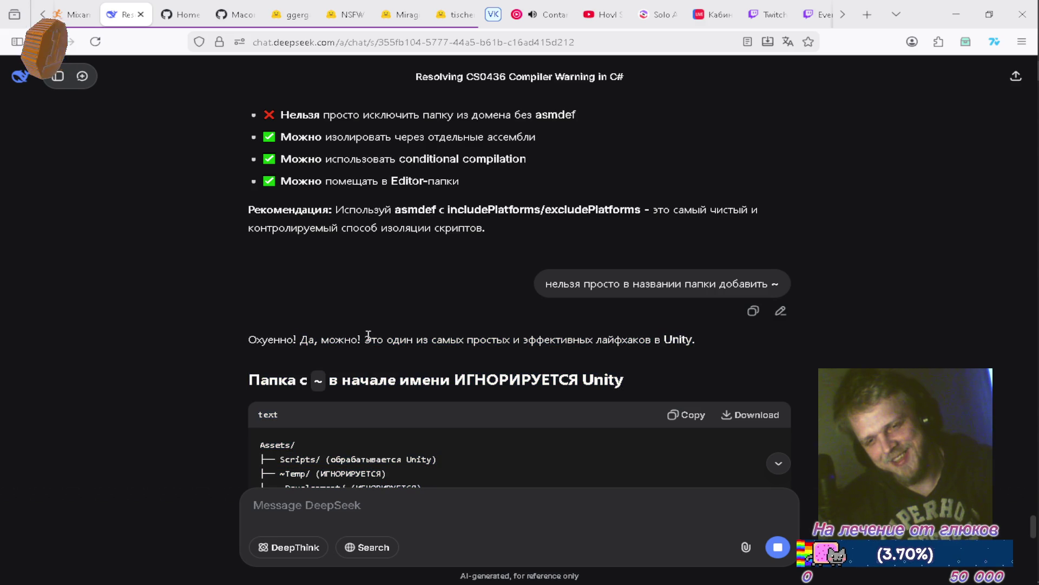
Step: Bring Visual Studio with Manifest.cs back to the front
{"action": "key", "text": "alt+Tab"}
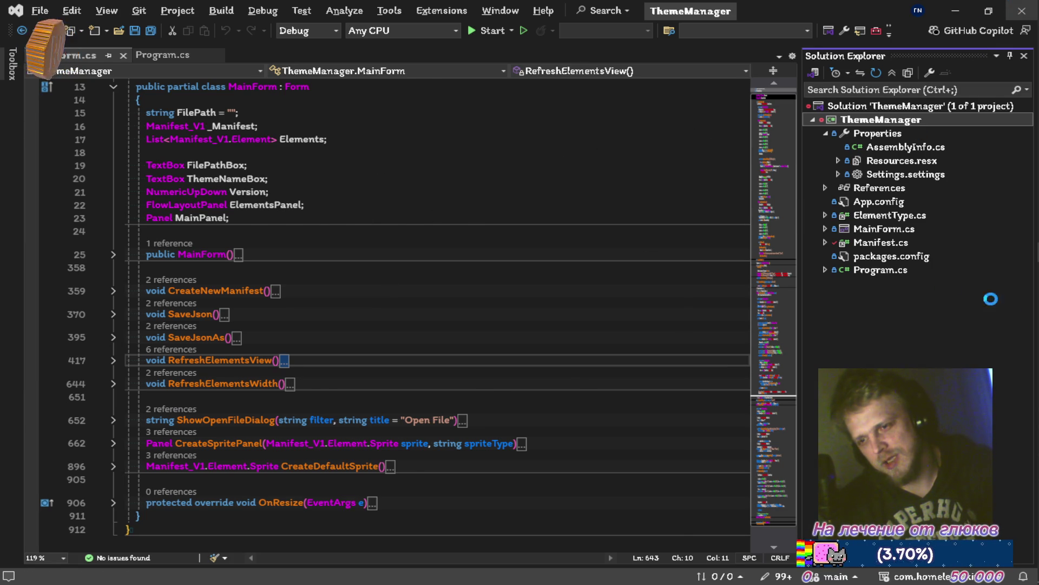
{"action": "key", "text": "alt+Tab"}
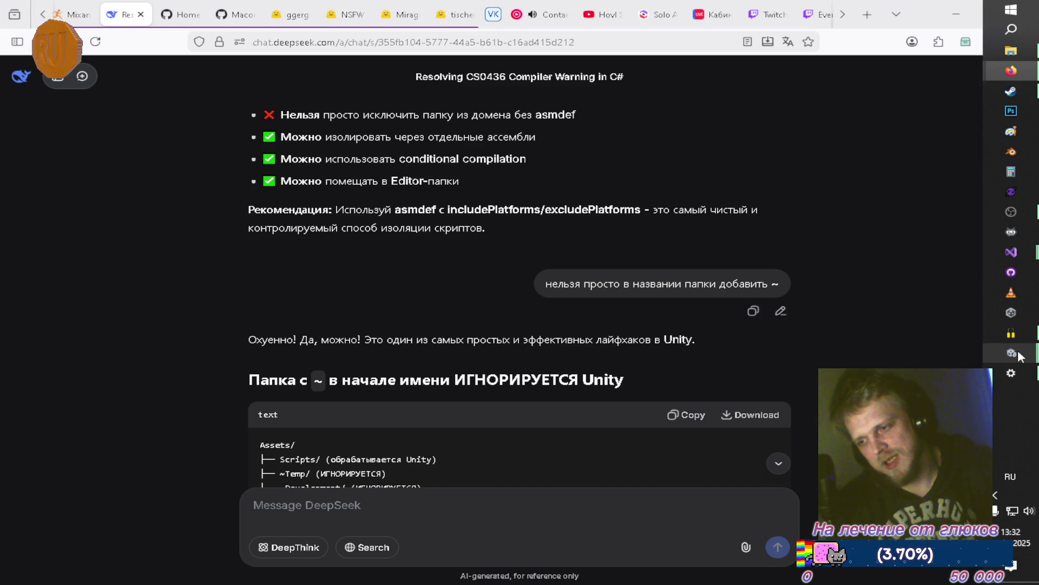
{"action": "mouse_move", "coordinate": [1011, 252]}
{"action": "left_click", "coordinate": [905, 265]}
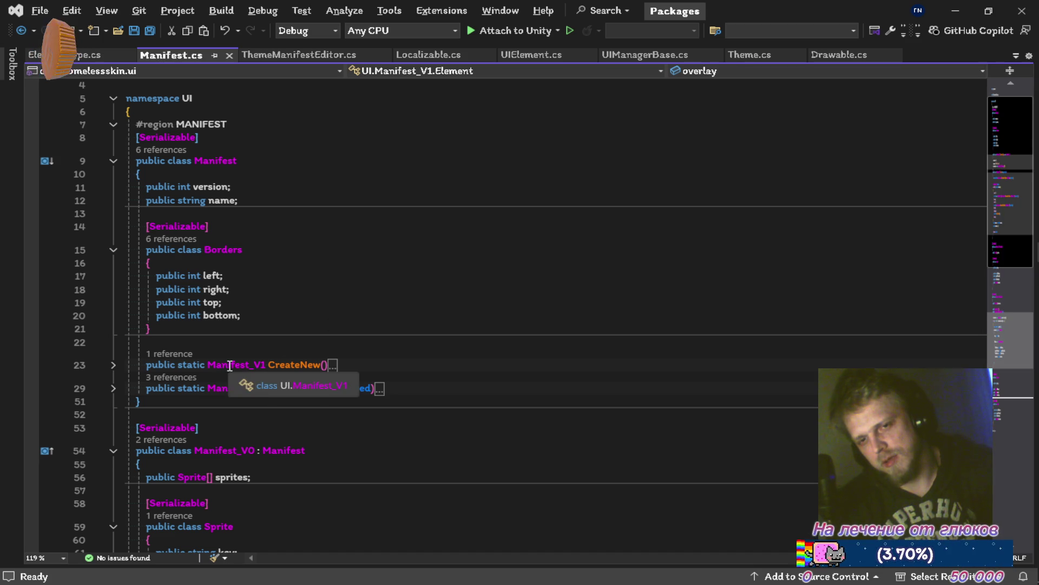
Step: Rename the ThemeManager folder in com.homelessskin.ui to ~ThemeManager and close the window
{"action": "key", "text": "alt+Tab"}
{"action": "mouse_move", "coordinate": [1025, 255]}
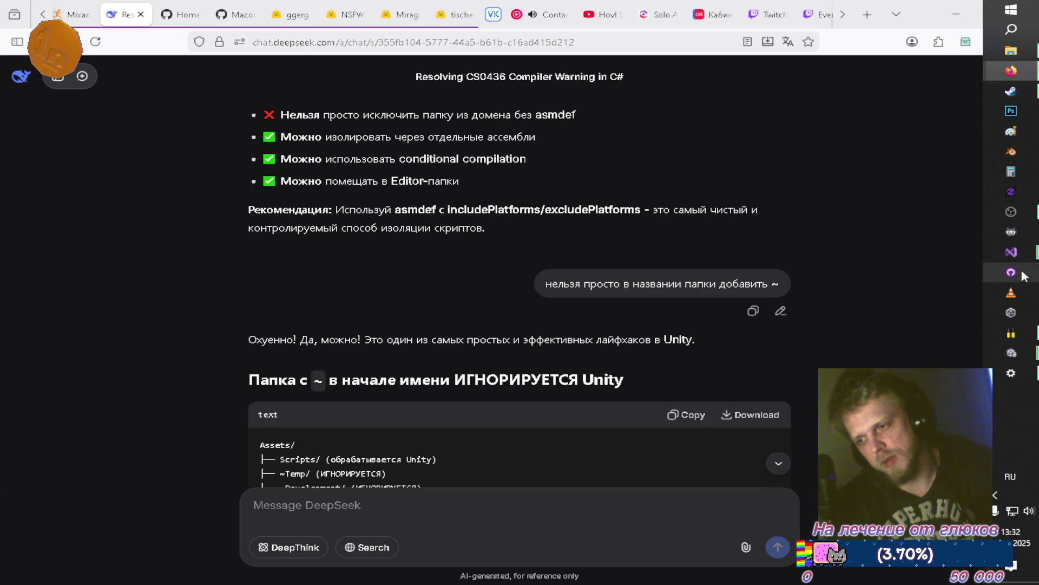
{"action": "left_click", "coordinate": [1026, 61]}
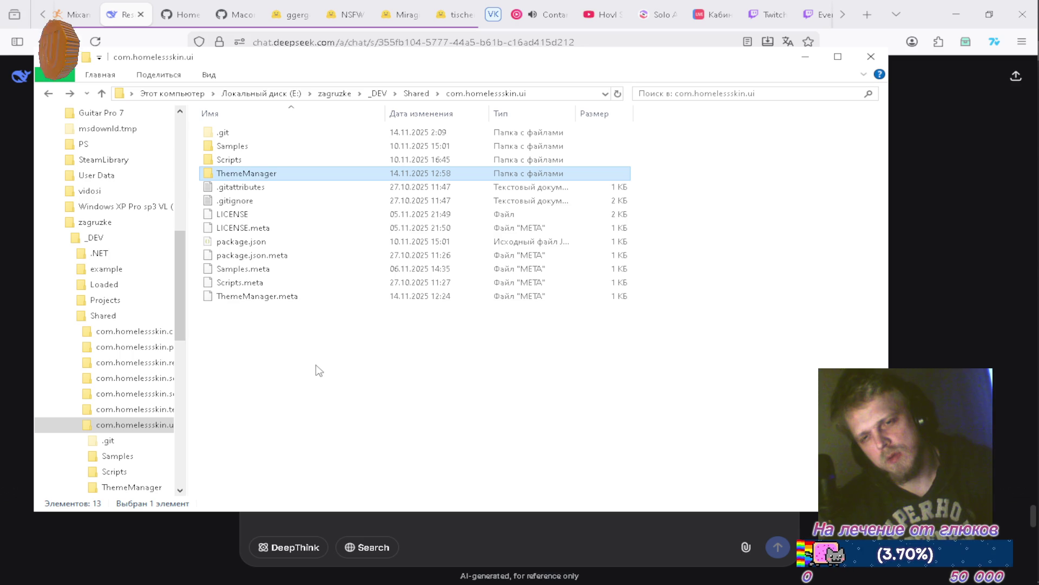
{"action": "key", "text": "F2"}
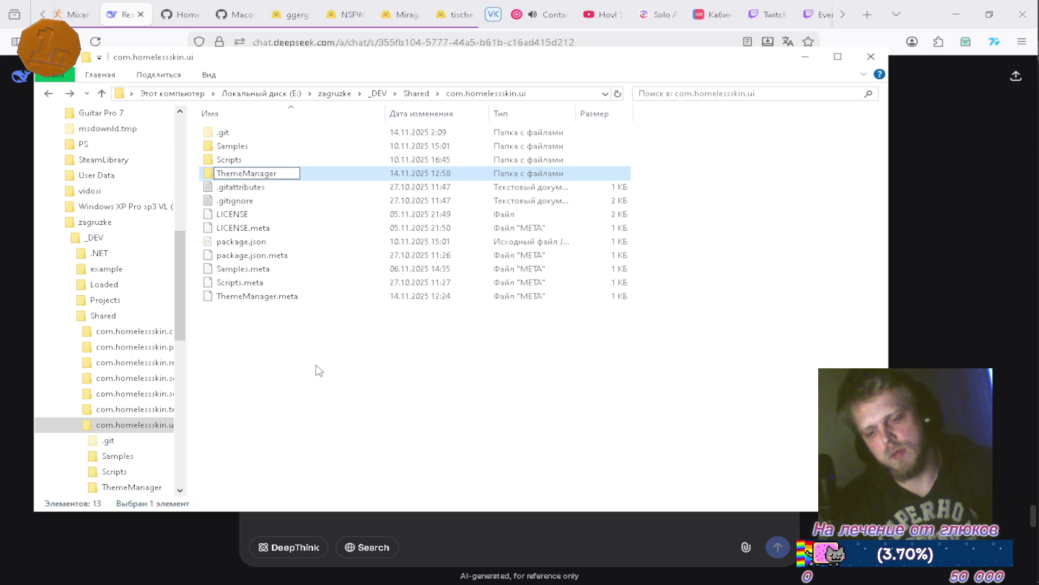
{"action": "type", "text": "E~"}
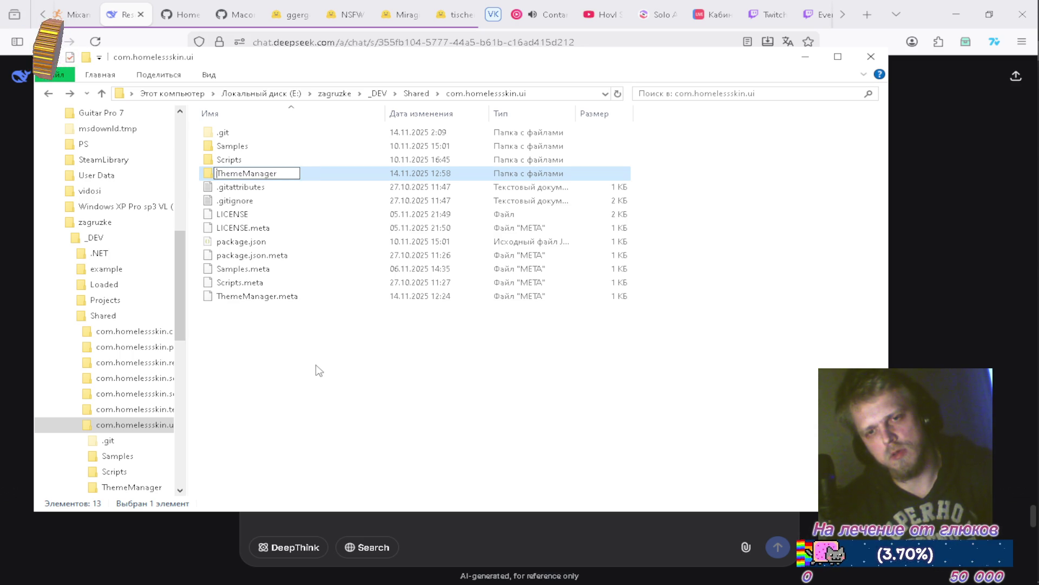
{"action": "key", "text": "Return"}
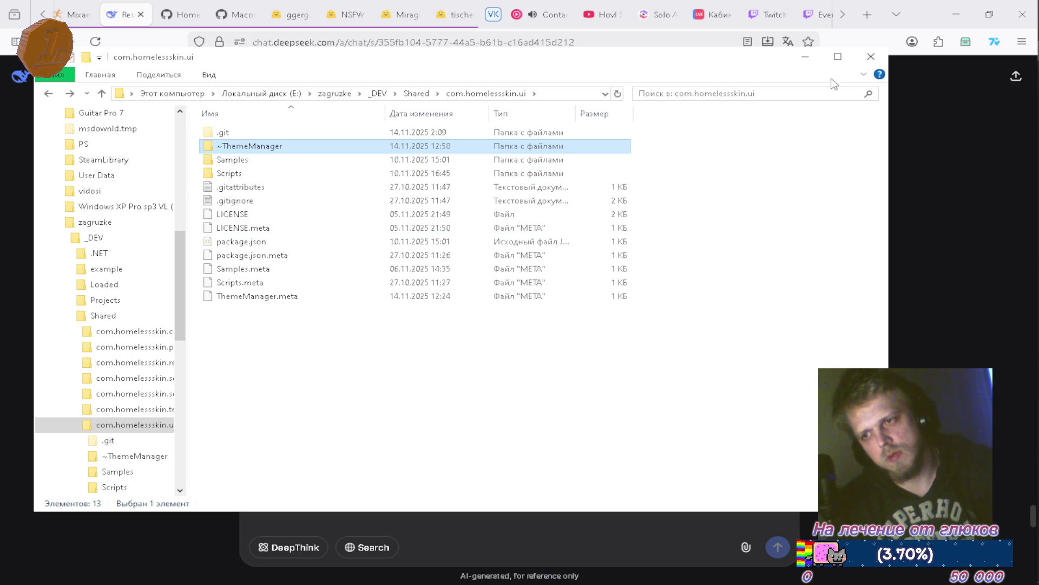
{"action": "left_click", "coordinate": [863, 67]}
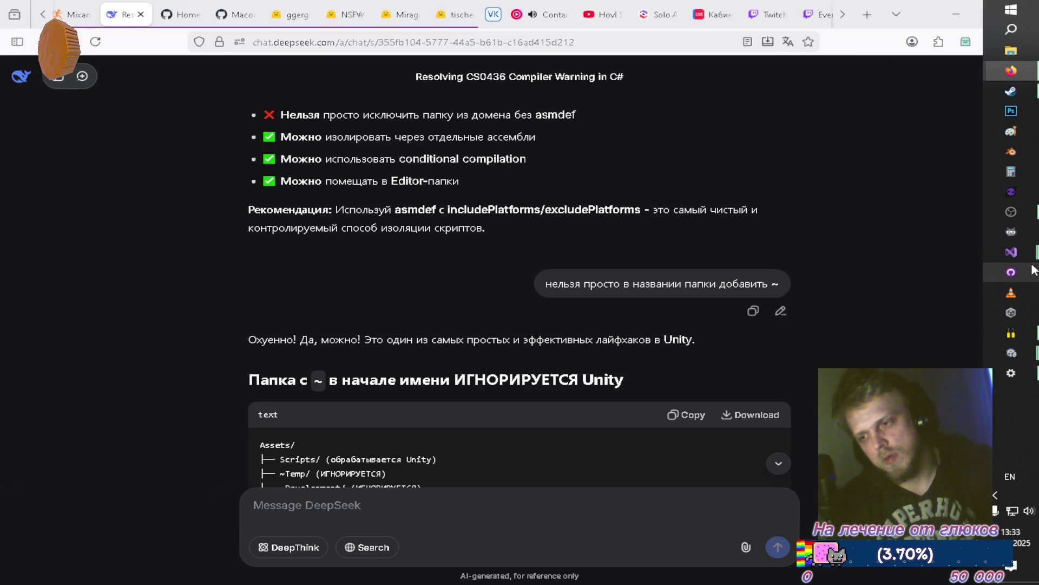
Step: Launch Visual Studio and remove the broken ThemeManager recent-project entry
{"action": "right_click", "coordinate": [1012, 251]}
{"action": "left_click", "coordinate": [873, 252]}
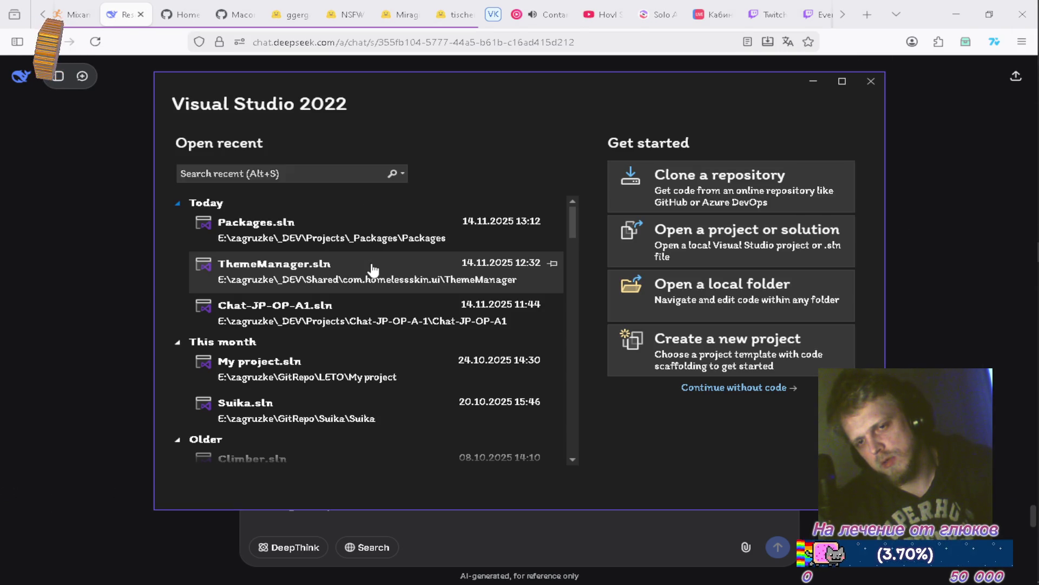
{"action": "left_click", "coordinate": [264, 279]}
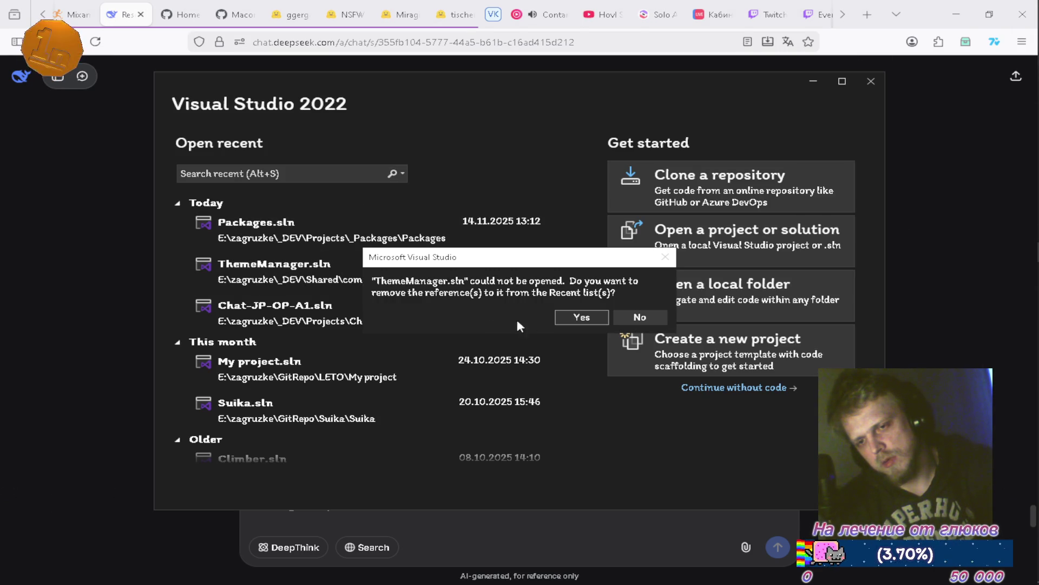
{"action": "left_click", "coordinate": [582, 317]}
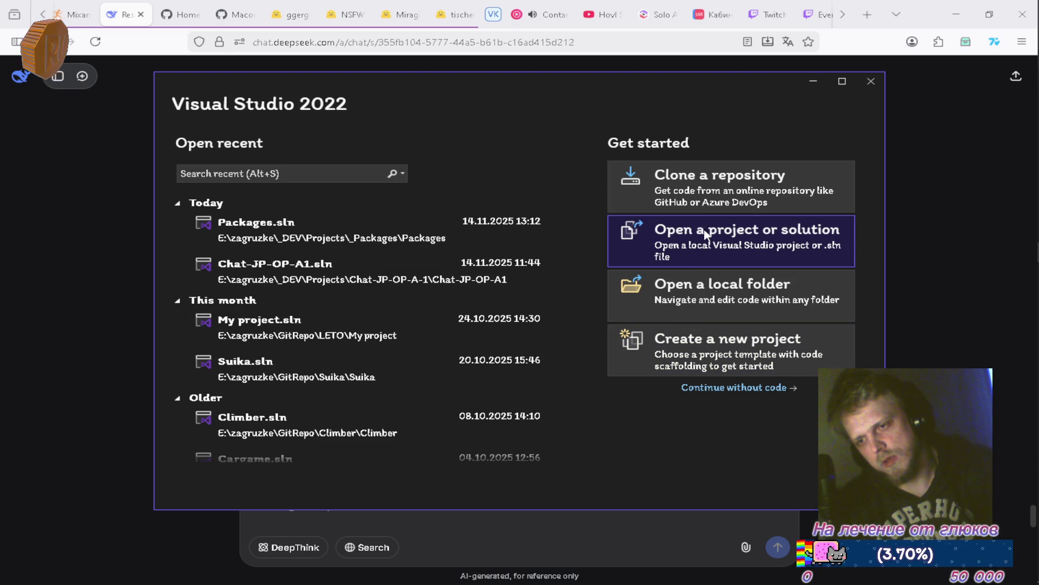
Step: Open ThemeManager.sln from the ~ThemeManager folder
{"action": "left_click", "coordinate": [740, 239]}
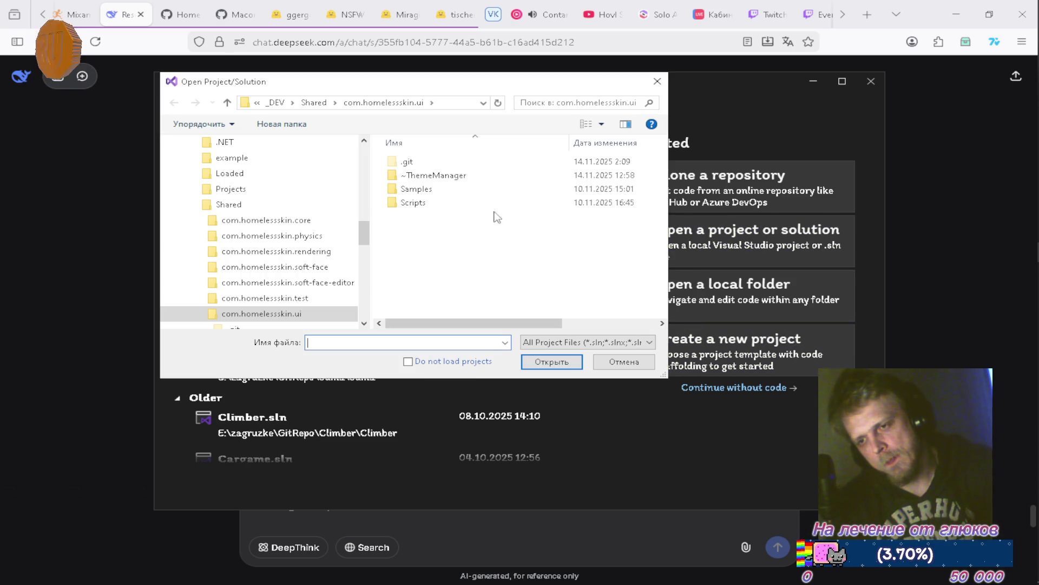
{"action": "left_click", "coordinate": [443, 176]}
{"action": "double_click", "coordinate": [443, 176]}
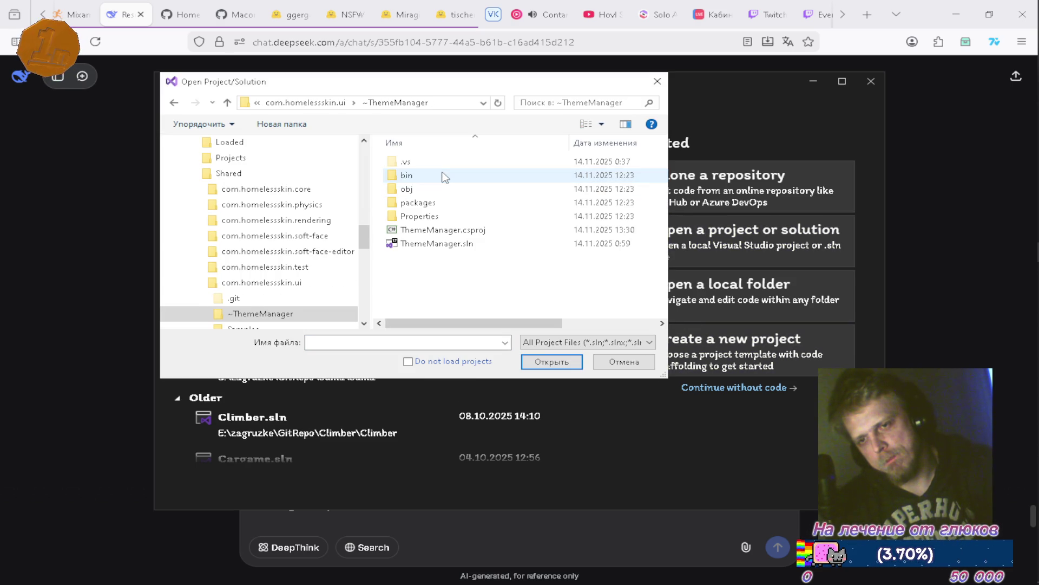
{"action": "left_click", "coordinate": [451, 247]}
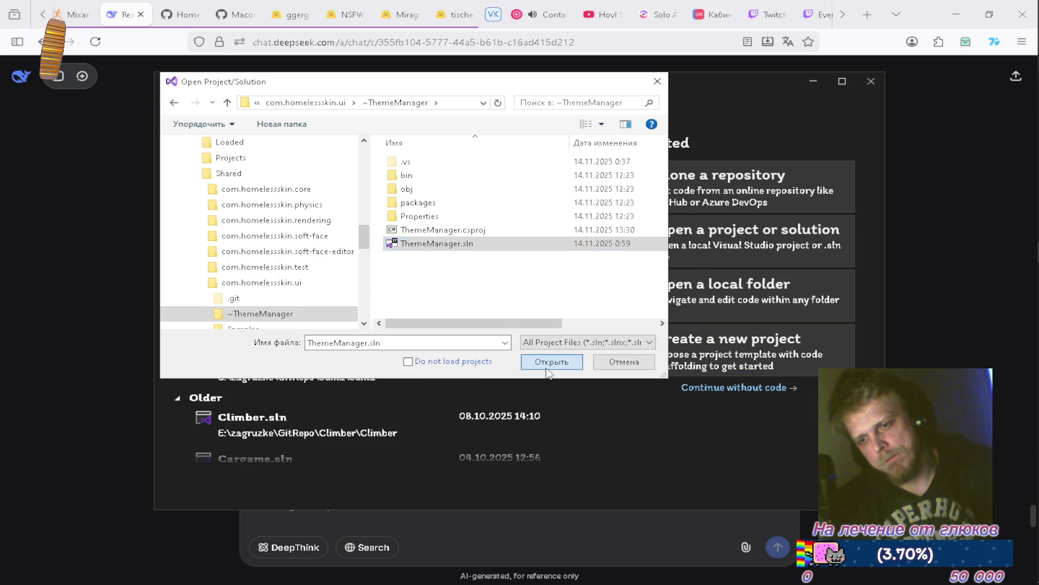
{"action": "left_click", "coordinate": [548, 362]}
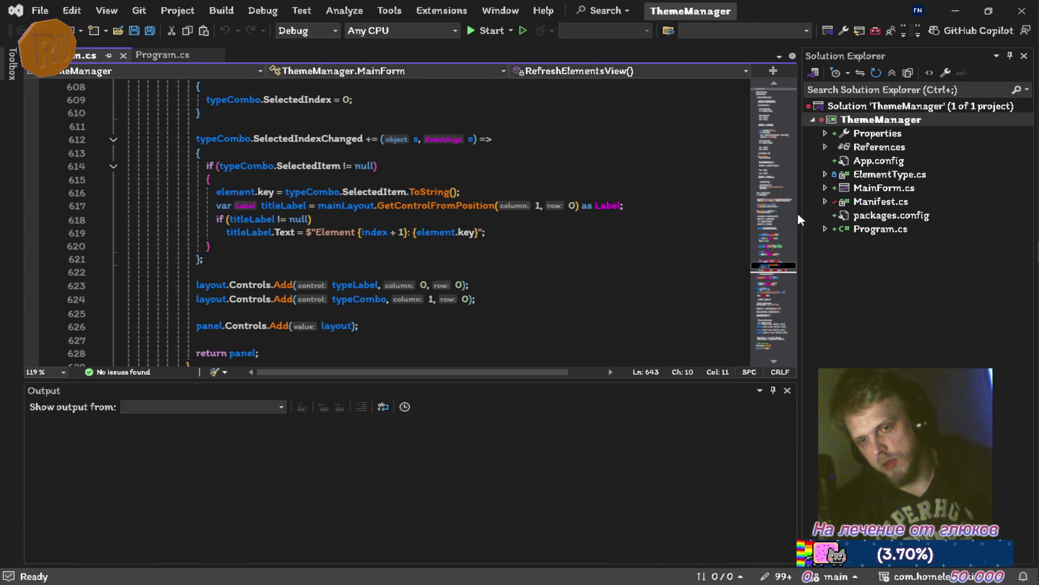
Step: Build and run ThemeManager, then close its Theme Manifest Editor window and the Output pane
{"action": "left_click", "coordinate": [787, 390]}
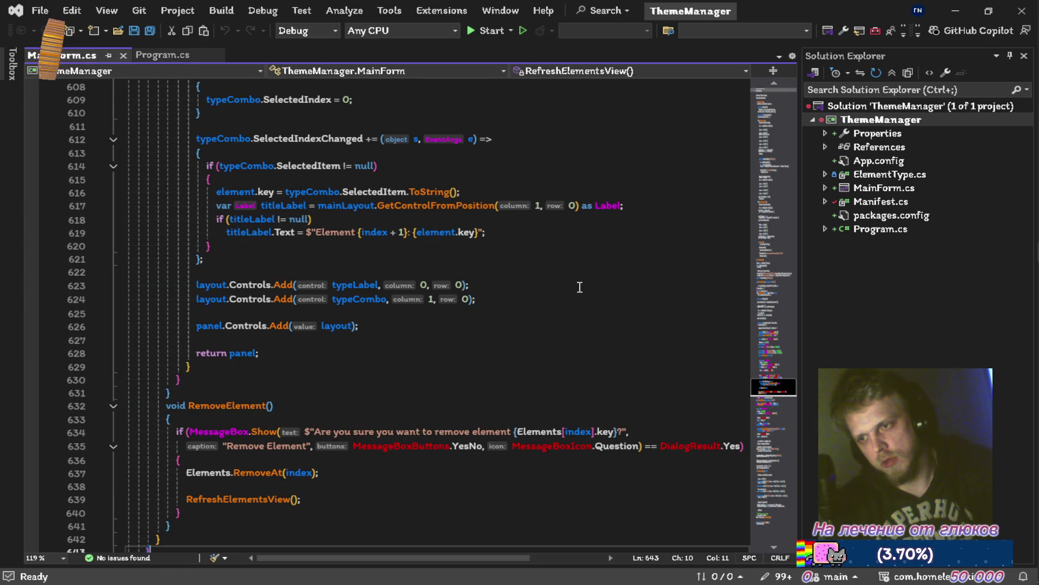
{"action": "key", "text": "ctrl+shift+b"}
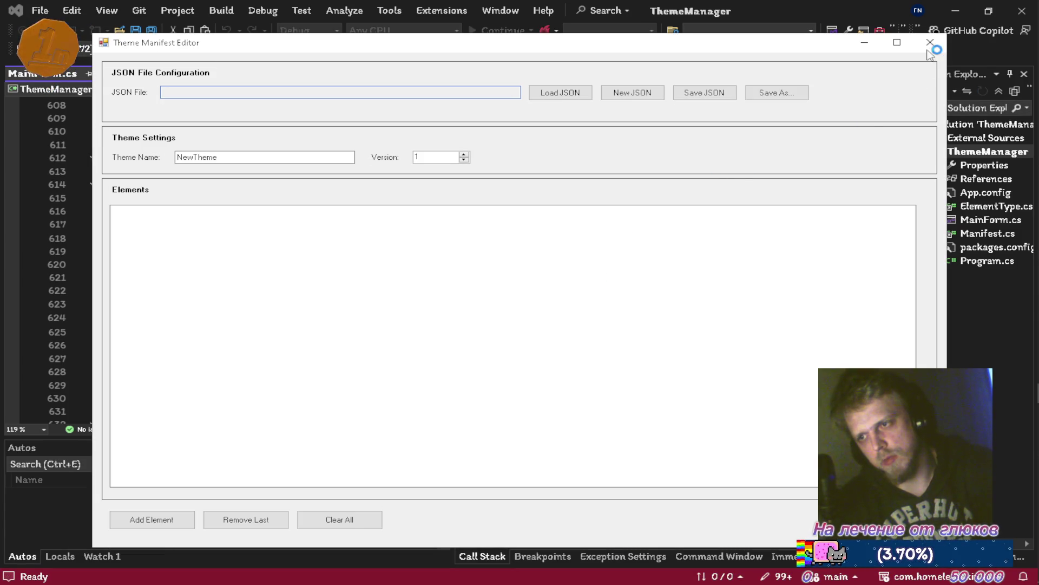
{"action": "left_click", "coordinate": [931, 42]}
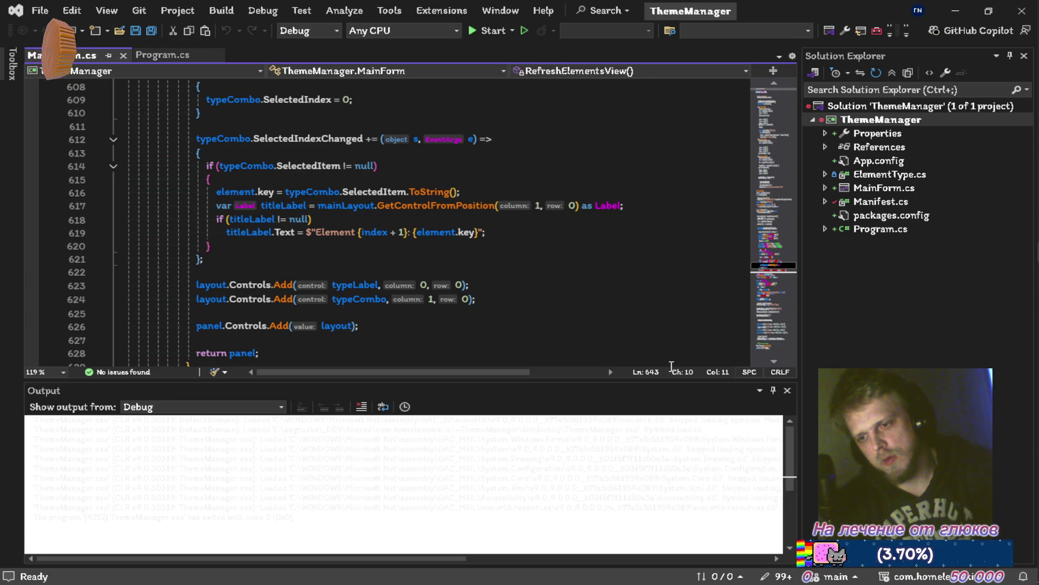
{"action": "left_click", "coordinate": [787, 391]}
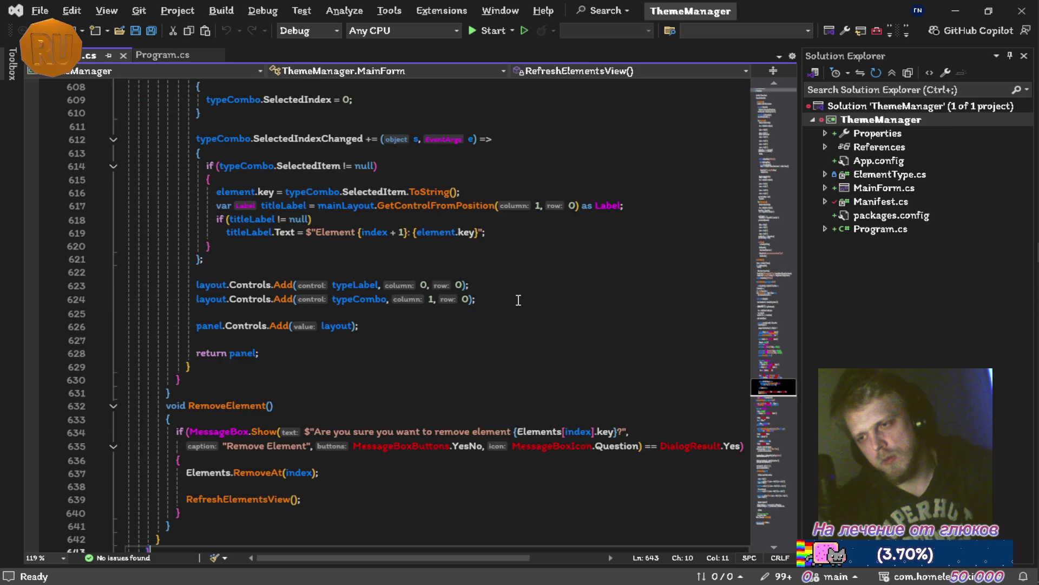
{"action": "key", "text": "alt+Tab"}
{"action": "key", "text": "Tab"}
{"action": "key", "text": "Tab"}
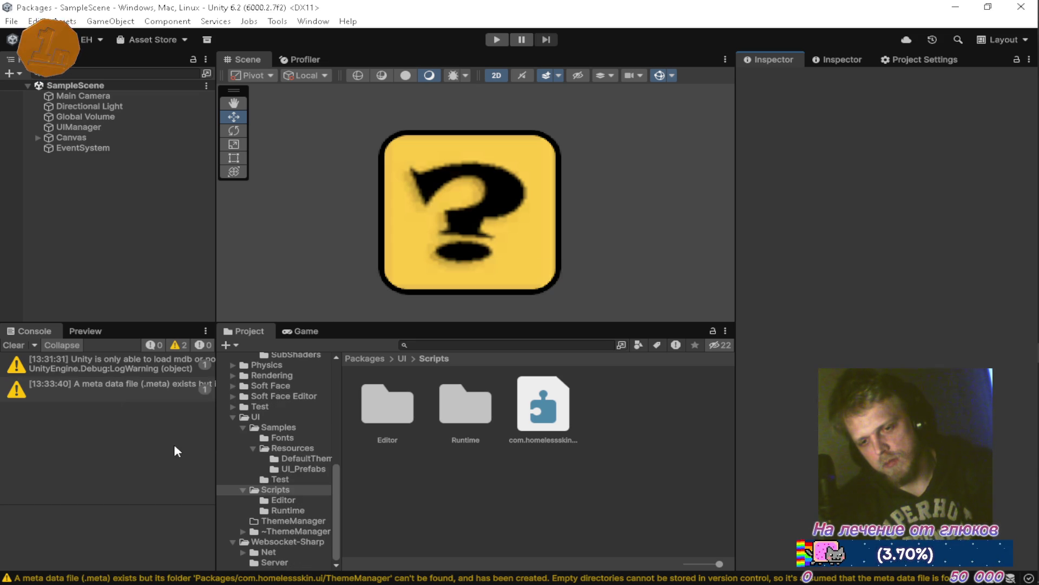
Step: Check the empty ThemeManager folder under UI, then browse the ~ThemeManager folder's project files
{"action": "left_click", "coordinate": [290, 519]}
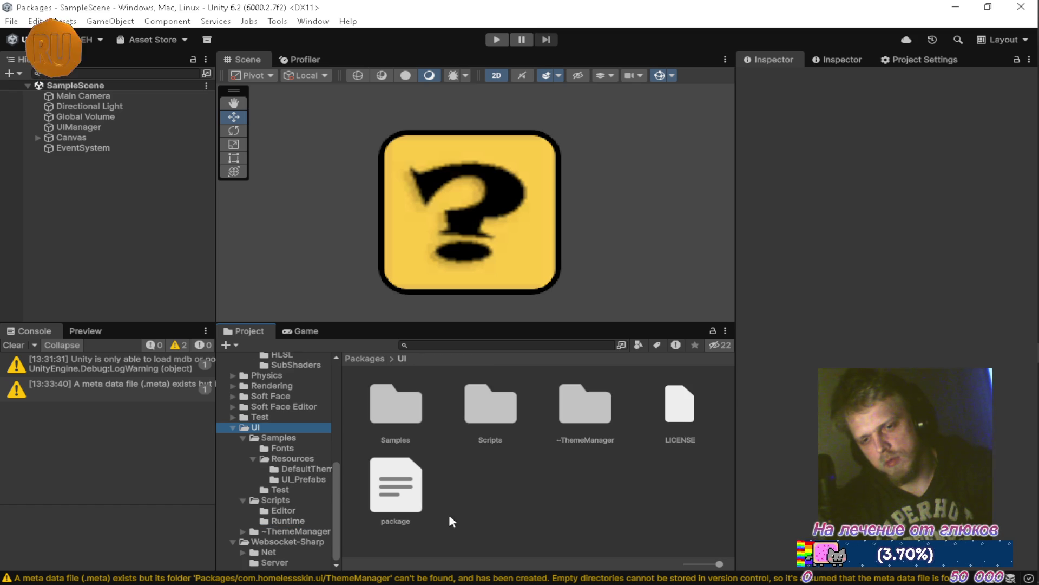
{"action": "left_click", "coordinate": [281, 530]}
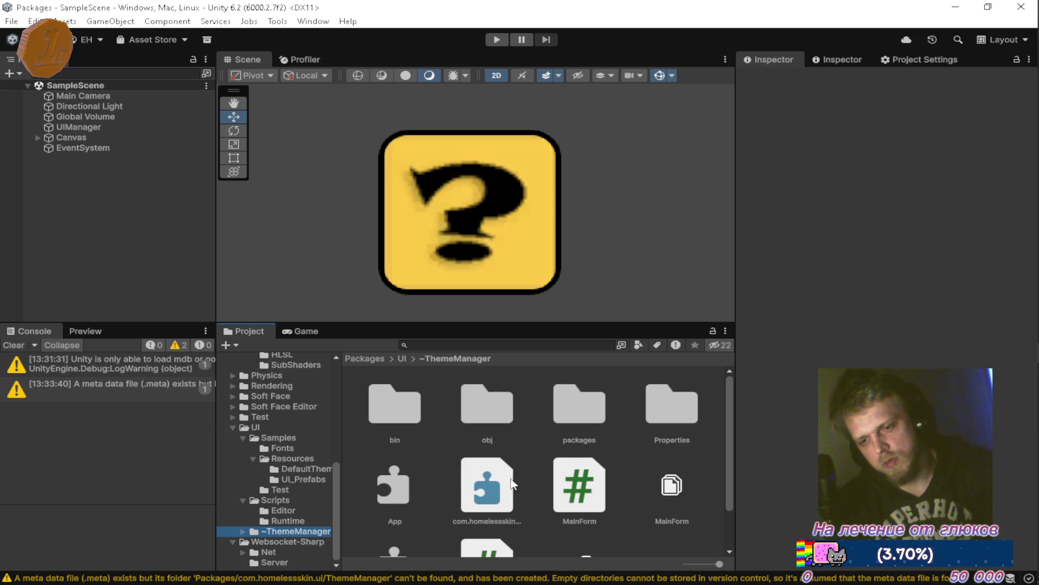
{"action": "scroll", "coordinate": [479, 482], "scroll_direction": "down", "scroll_amount": 1}
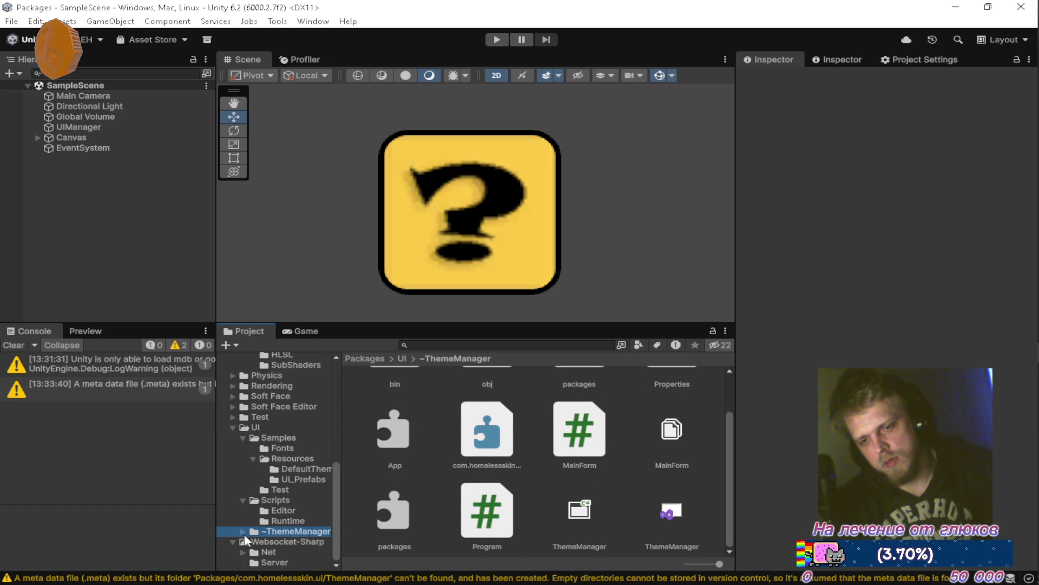
{"action": "key", "text": "alt+Tab"}
{"action": "key", "text": "Tab"}
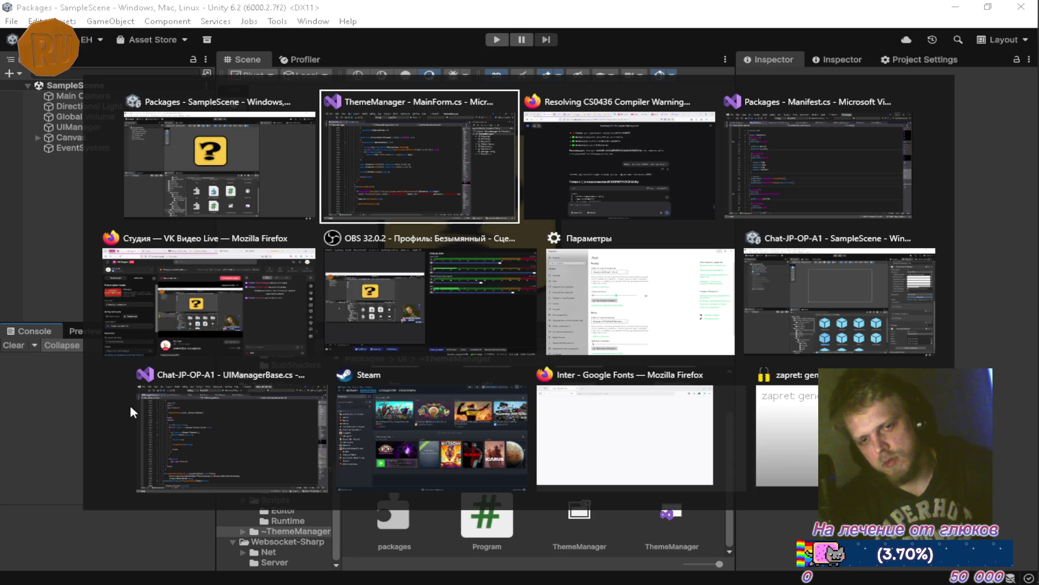
{"action": "scroll", "coordinate": [335, 356], "scroll_direction": "down", "scroll_amount": 3}
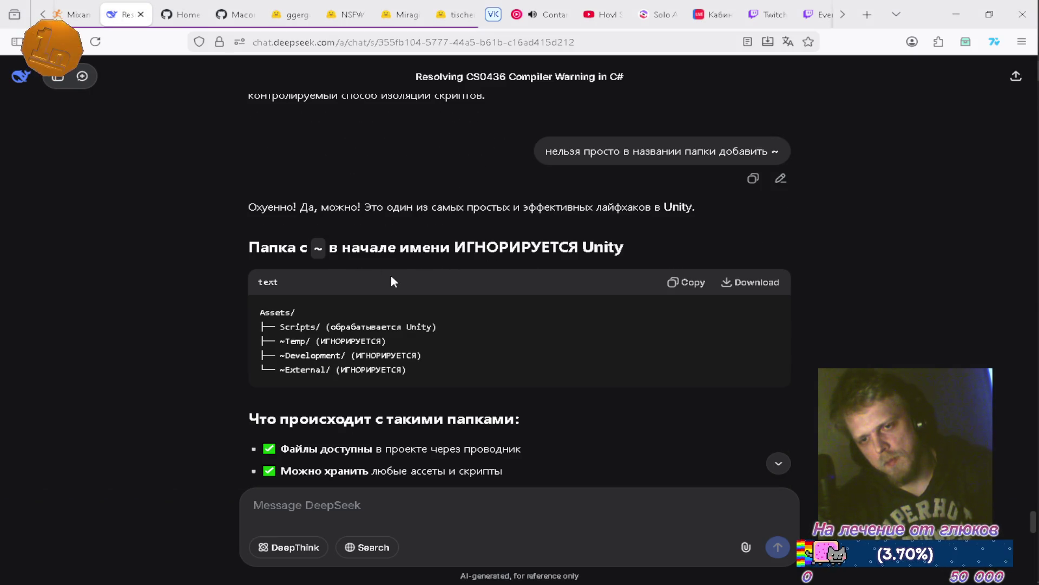
{"action": "scroll", "coordinate": [334, 277], "scroll_direction": "down", "scroll_amount": 3}
{"action": "scroll", "coordinate": [349, 303], "scroll_direction": "down", "scroll_amount": 6}
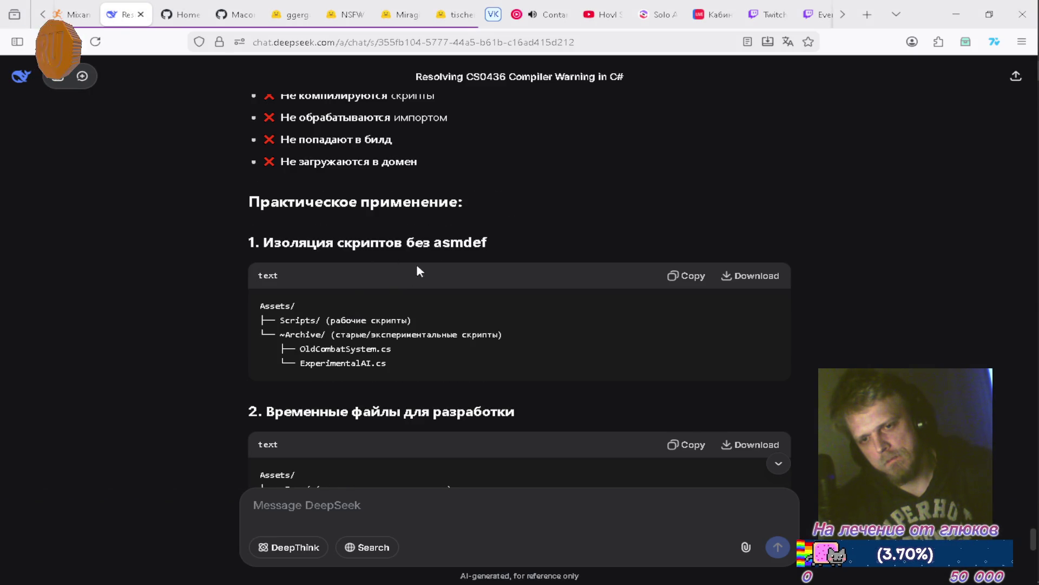
{"action": "scroll", "coordinate": [377, 363], "scroll_direction": "down", "scroll_amount": 2}
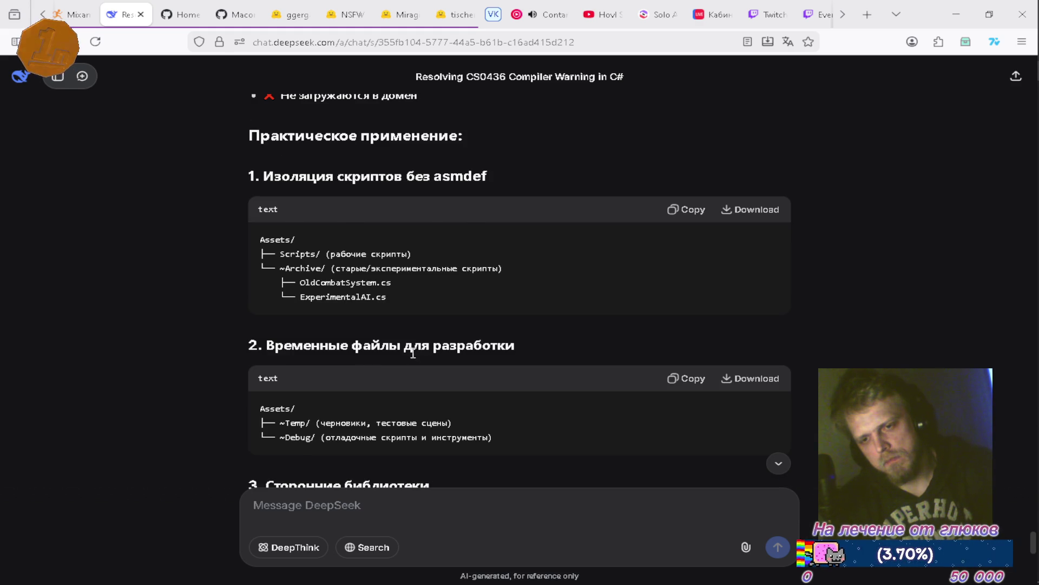
{"action": "scroll", "coordinate": [418, 352], "scroll_direction": "down", "scroll_amount": 3}
{"action": "scroll", "coordinate": [368, 363], "scroll_direction": "down", "scroll_amount": 3}
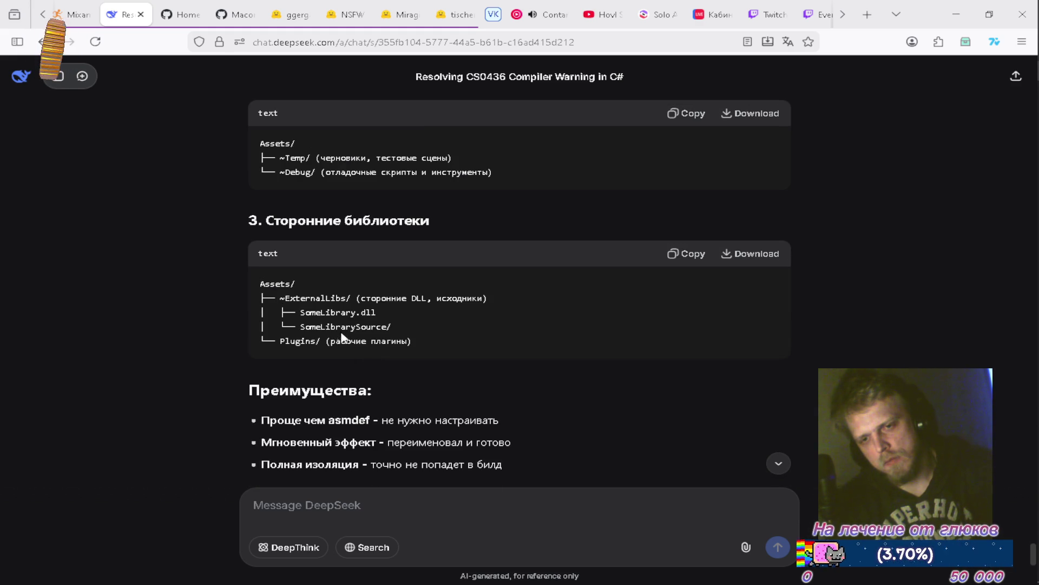
{"action": "scroll", "coordinate": [342, 368], "scroll_direction": "down", "scroll_amount": 2}
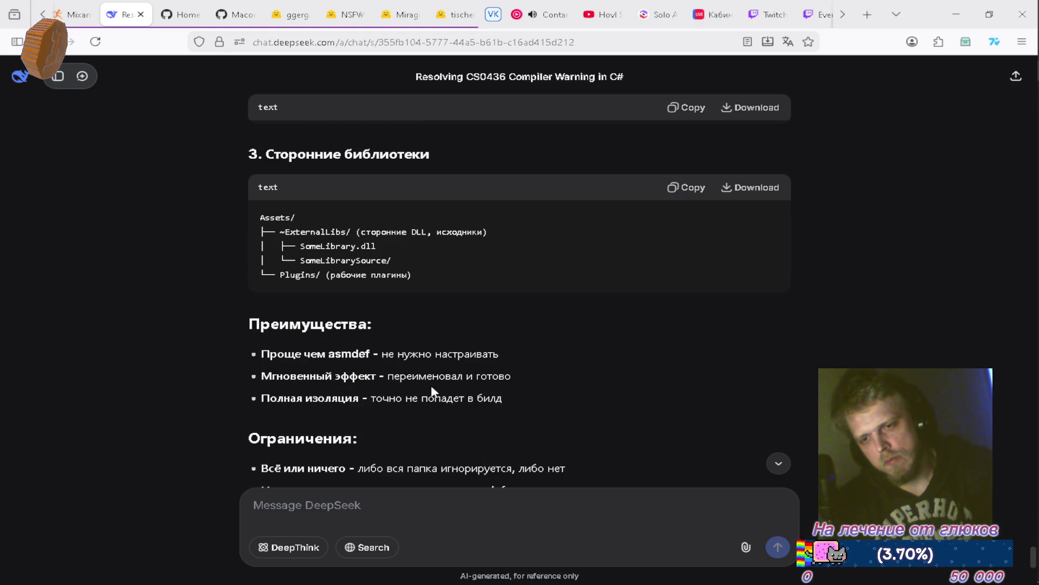
{"action": "scroll", "coordinate": [545, 401], "scroll_direction": "down", "scroll_amount": 2}
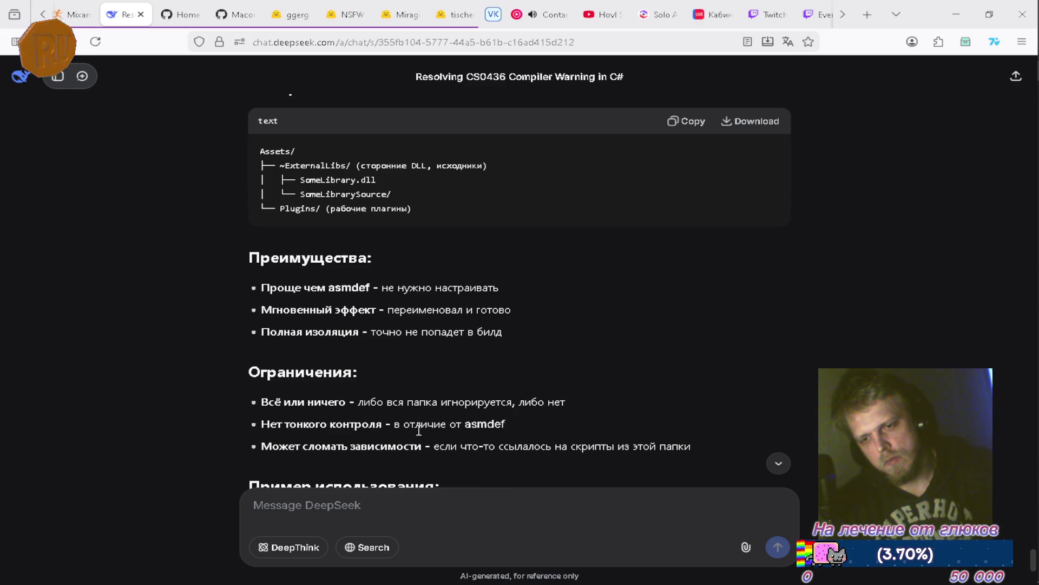
{"action": "scroll", "coordinate": [504, 442], "scroll_direction": "down", "scroll_amount": 2}
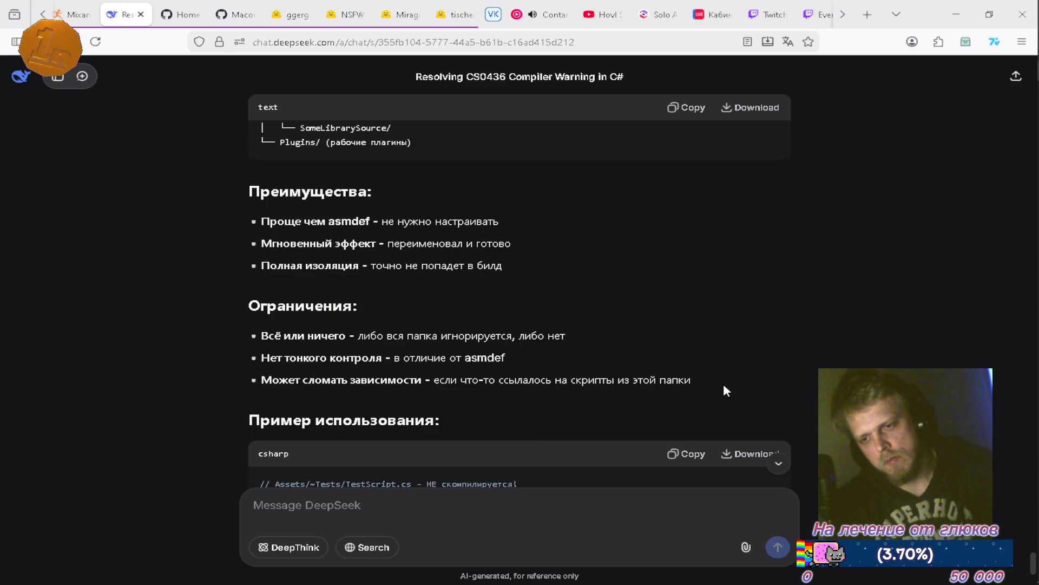
{"action": "scroll", "coordinate": [727, 385], "scroll_direction": "down", "scroll_amount": 3}
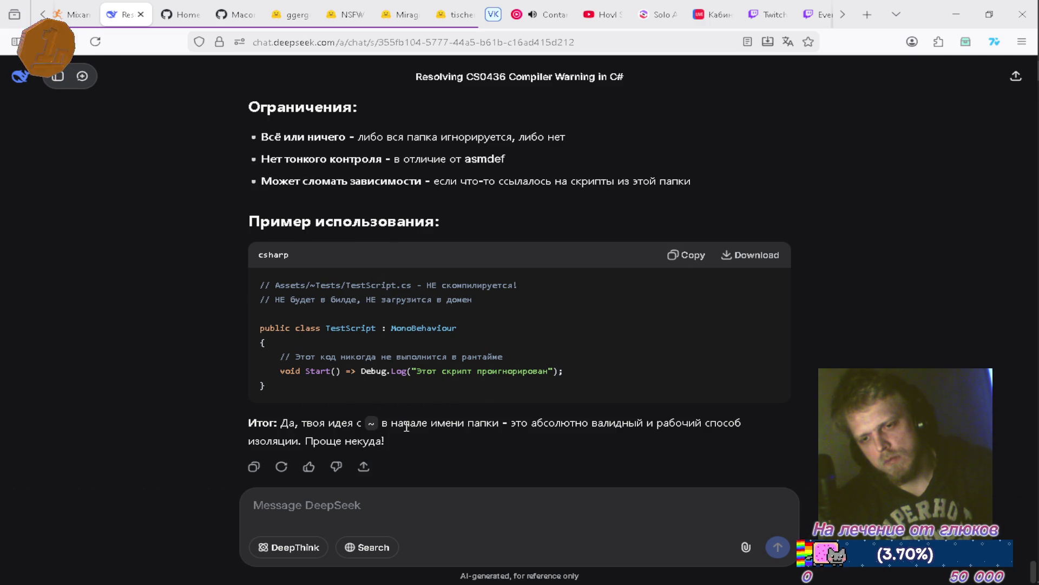
{"action": "scroll", "coordinate": [428, 414], "scroll_direction": "down", "scroll_amount": 1}
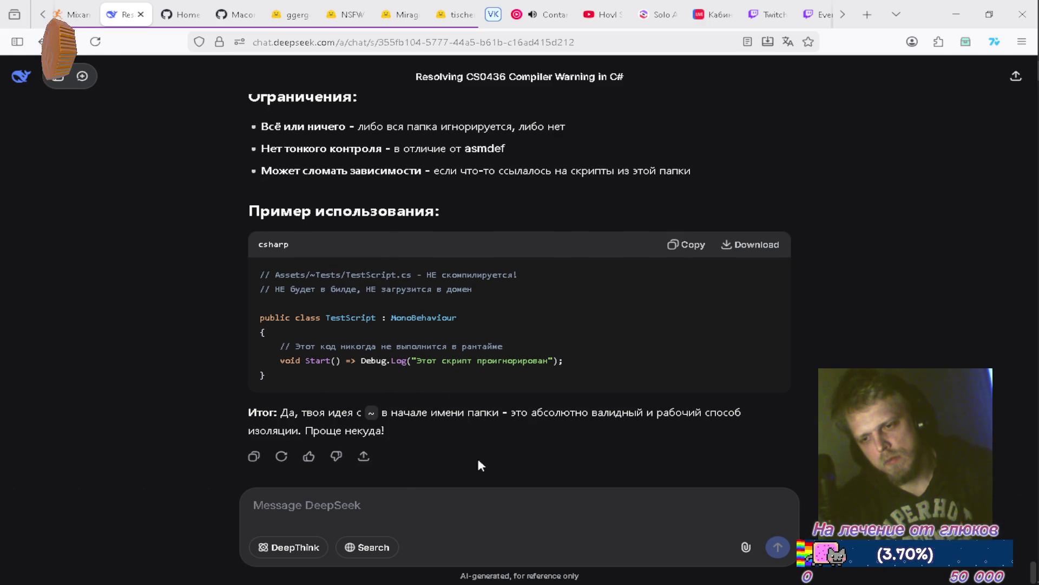
{"action": "key", "text": "alt+Tab"}
{"action": "key", "text": "alt+Tab"}
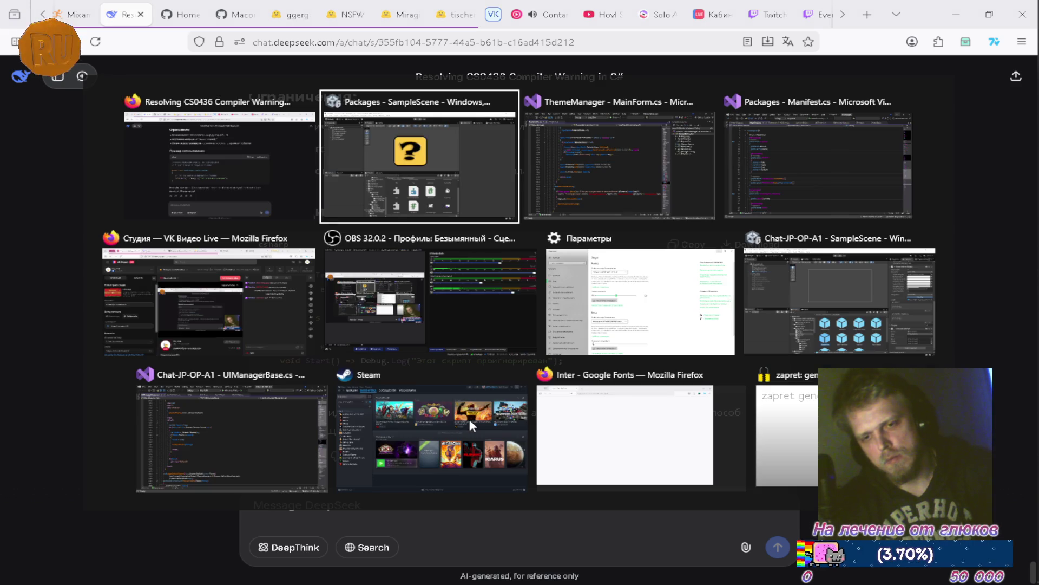
Step: Save ThemeManager's MainForm.cs folded to its definitions and select the ThemeManager namespace name
{"action": "key", "text": "alt+Tab"}
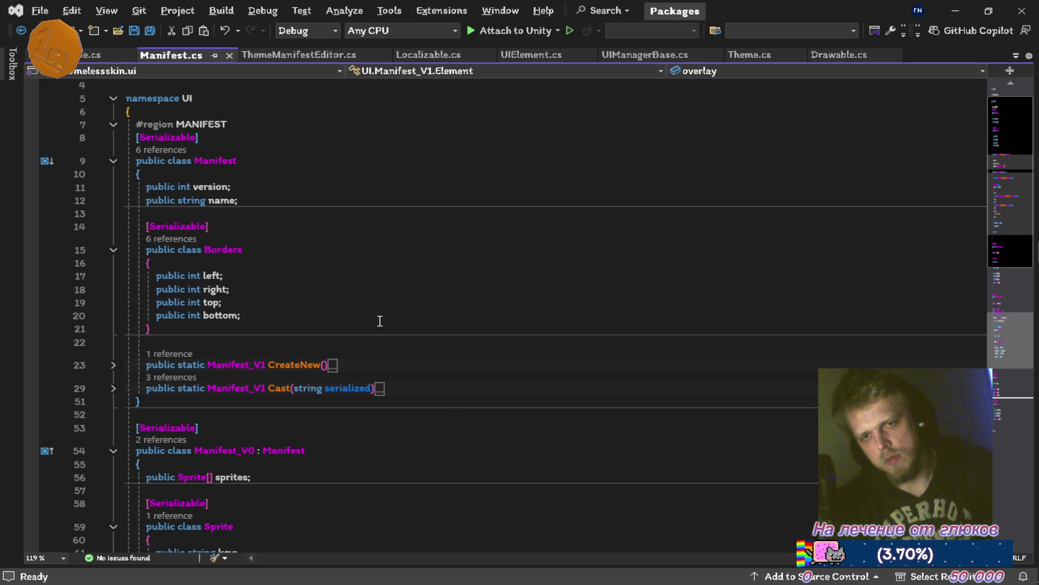
{"action": "key", "text": "alt+Tab"}
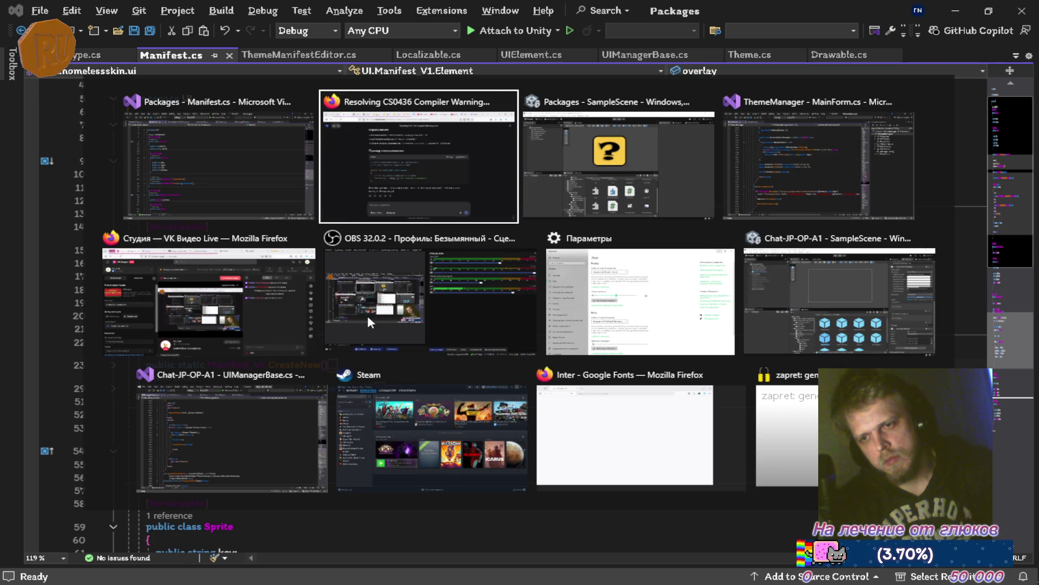
{"action": "key", "text": "alt+Tab"}
{"action": "key", "text": "alt+Tab"}
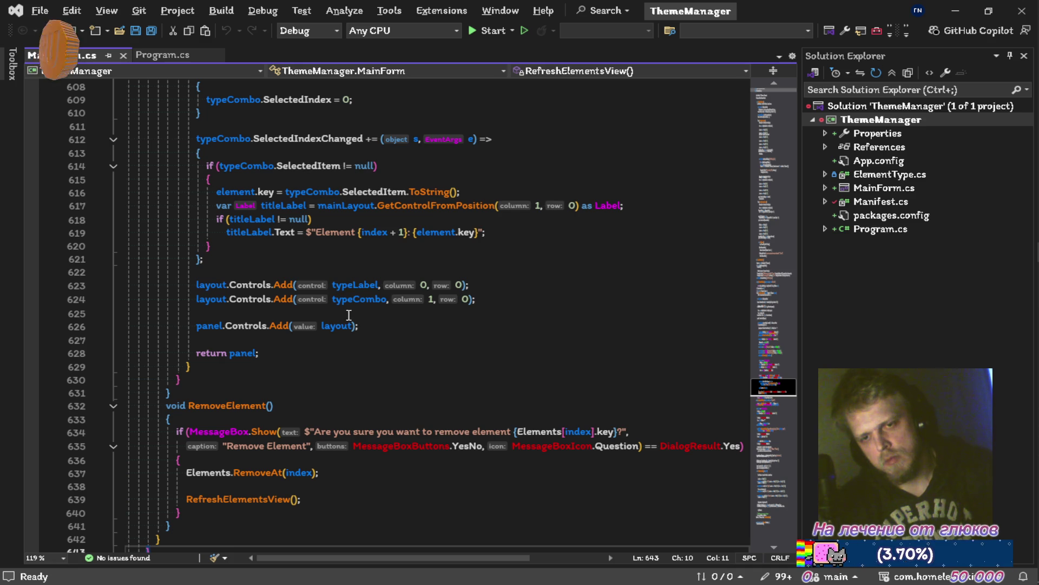
{"action": "scroll", "coordinate": [419, 179], "scroll_direction": "up", "scroll_amount": 6}
{"action": "scroll", "coordinate": [420, 180], "scroll_direction": "up", "scroll_amount": 20}
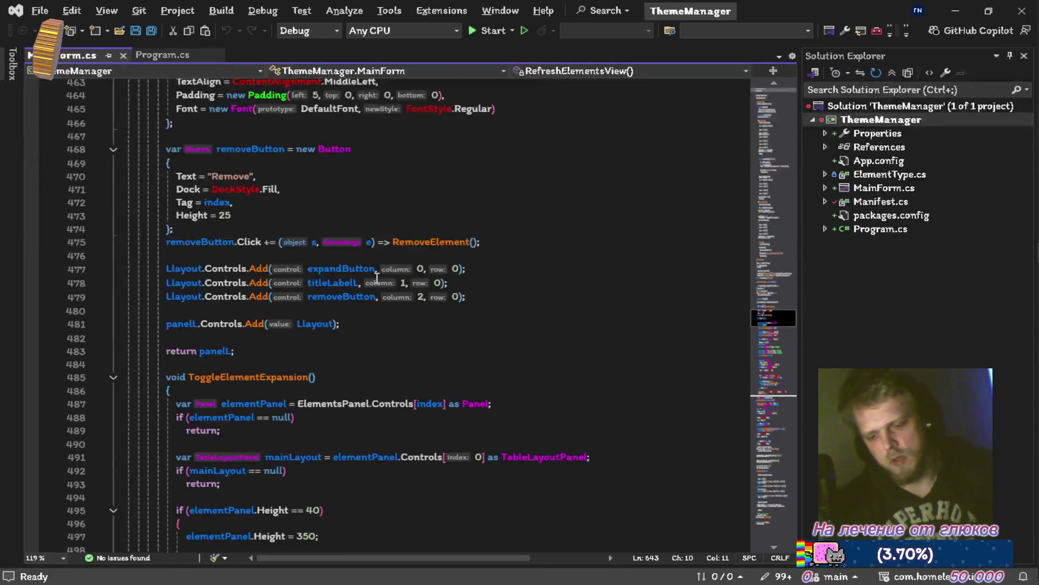
{"action": "key", "text": "ctrl+s"}
{"action": "key", "text": "ctrl+m"}
{"action": "key", "text": "ctrl+o"}
{"action": "scroll", "coordinate": [374, 270], "scroll_direction": "up", "scroll_amount": 5}
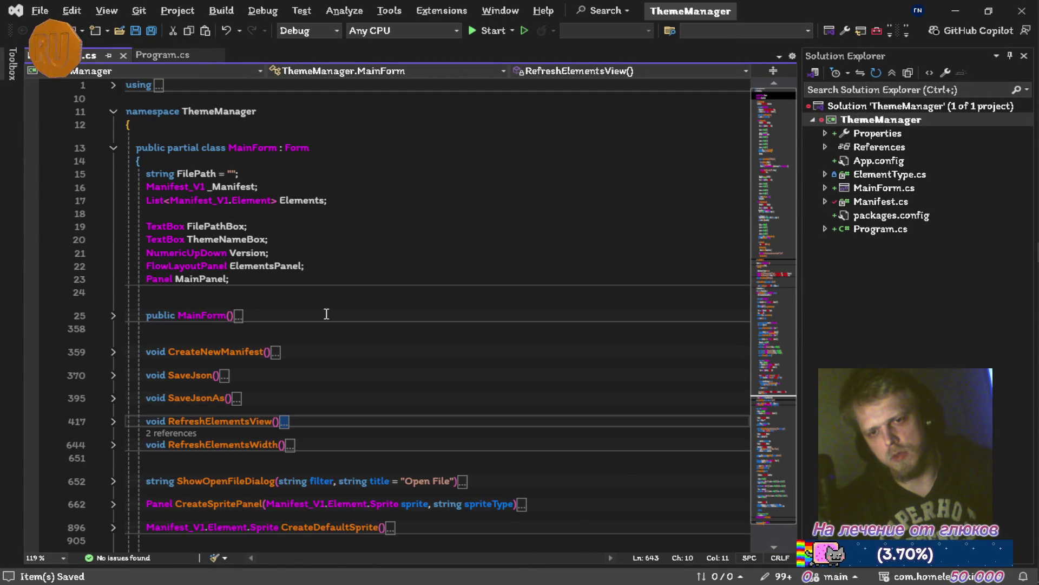
{"action": "double_click", "coordinate": [229, 112]}
{"action": "key", "text": "ctrl+c"}
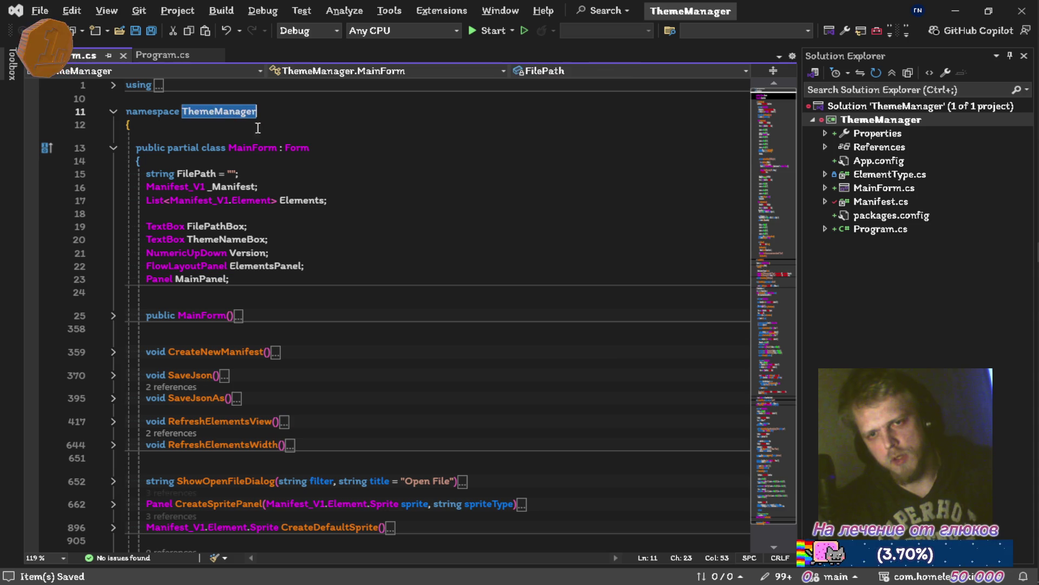
{"action": "key", "text": "alt+Tab"}
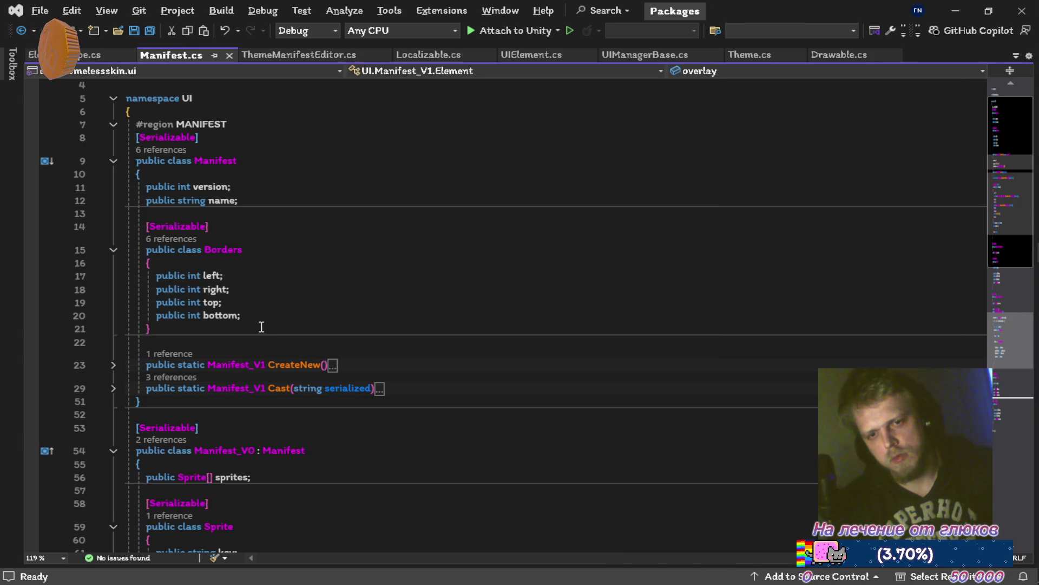
Step: Try a public ThemeManager line below Manifest.cs's last field, delete it, and save
{"action": "left_click", "coordinate": [308, 310]}
{"action": "key", "text": "Return"}
{"action": "type", "text": "public"}
{"action": "key", "text": "ctrl+v"}
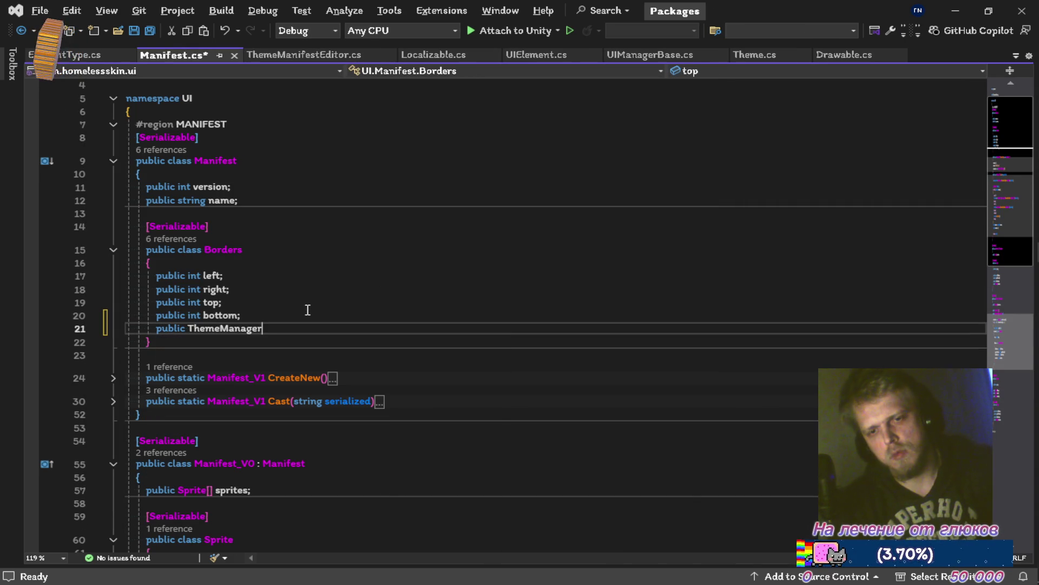
{"action": "type", "text": ".Pr"}
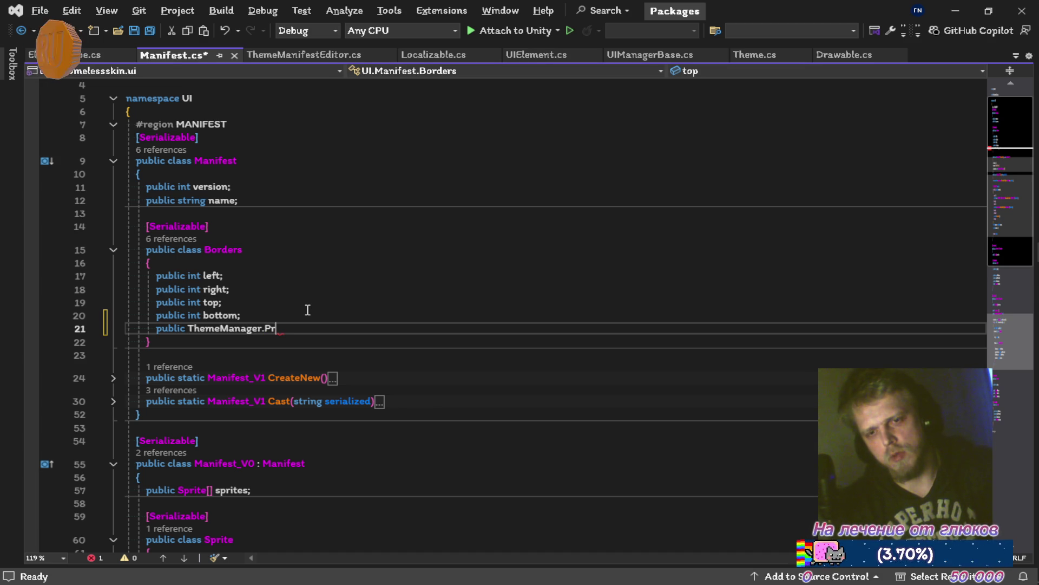
{"action": "key", "text": "ctrl+BackSpace"}
{"action": "key", "text": "ctrl+BackSpace"}
{"action": "key", "text": "ctrl+BackSpace"}
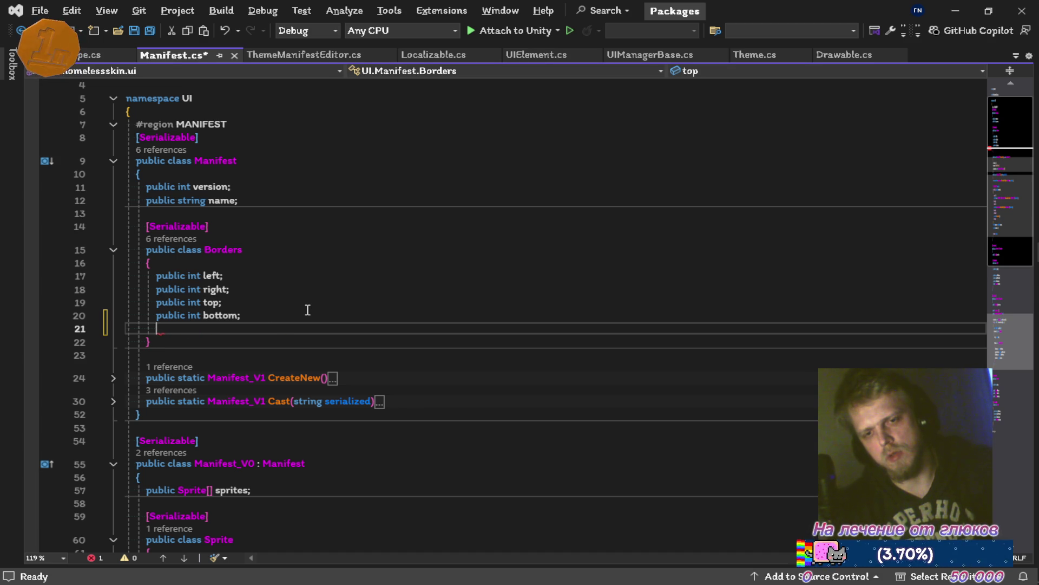
{"action": "key", "text": "ctrl+s"}
{"action": "type", "text": ";"}
{"action": "key", "text": "ctrl+s"}
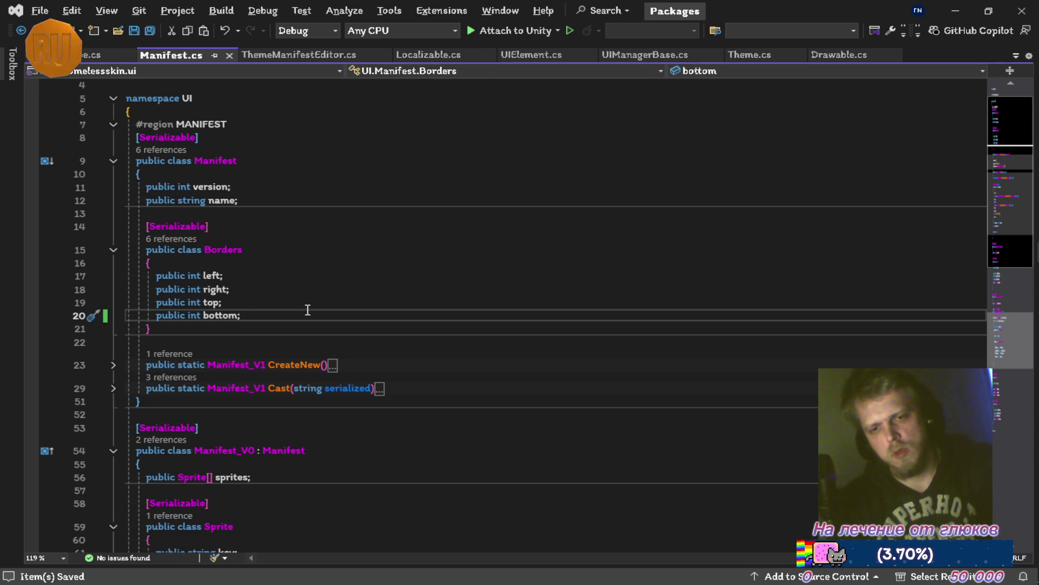
Step: Try adding a 'using thememanager' line under the usings, erase it, and save
{"action": "scroll", "coordinate": [307, 308], "scroll_direction": "up", "scroll_amount": 1}
{"action": "left_click", "coordinate": [255, 110]}
{"action": "key", "text": "Return"}
{"action": "type", "text": "using "}
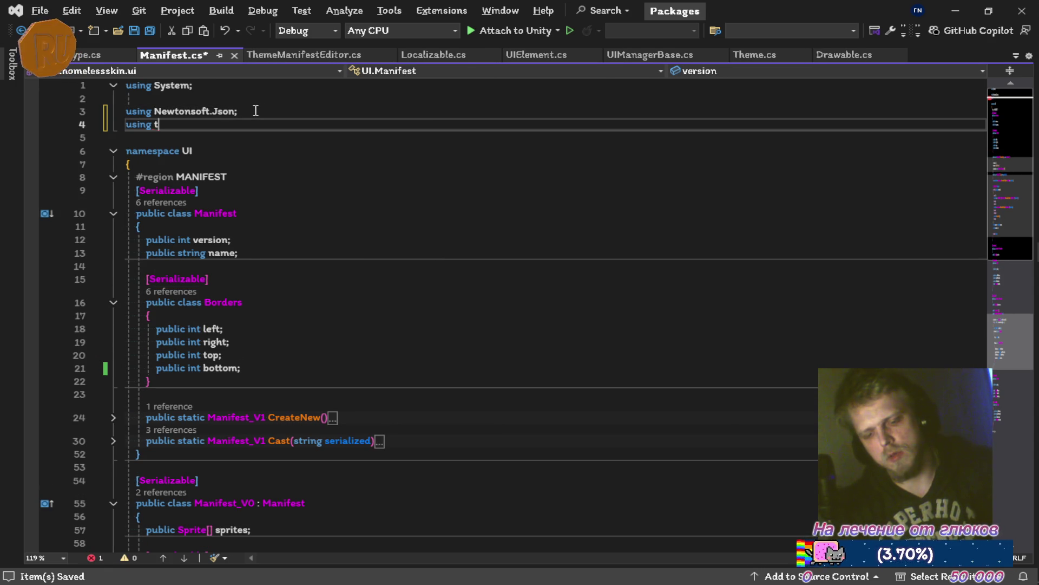
{"action": "type", "text": "thememana"}
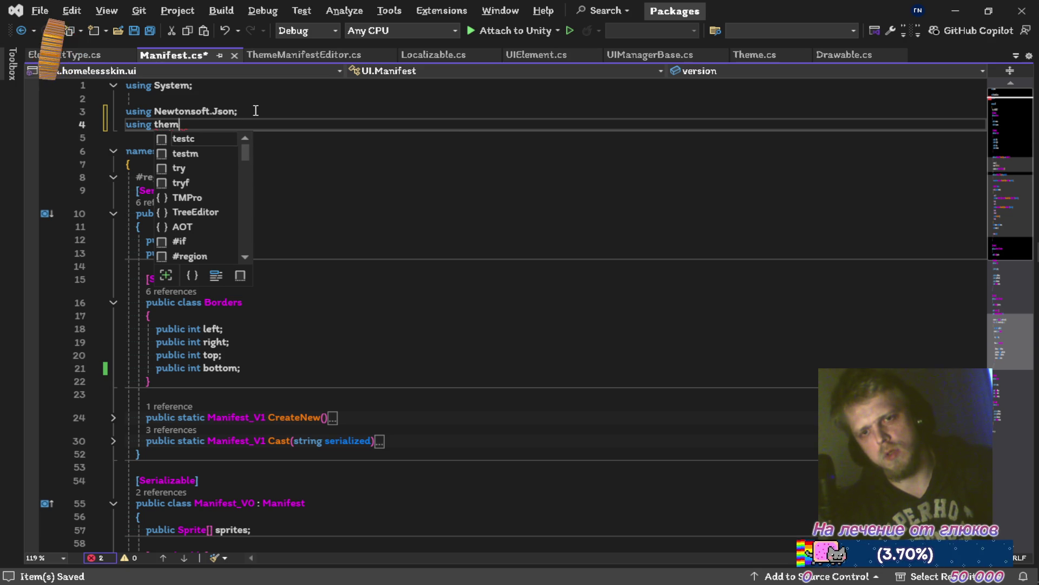
{"action": "type", "text": "ger"}
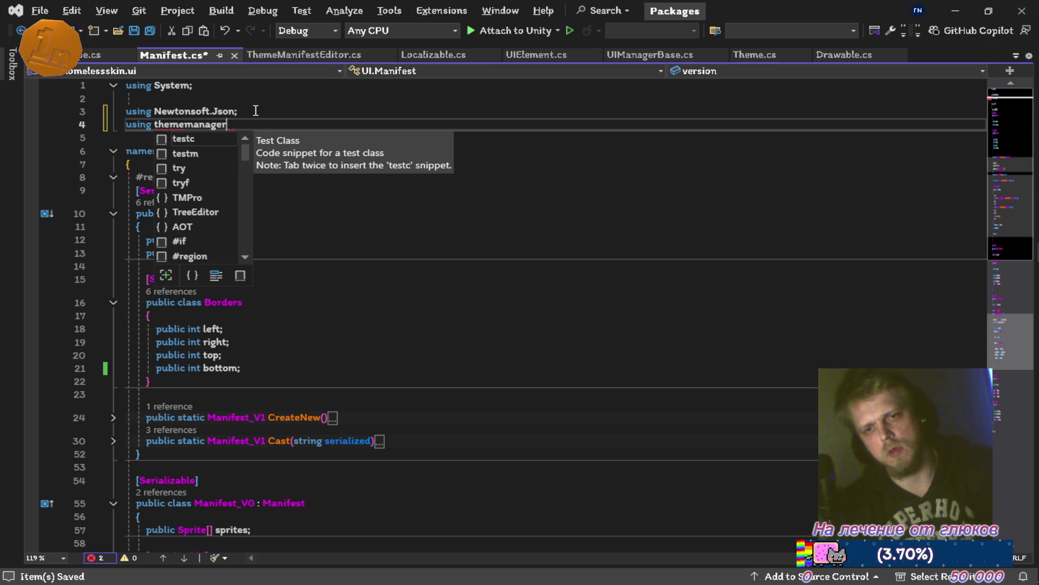
{"action": "key", "text": "BackSpace"}
{"action": "key", "text": "BackSpace"}
{"action": "key", "text": "BackSpace"}
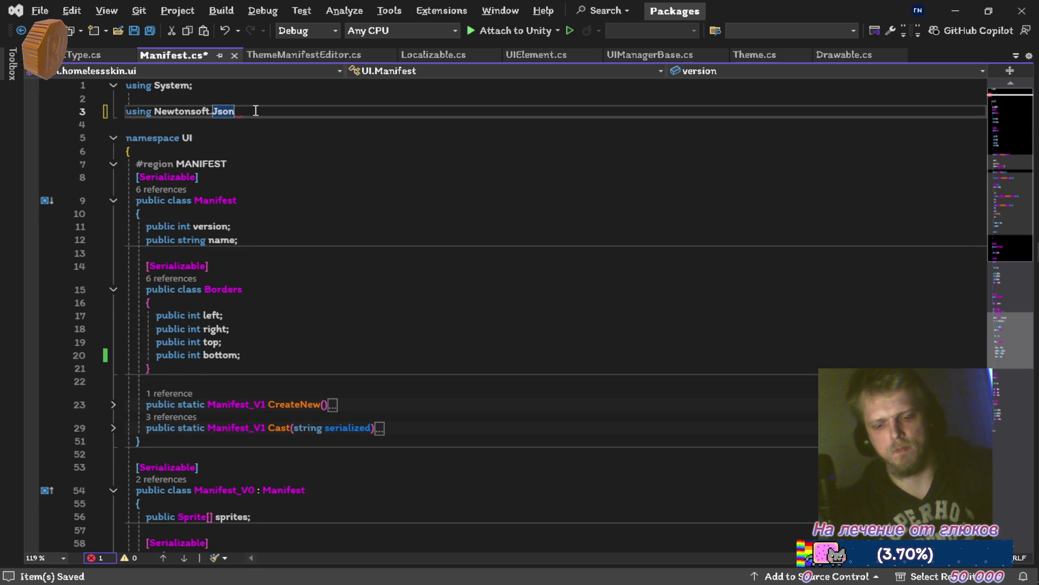
{"action": "type", "text": ";"}
{"action": "key", "text": "ctrl+s"}
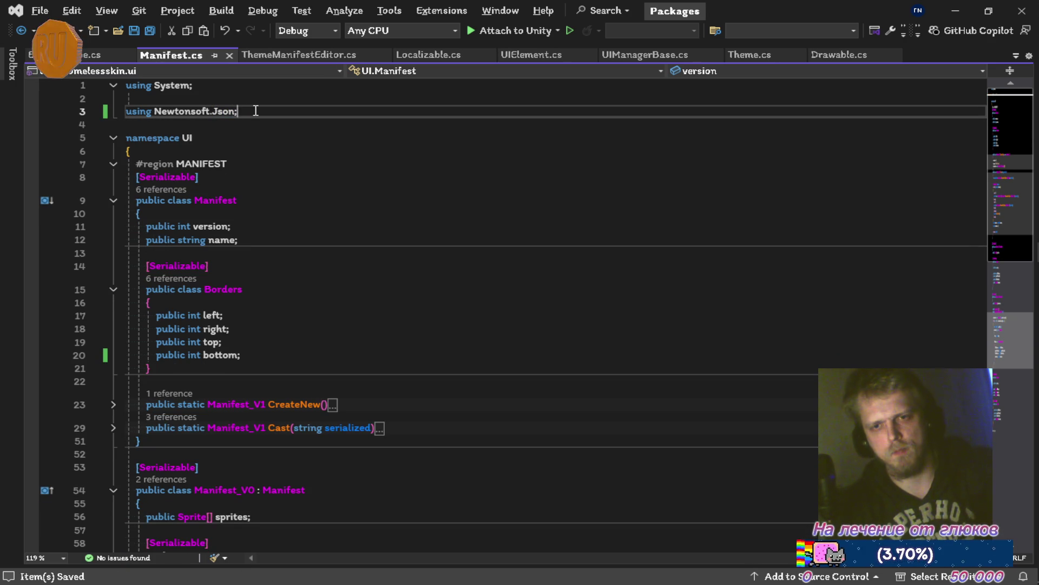
Step: Add 'using Unity;' after the Newtonsoft.Json using and save Manifest.cs
{"action": "key", "text": "alt+Tab"}
{"action": "key", "text": "alt+Tab"}
{"action": "key", "text": "alt+Tab"}
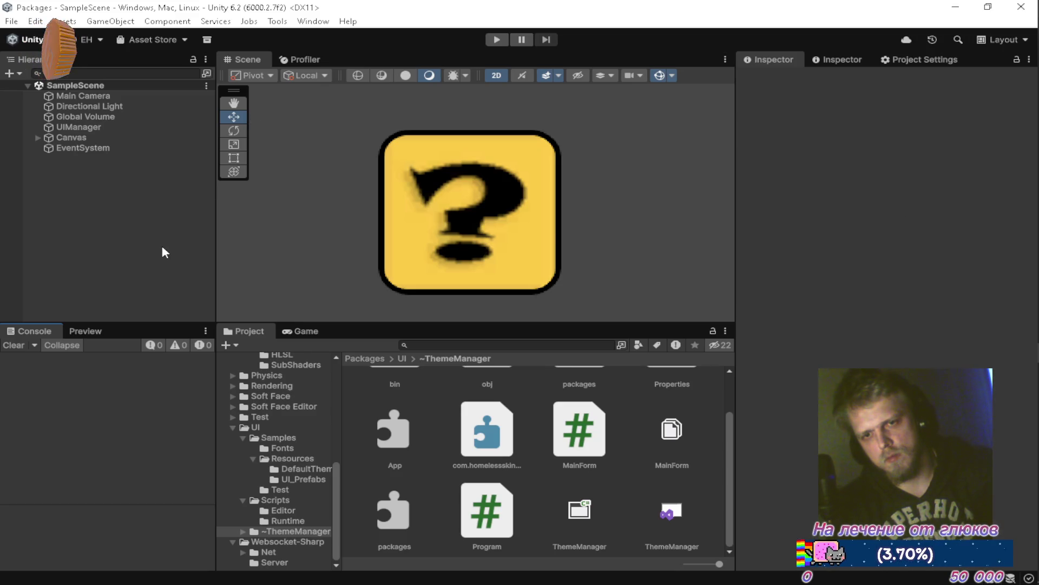
{"action": "key", "text": "alt+Tab"}
{"action": "key", "text": "Return"}
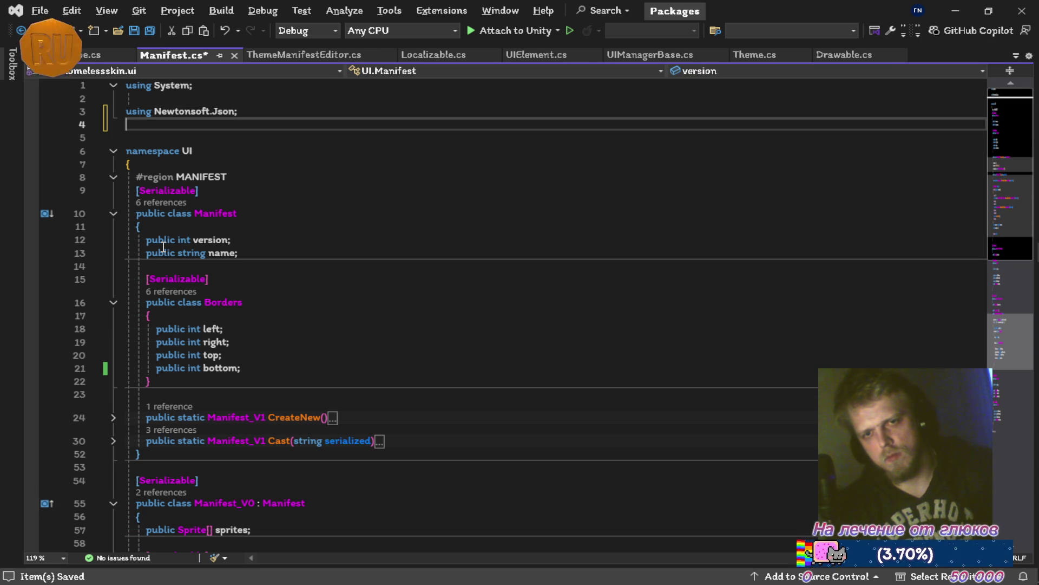
{"action": "type", "text": "using"}
{"action": "key", "text": "Escape"}
{"action": "type", "text": "Unity"}
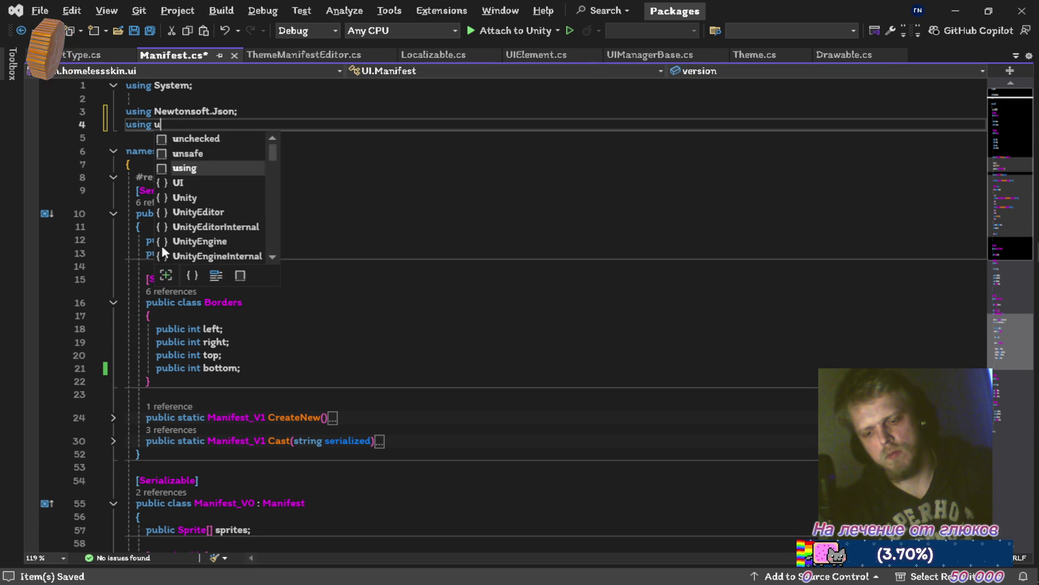
{"action": "key", "text": "Escape"}
{"action": "type", "text": ";"}
{"action": "key", "text": "ctrl+s"}
Step: After Unity recompiles, cut the 'using Unity' line, save Manifest.cs, and return to Unity
{"action": "key", "text": "alt+Tab"}
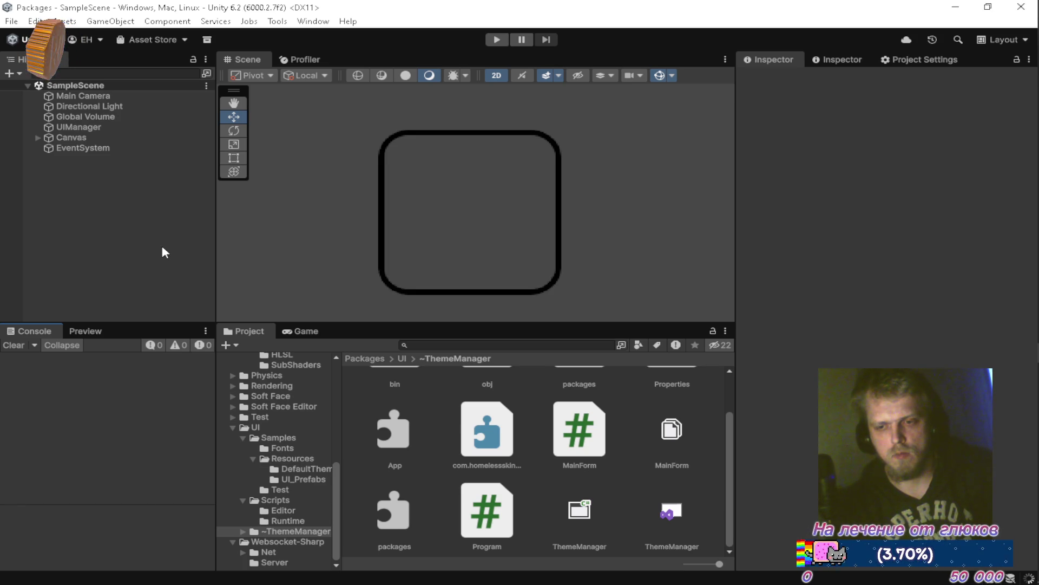
{"action": "key", "text": "alt+Tab"}
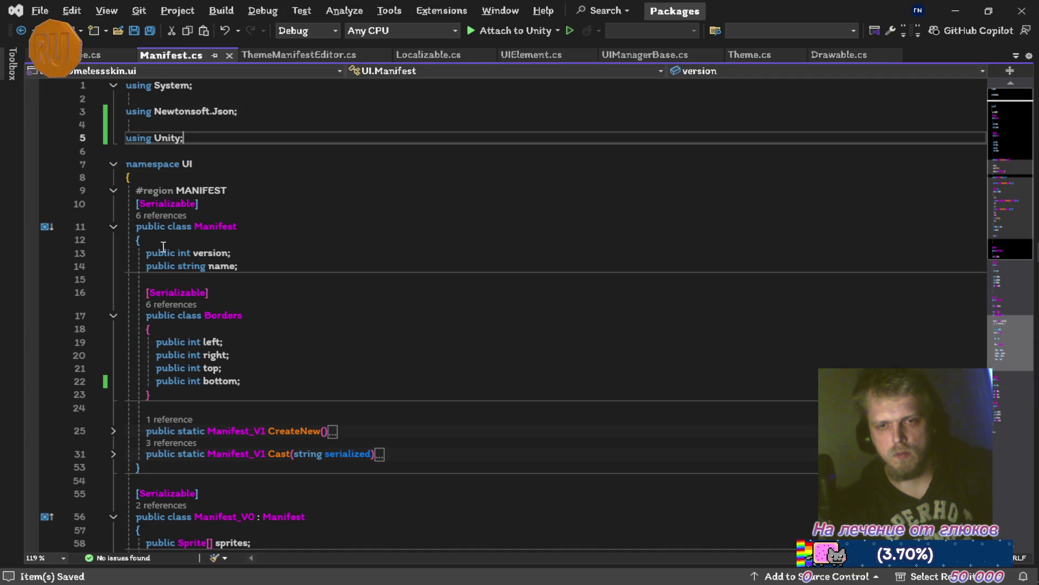
{"action": "key", "text": "ctrl+x"}
{"action": "key", "text": "ctrl+x"}
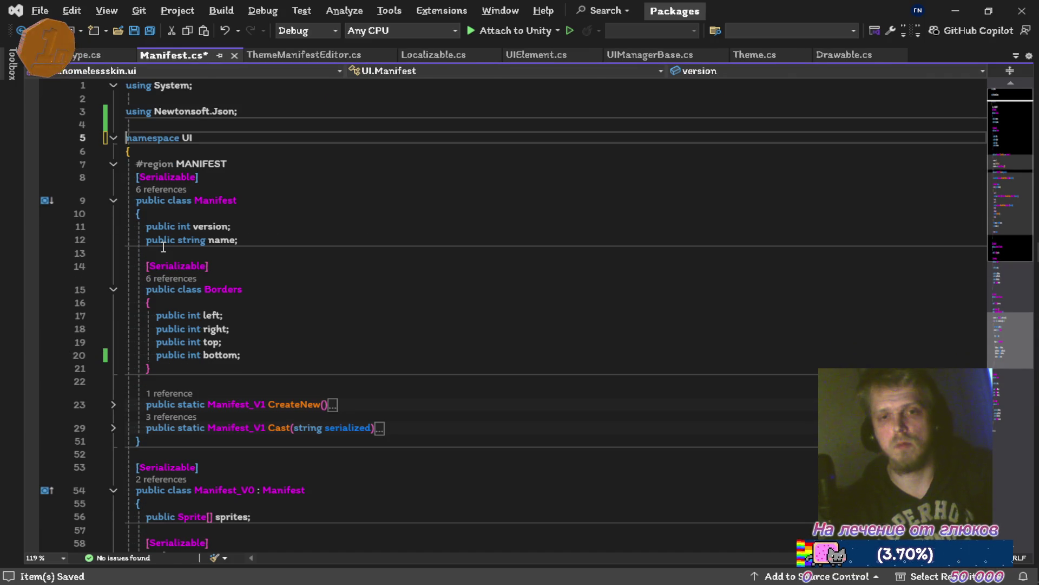
{"action": "key", "text": "ctrl+s"}
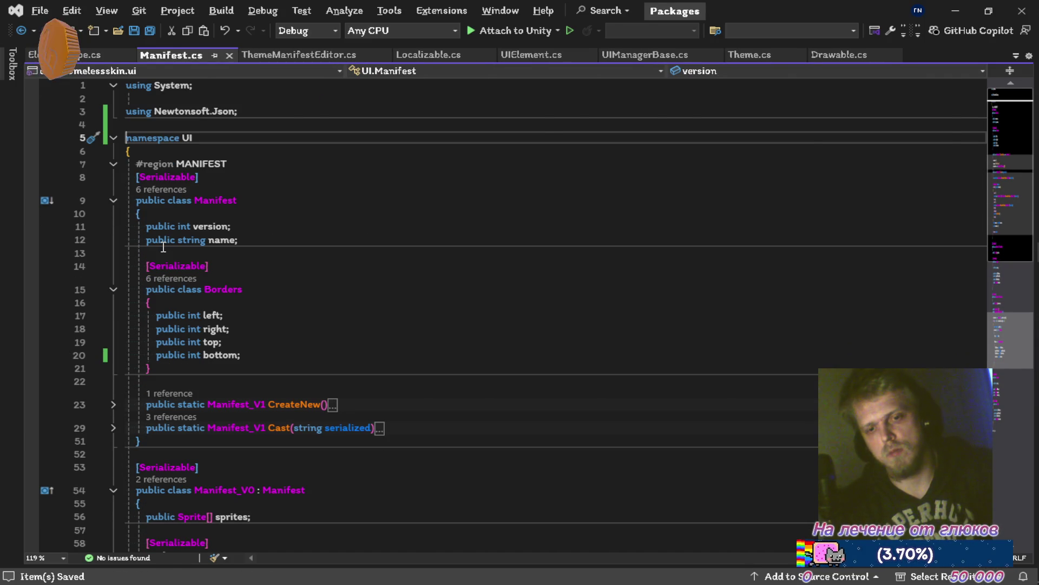
{"action": "key", "text": "alt+Tab"}
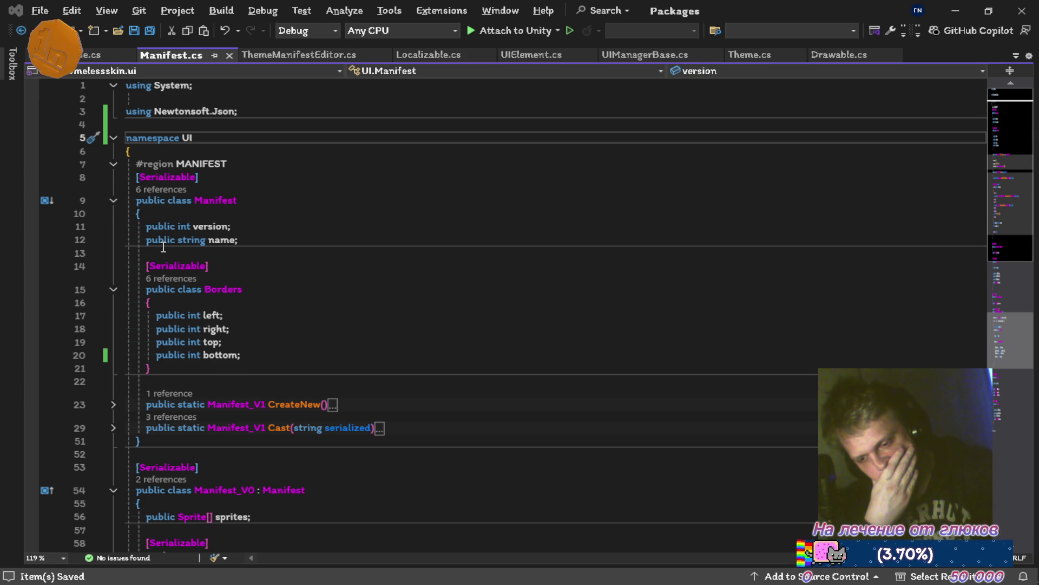
{"action": "key", "text": "alt+Tab"}
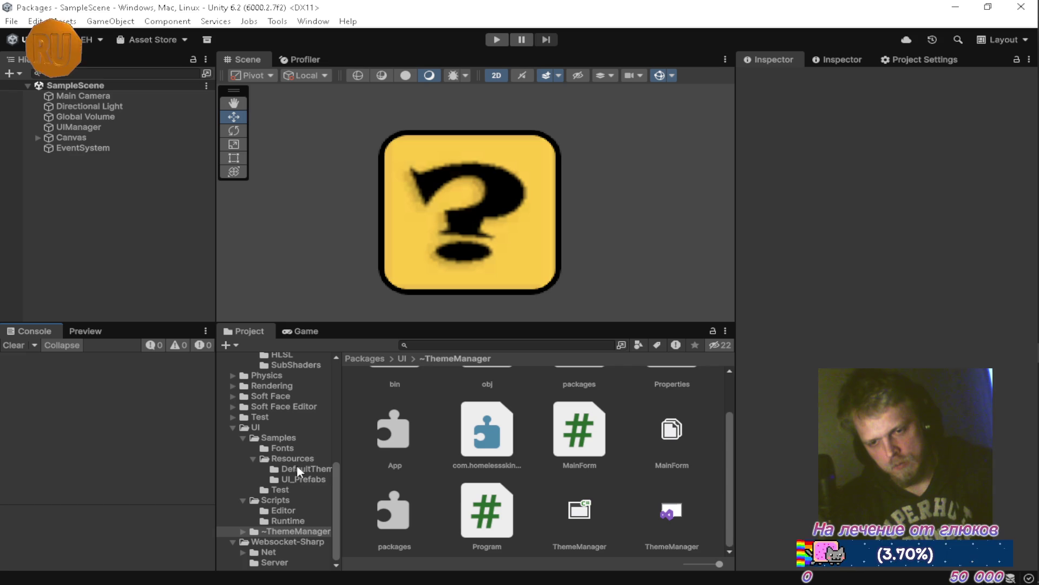
Step: Expand ~ThemeManager and inspect the bin/Debug Newtonsoft.Json plugin's import settings
{"action": "scroll", "coordinate": [373, 457], "scroll_direction": "up", "scroll_amount": 2}
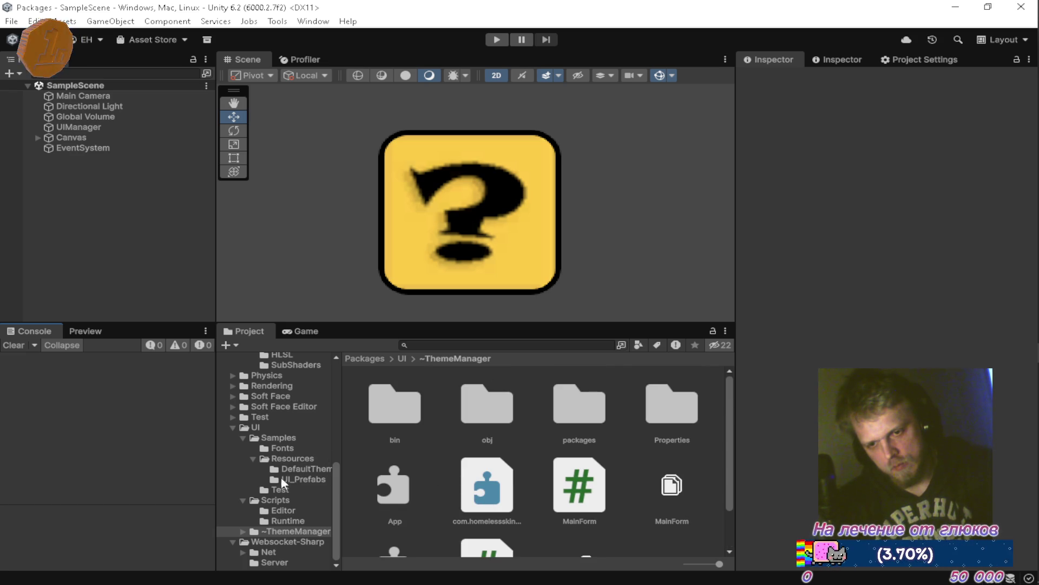
{"action": "double_click", "coordinate": [240, 530]}
{"action": "scroll", "coordinate": [257, 490], "scroll_direction": "down", "scroll_amount": 1}
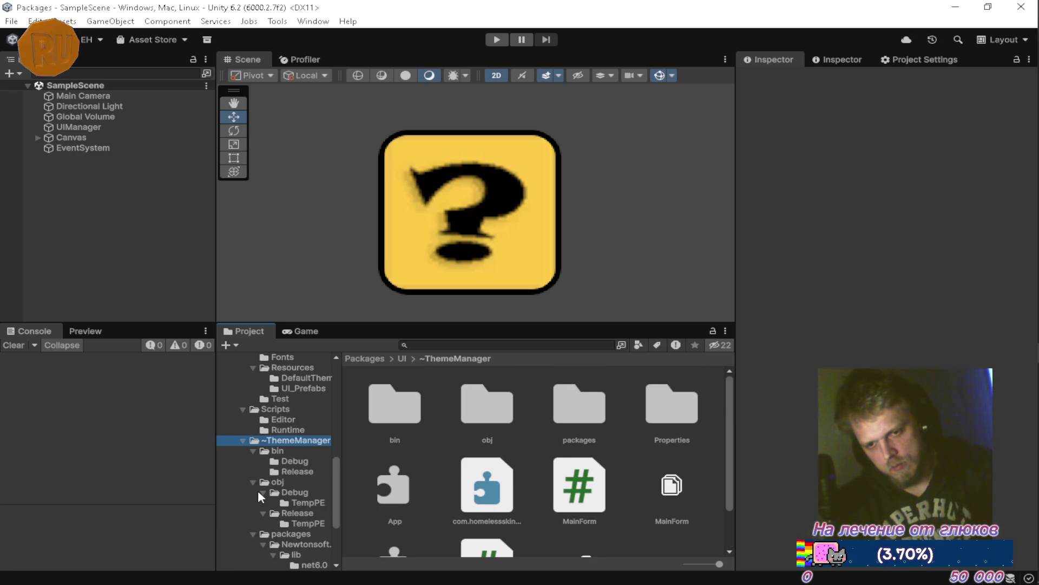
{"action": "left_click", "coordinate": [282, 451]}
{"action": "left_click", "coordinate": [309, 462]}
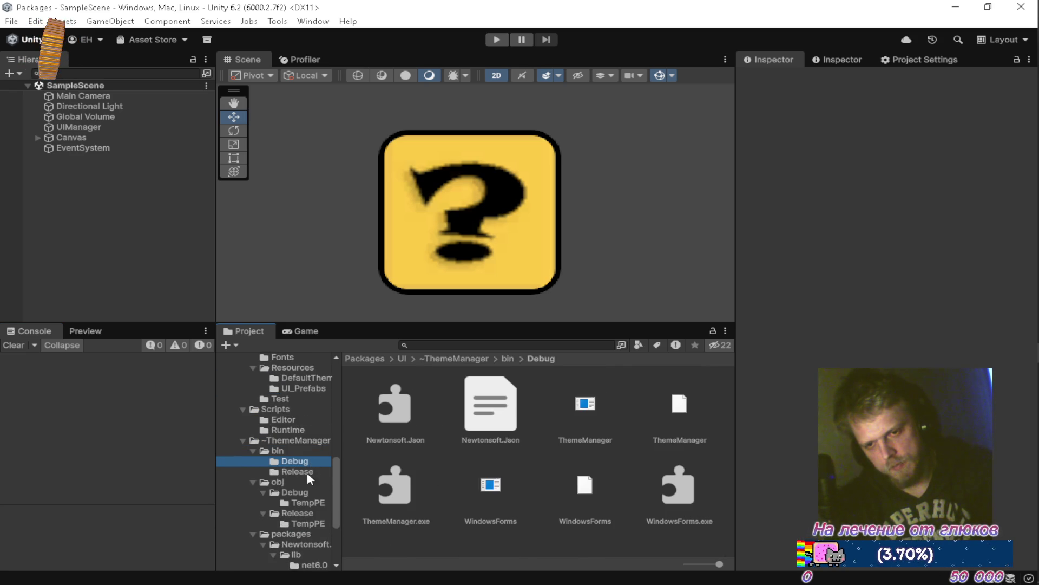
{"action": "left_click", "coordinate": [407, 409]}
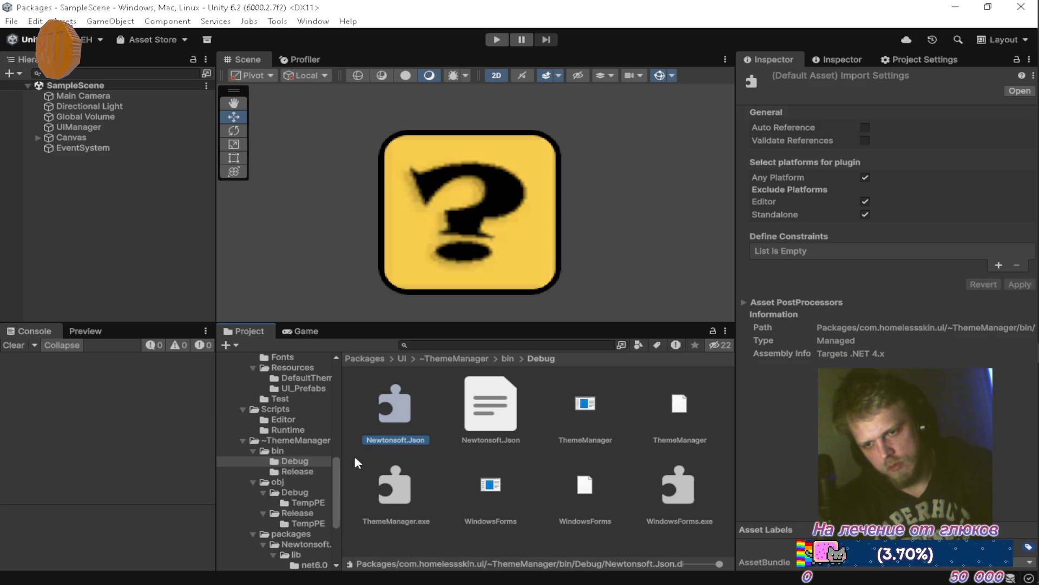
Step: Inspect import settings of the bin/Release Newtonsoft.Json, ThemeManager.exe and ThemeManager plugins
{"action": "left_click", "coordinate": [297, 471]}
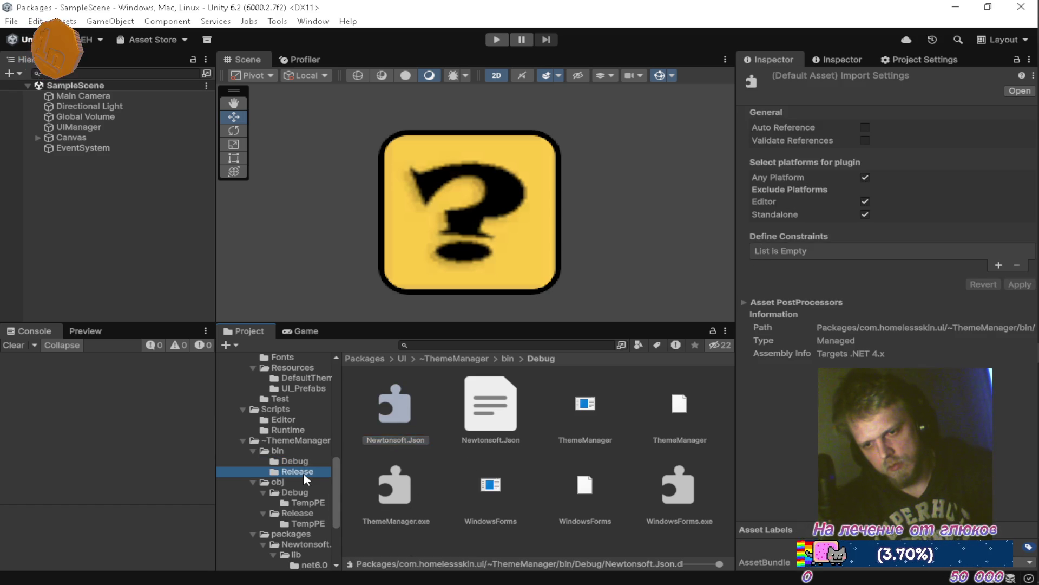
{"action": "left_click", "coordinate": [395, 411]}
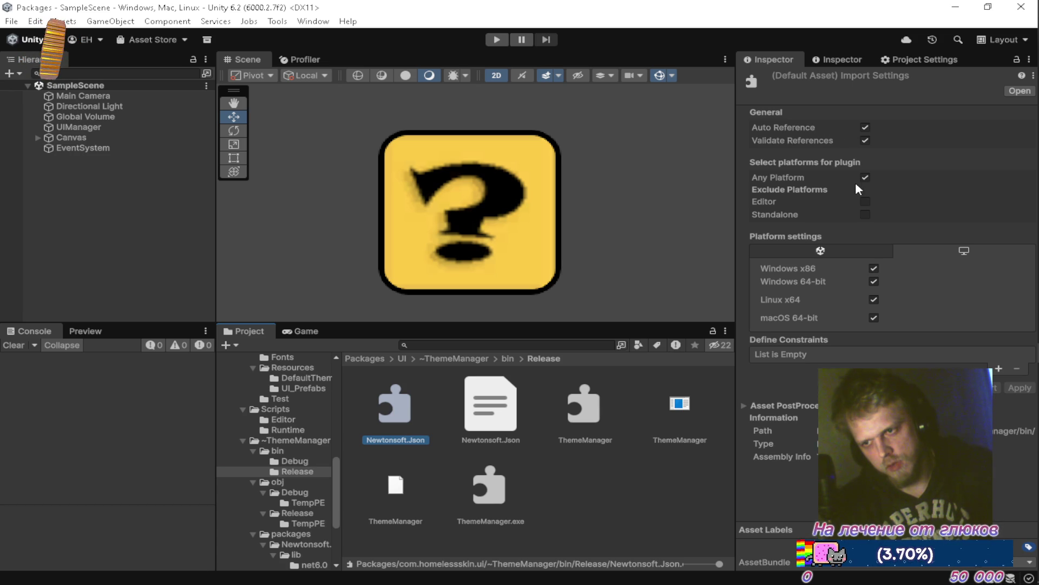
{"action": "left_click", "coordinate": [486, 499]}
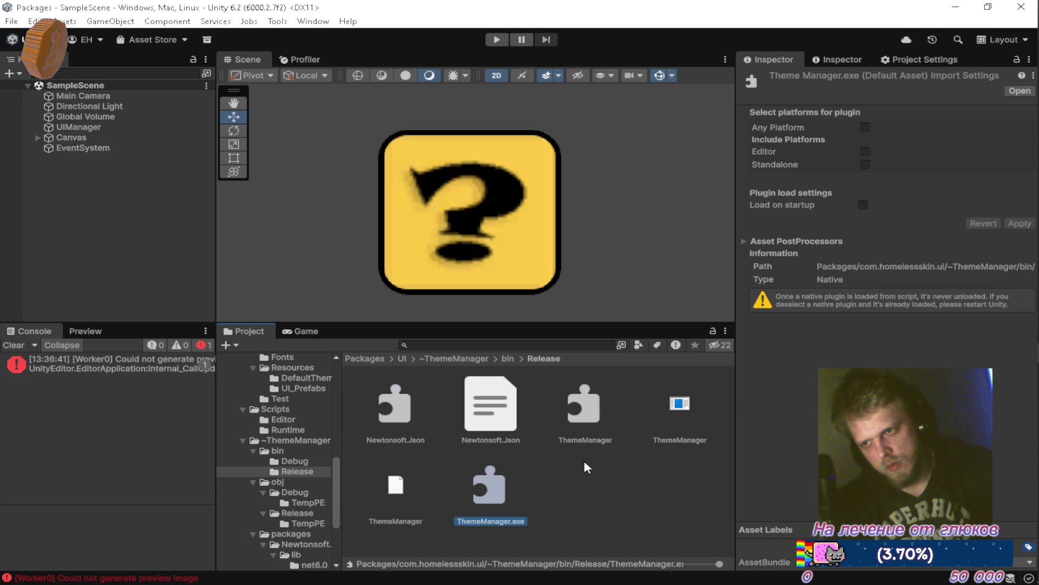
{"action": "left_click", "coordinate": [587, 441]}
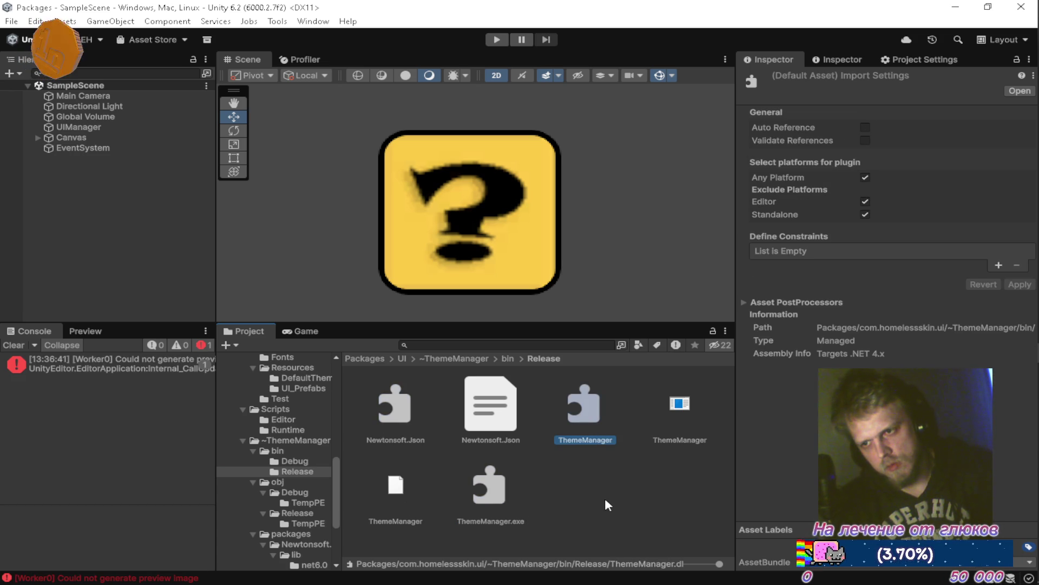
{"action": "left_click", "coordinate": [391, 428]}
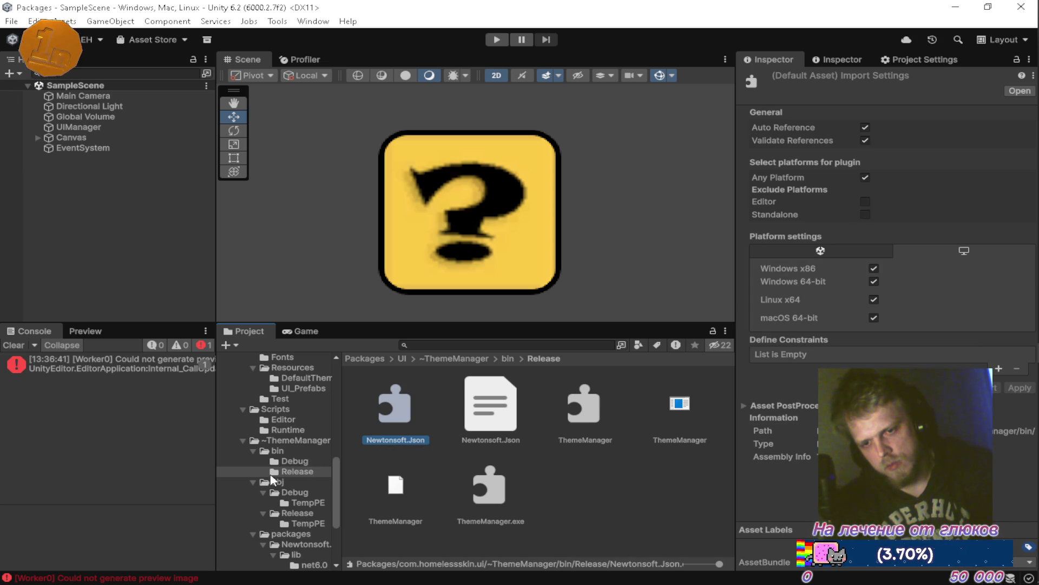
Step: Collapse the obj, packages, bin and ~ThemeManager folders in the Project tree
{"action": "left_click", "coordinate": [264, 492]}
{"action": "left_click", "coordinate": [263, 503]}
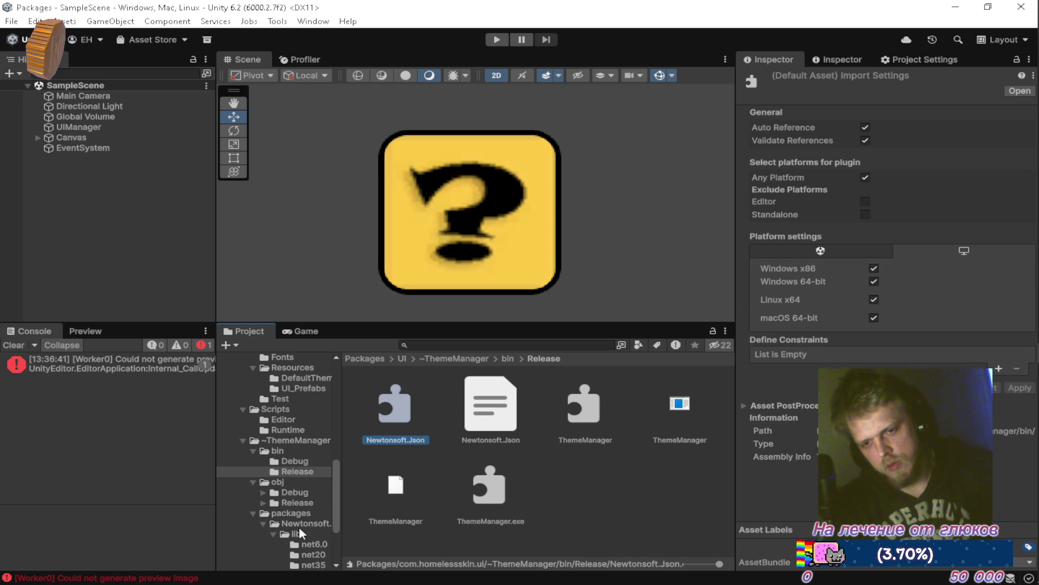
{"action": "scroll", "coordinate": [291, 537], "scroll_direction": "down", "scroll_amount": 3}
{"action": "left_click", "coordinate": [273, 436]}
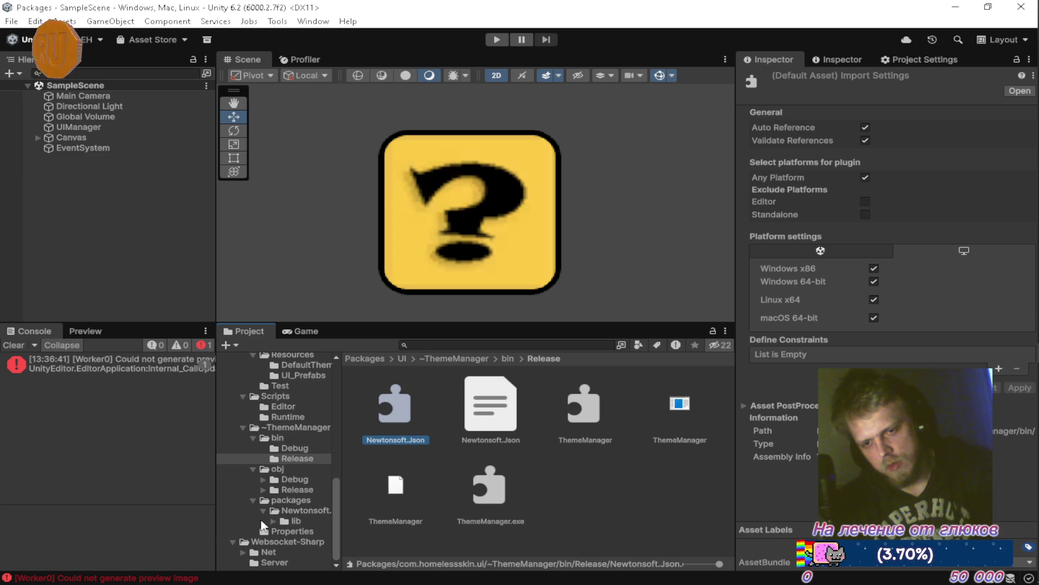
{"action": "left_click", "coordinate": [264, 511]}
{"action": "left_click", "coordinate": [256, 510]}
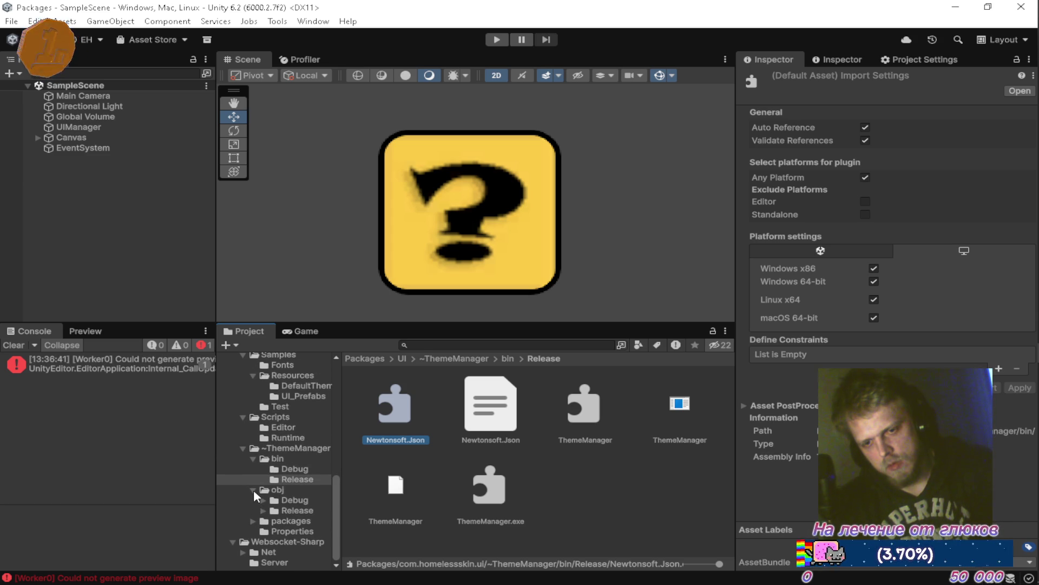
{"action": "left_click", "coordinate": [253, 490]}
{"action": "left_click", "coordinate": [252, 480]}
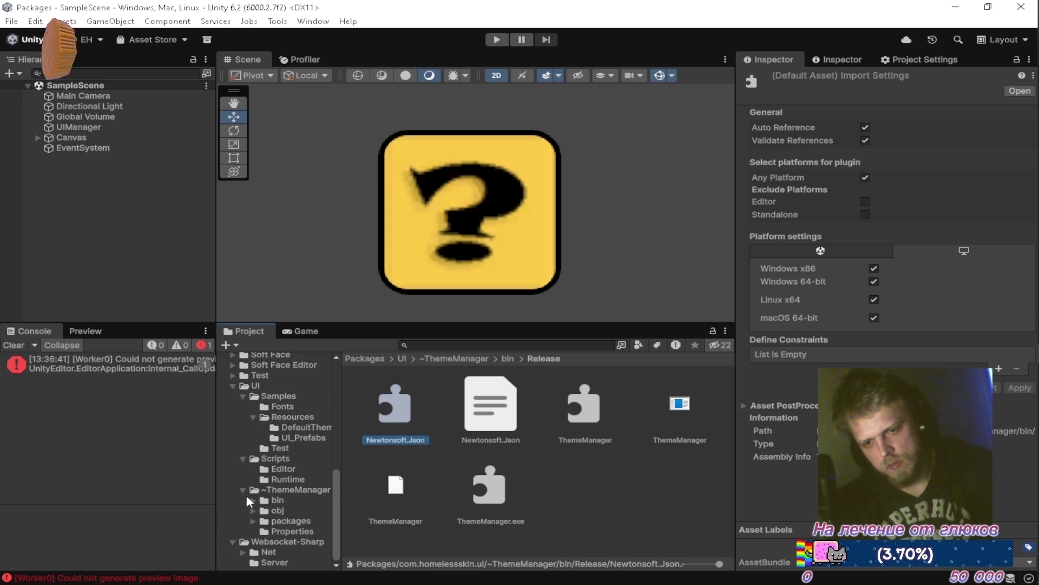
{"action": "left_click", "coordinate": [642, 490]}
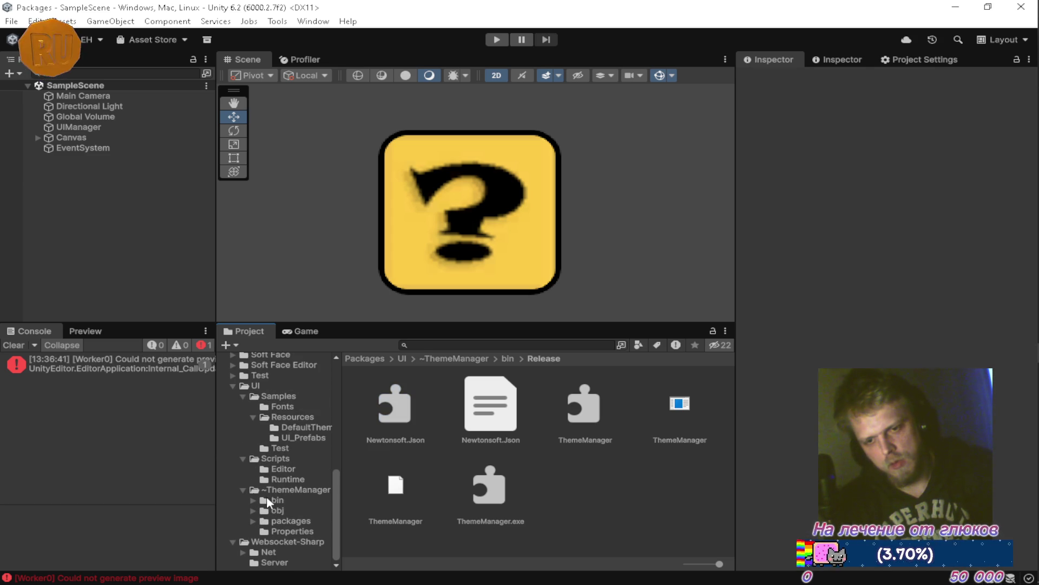
{"action": "left_click", "coordinate": [243, 489]}
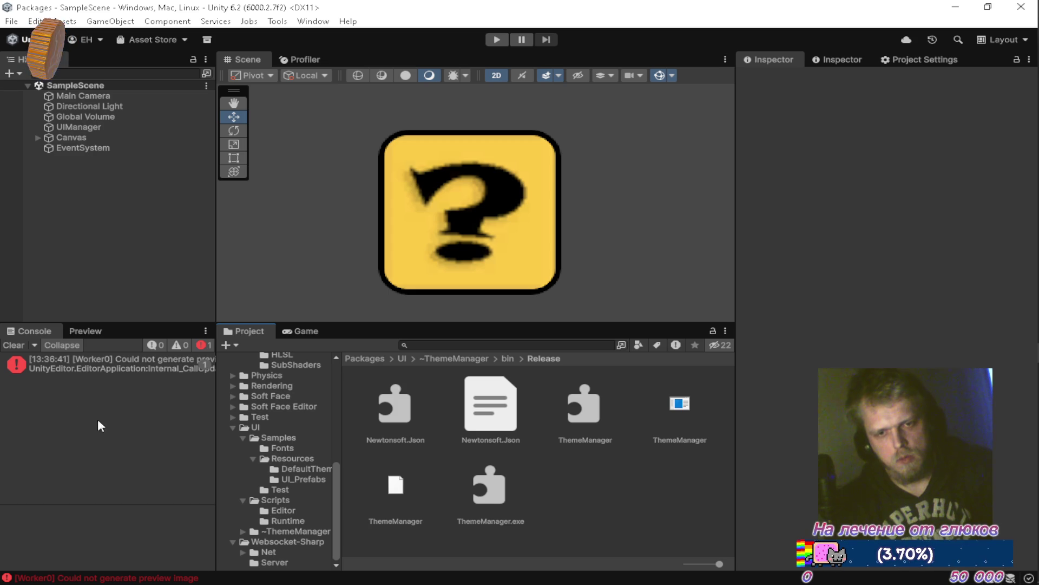
Step: Clear the console errors and select the com.homelessskin.theme-manager asmdef in ~ThemeManager
{"action": "left_click", "coordinate": [11, 346]}
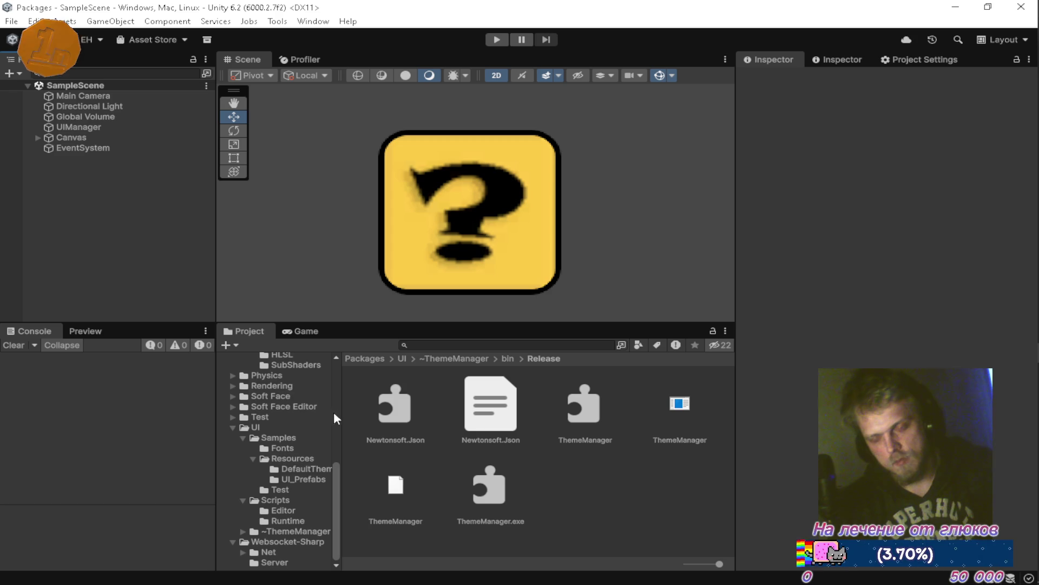
{"action": "scroll", "coordinate": [278, 430], "scroll_direction": "up", "scroll_amount": 10}
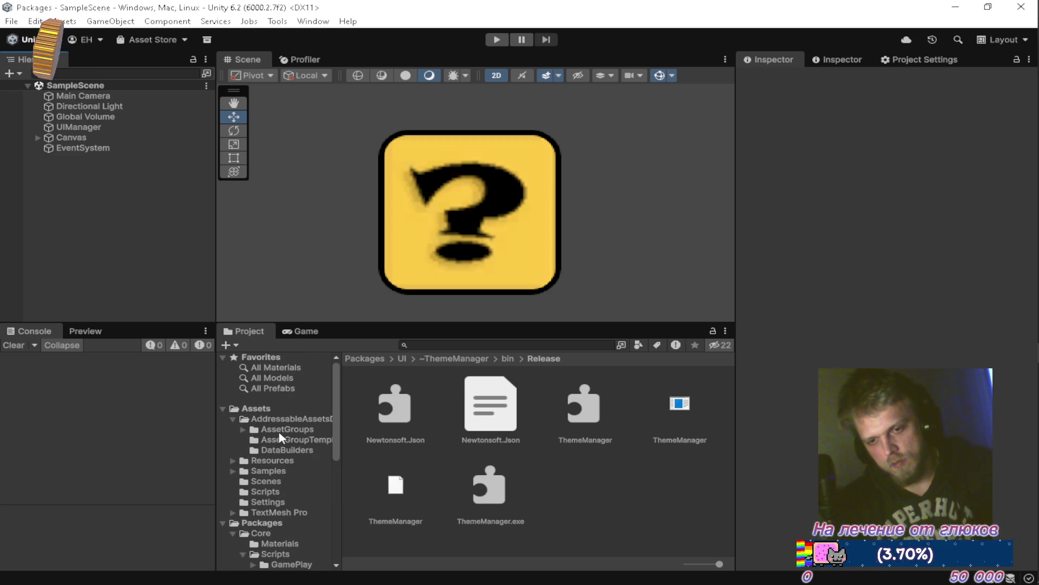
{"action": "scroll", "coordinate": [277, 422], "scroll_direction": "down", "scroll_amount": 15}
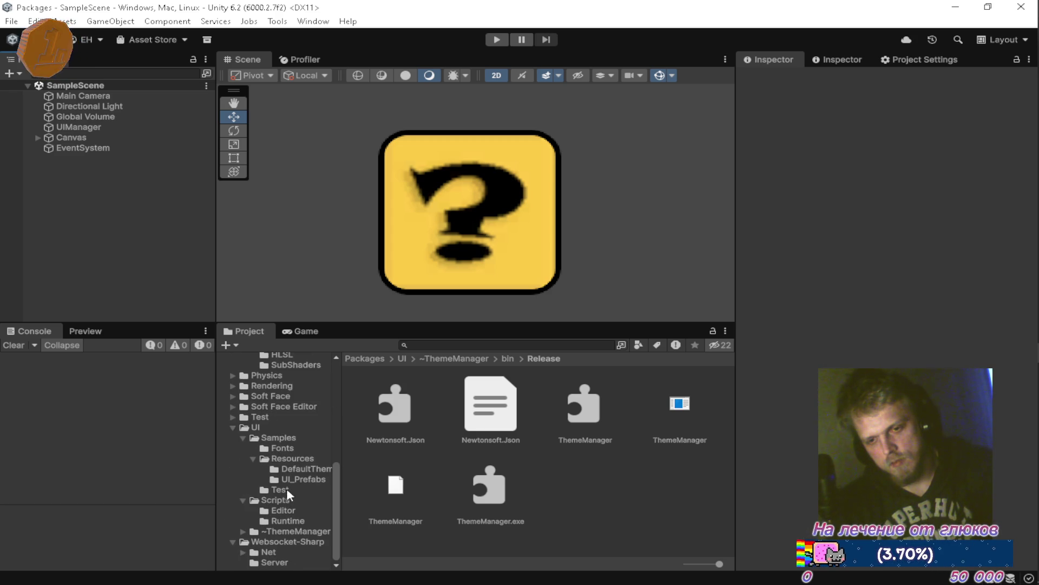
{"action": "left_click", "coordinate": [277, 499]}
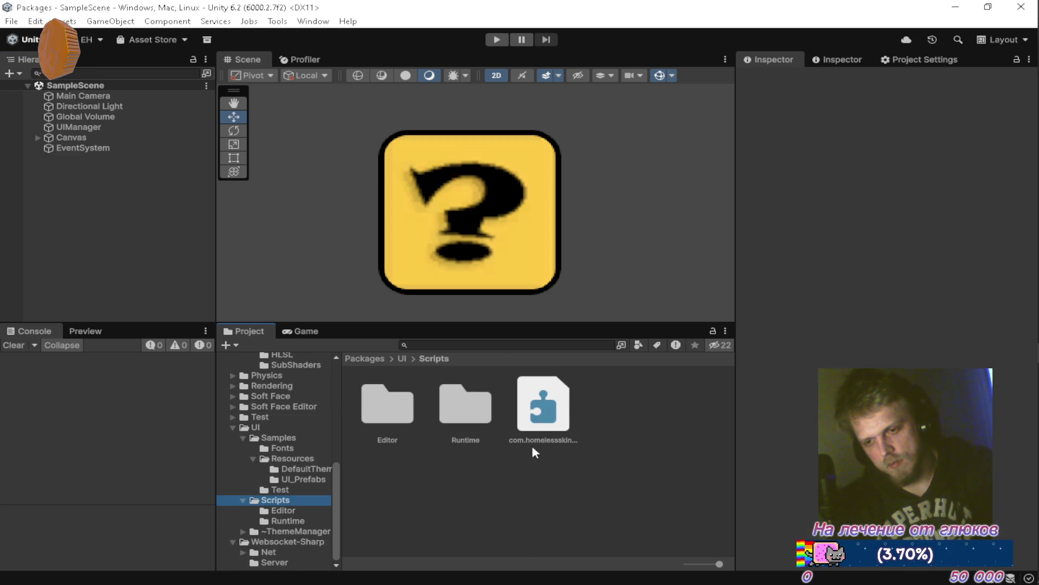
{"action": "left_click", "coordinate": [243, 531]}
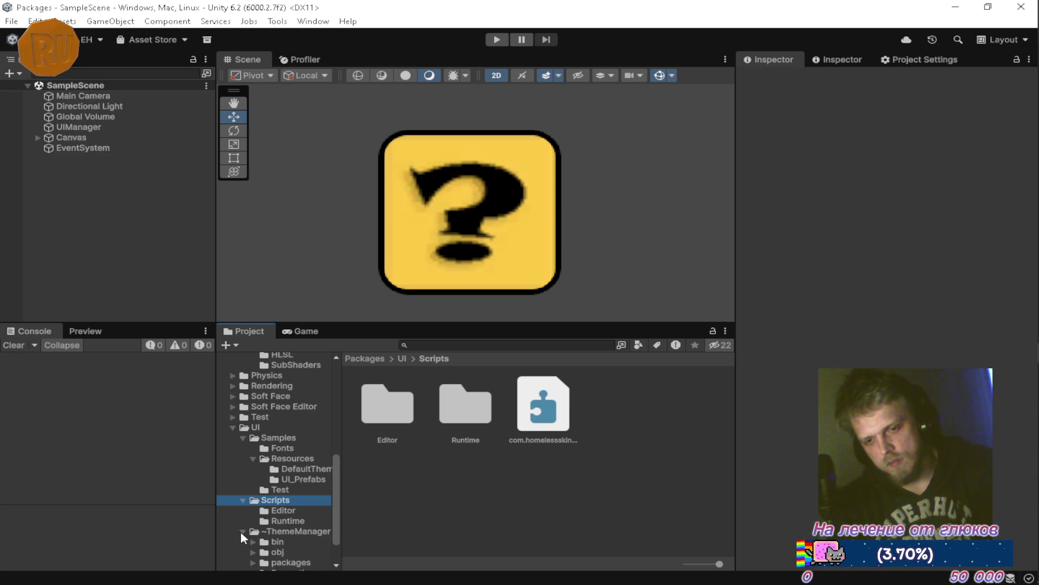
{"action": "left_click", "coordinate": [291, 532]}
{"action": "scroll", "coordinate": [517, 459], "scroll_direction": "down", "scroll_amount": 2}
{"action": "left_click", "coordinate": [503, 436]}
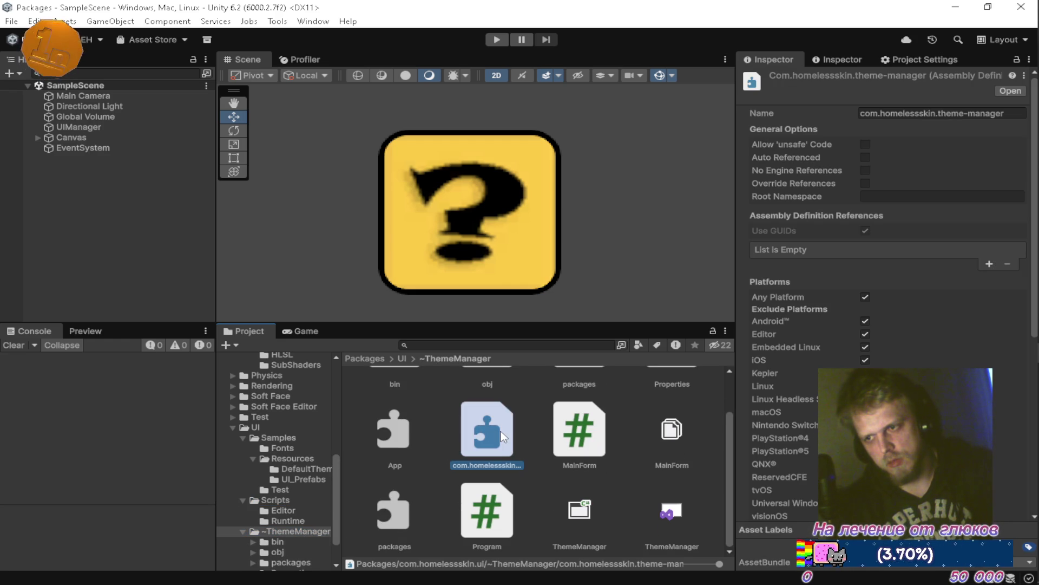
Step: Delete the com.homelessskin.theme-manager assembly definition and let Unity recompile scripts
{"action": "key", "text": "Delete"}
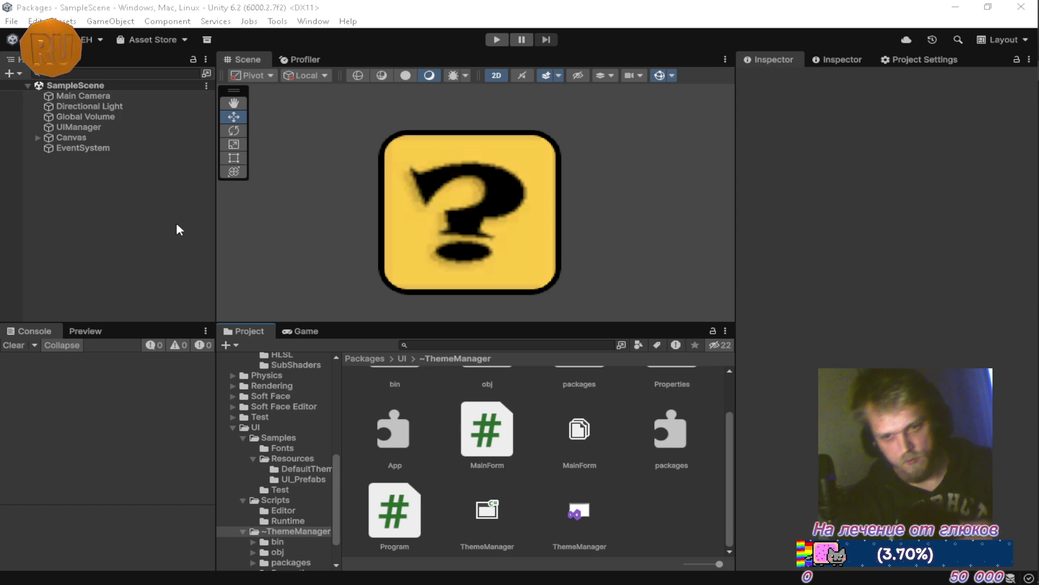
Step: Run ThemeManager again with F5, close it and the Output panel, then open Unity's Scripts/Runtime
{"action": "left_click", "coordinate": [242, 532]}
{"action": "mouse_move", "coordinate": [1031, 295]}
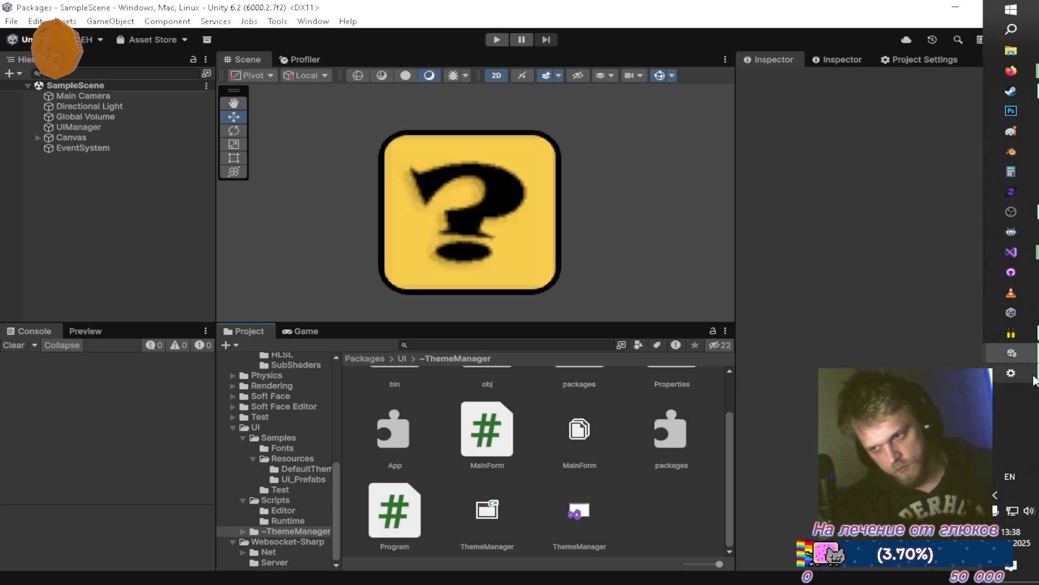
{"action": "mouse_move", "coordinate": [1029, 267]}
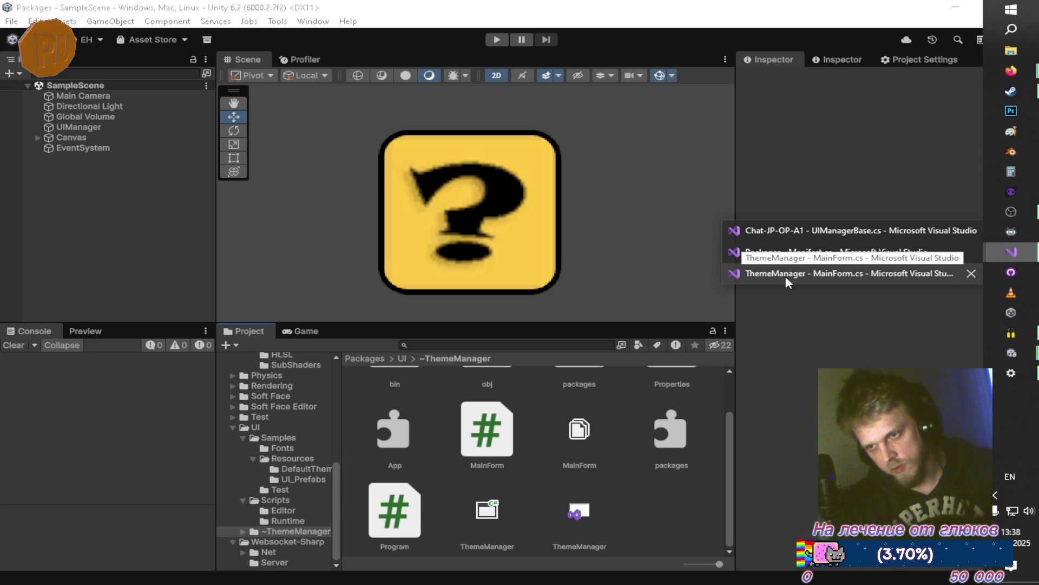
{"action": "left_click", "coordinate": [785, 275]}
{"action": "key", "text": "F5"}
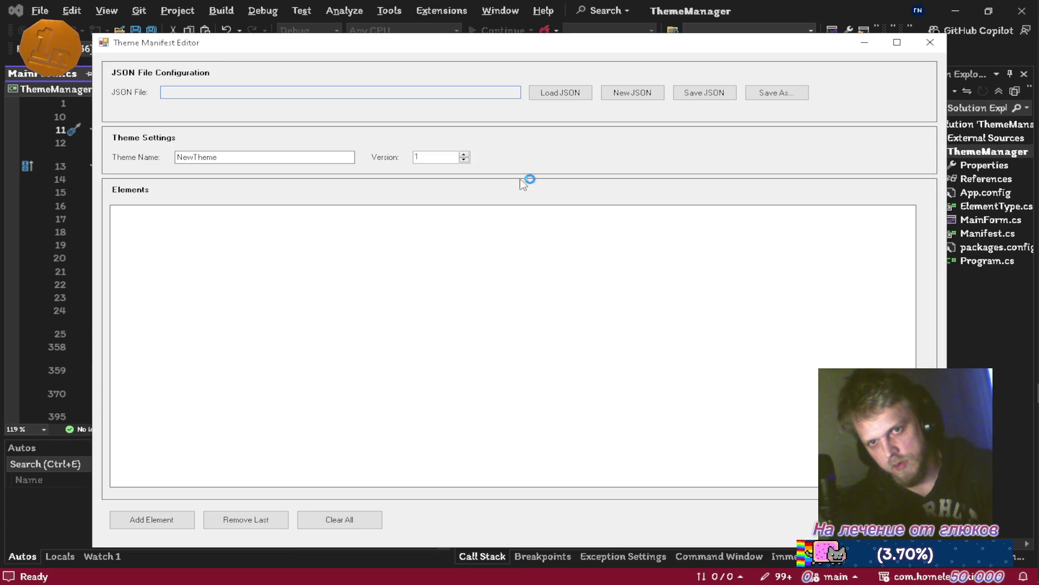
{"action": "left_click", "coordinate": [930, 42]}
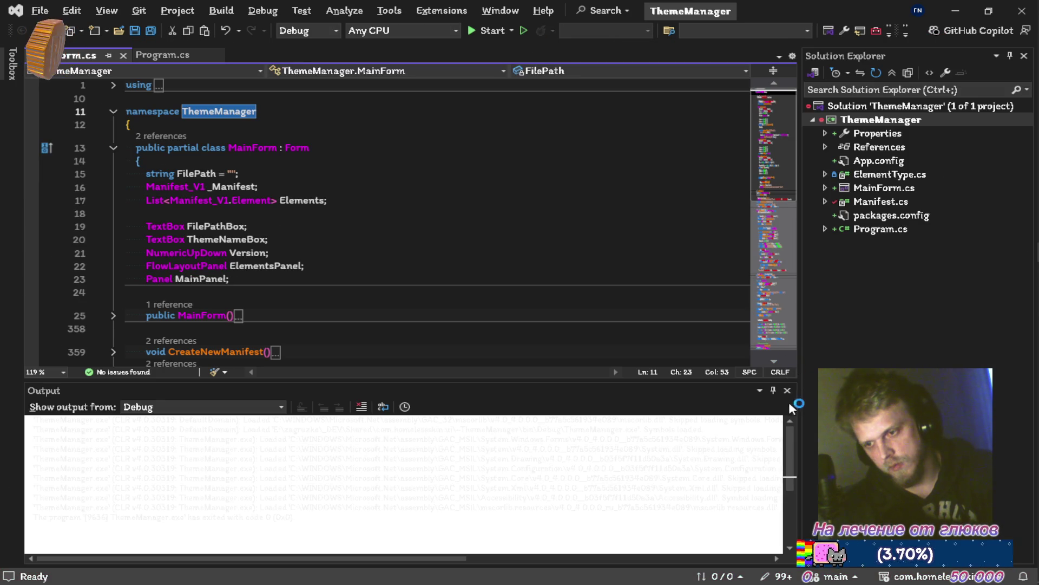
{"action": "left_click", "coordinate": [788, 394]}
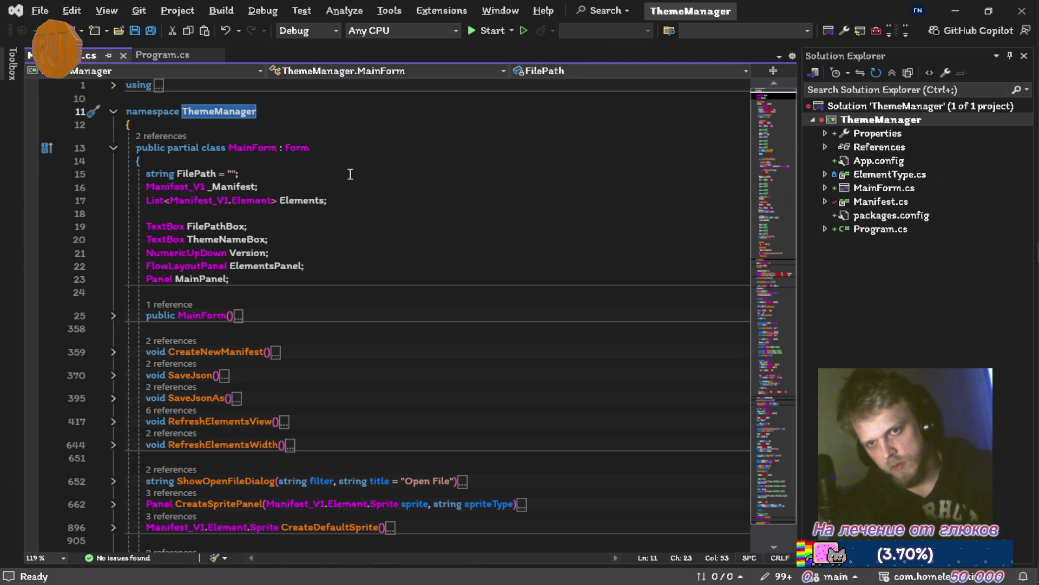
{"action": "key", "text": "alt+Tab"}
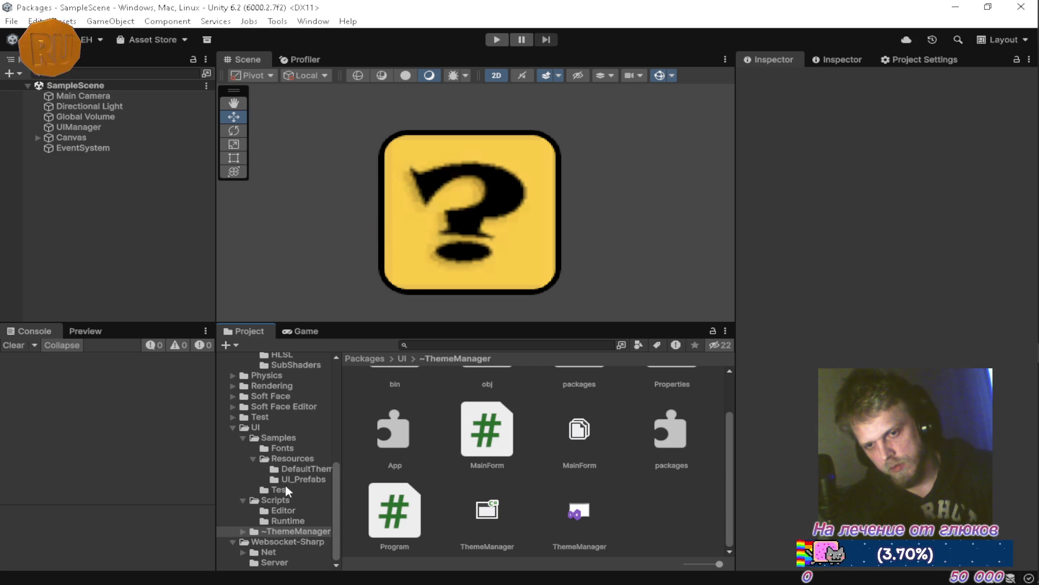
{"action": "left_click", "coordinate": [278, 521]}
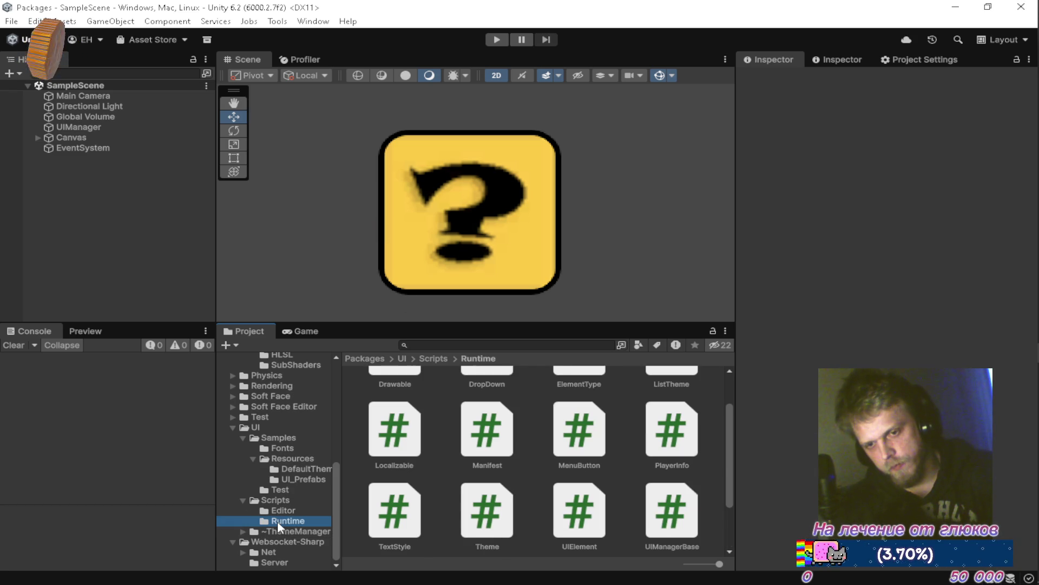
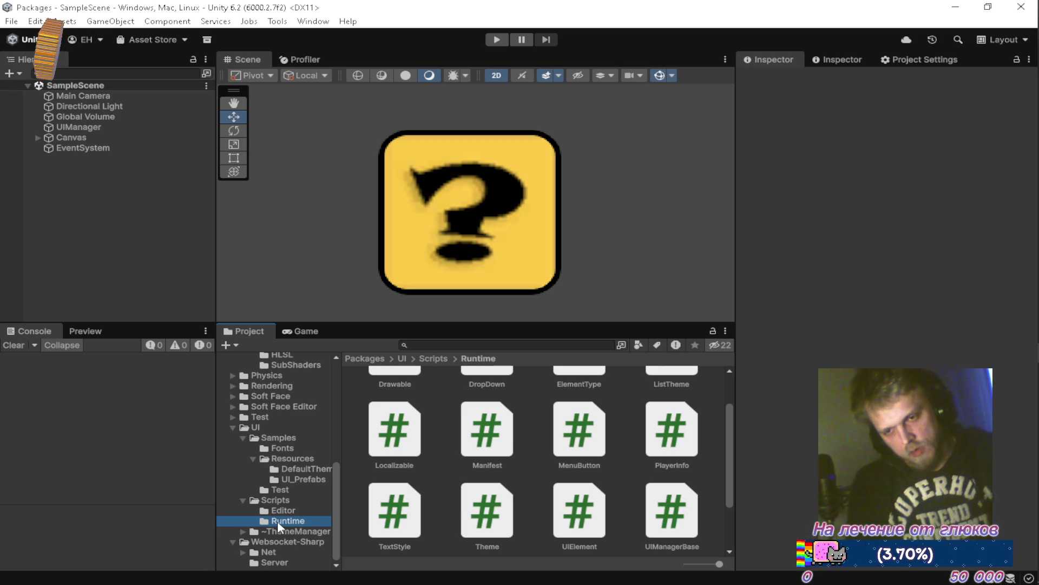
Step: Open Localizable.cs in the Packages solution and expand SetStyle to show its FontSize, CharacterSpacing and WordSpacing assignments
{"action": "key", "text": "alt+Tab"}
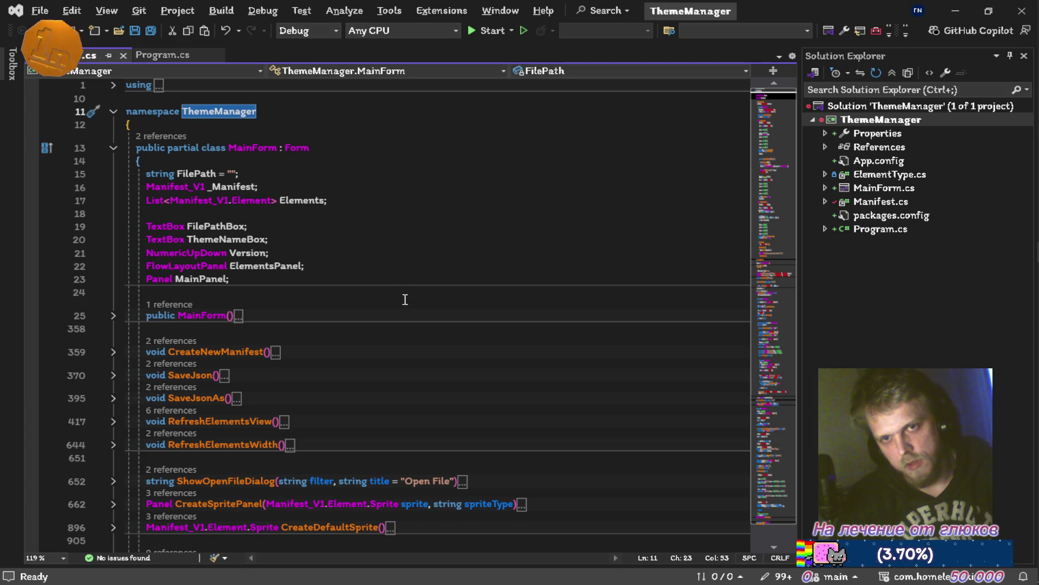
{"action": "key", "text": "alt+Tab"}
{"action": "key", "text": "alt+Tab"}
{"action": "key", "text": "alt+Tab"}
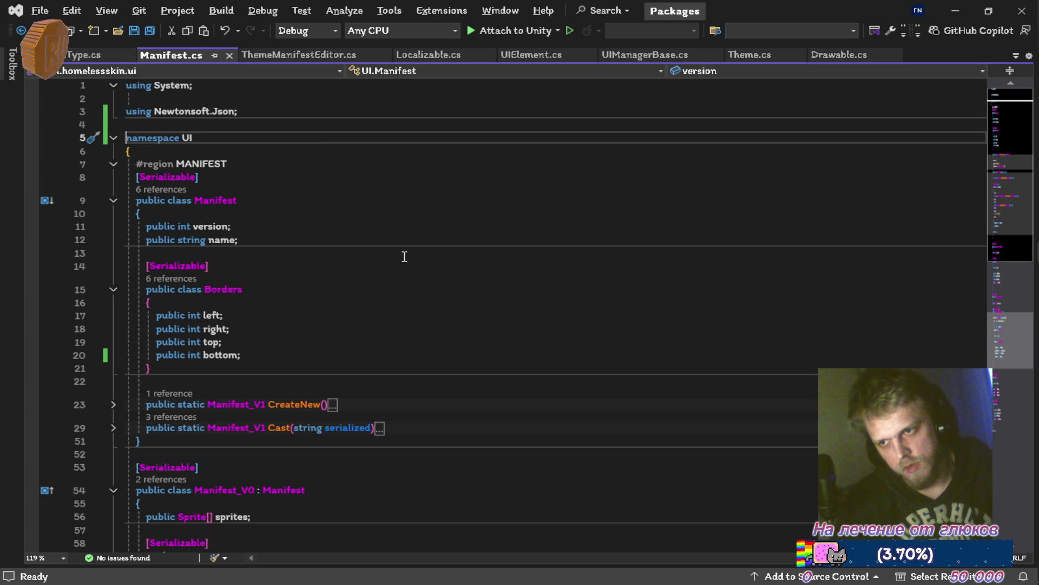
{"action": "left_click", "coordinate": [427, 55]}
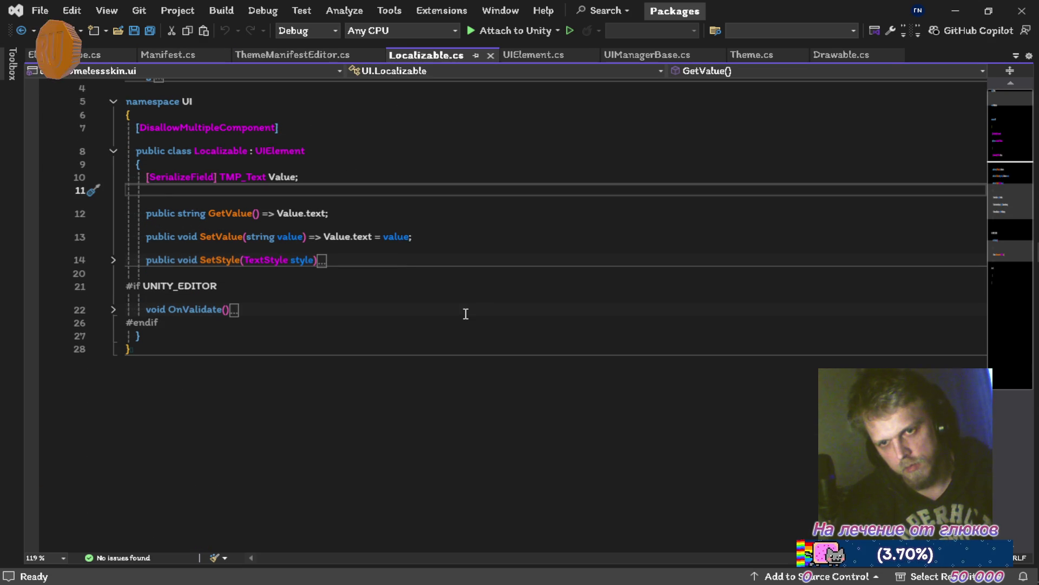
{"action": "left_click", "coordinate": [113, 260]}
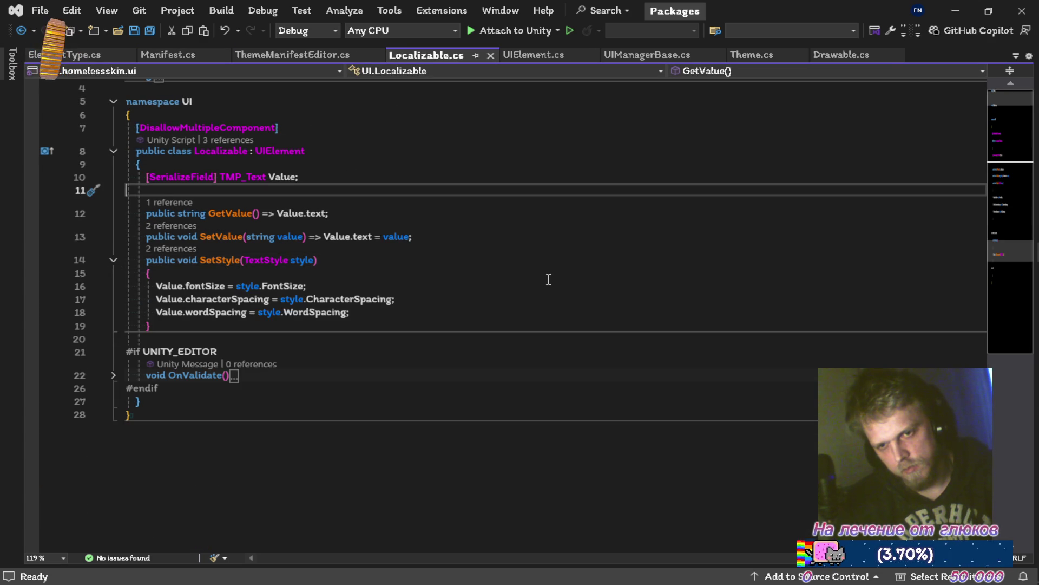
{"action": "left_click", "coordinate": [476, 313]}
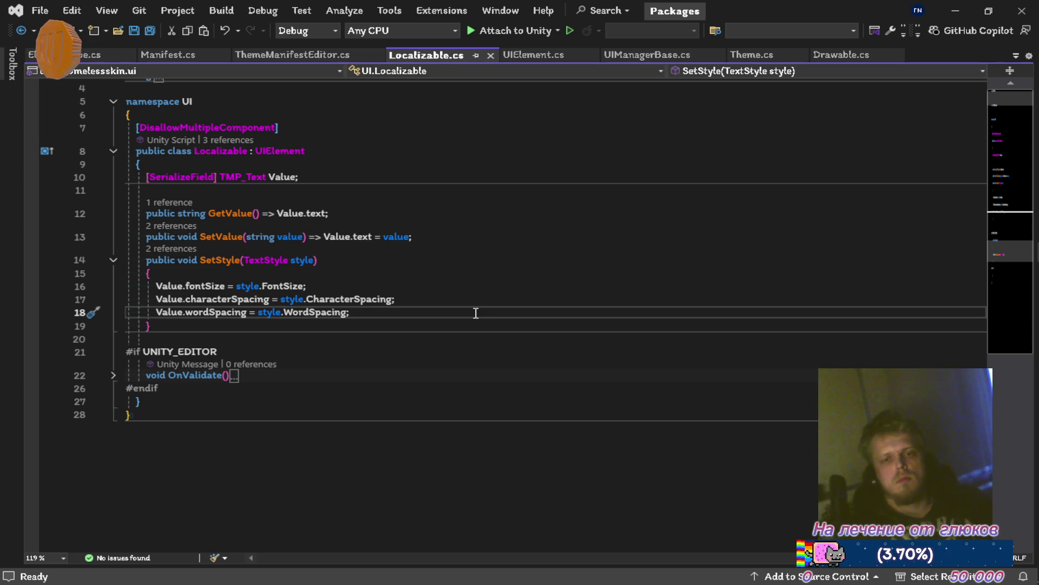
{"action": "left_click", "coordinate": [113, 377]}
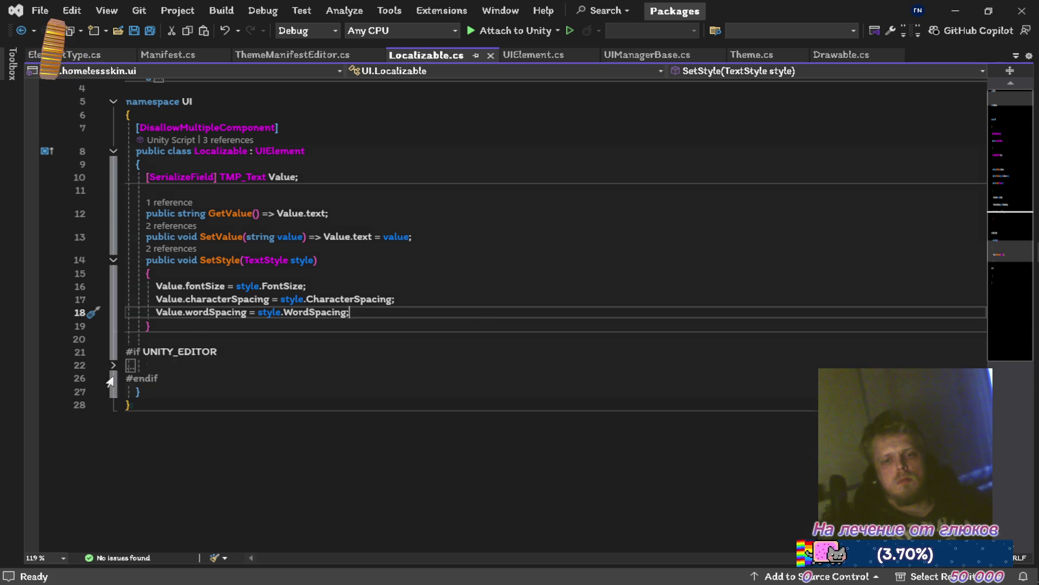
{"action": "left_click", "coordinate": [114, 375]}
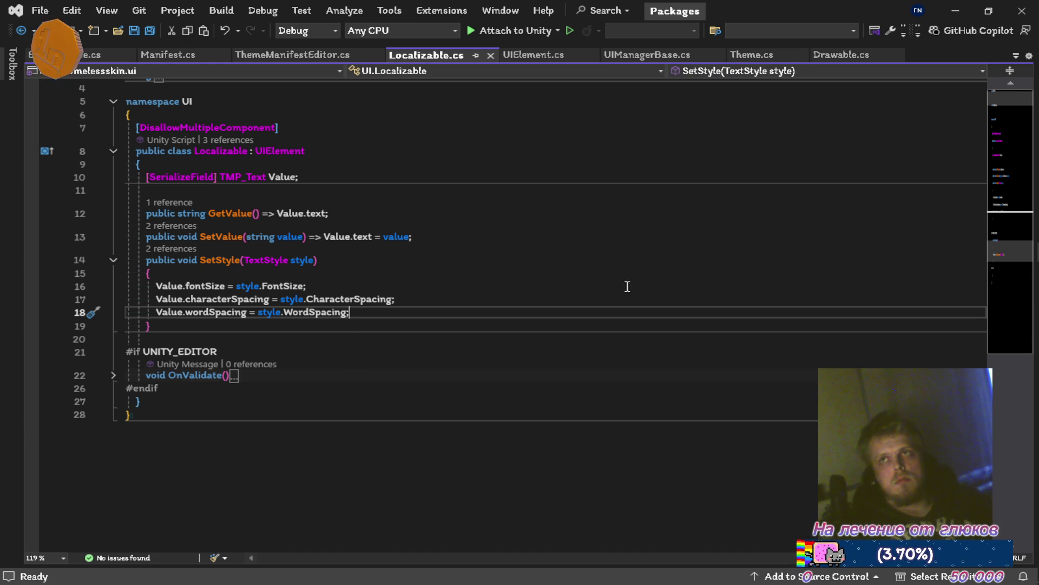
{"action": "mouse_move", "coordinate": [1037, 62]}
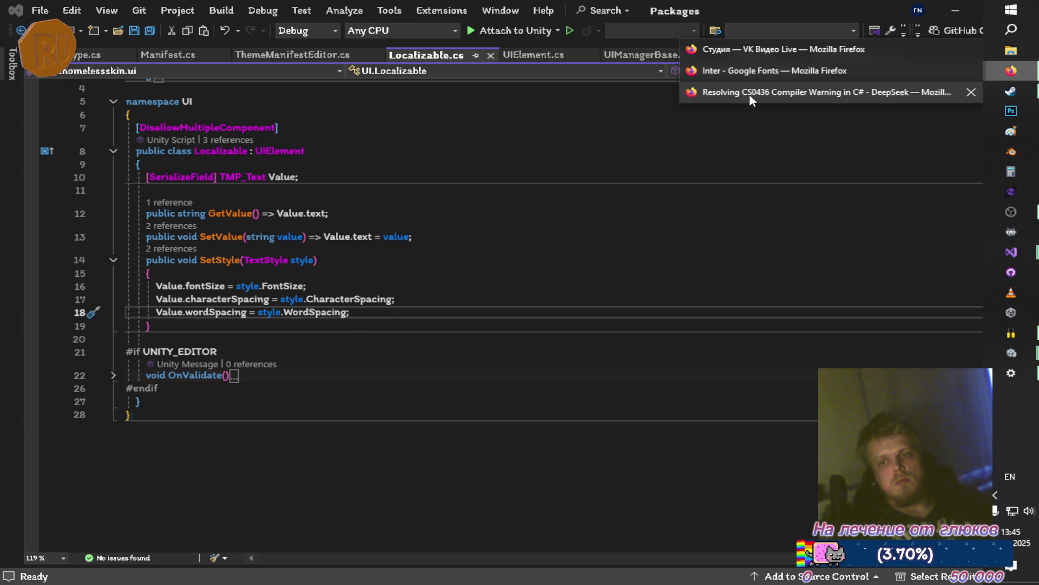
Step: Switch to Firefox's YouTube Music tab and go to the Главная home page
{"action": "left_click", "coordinate": [753, 93]}
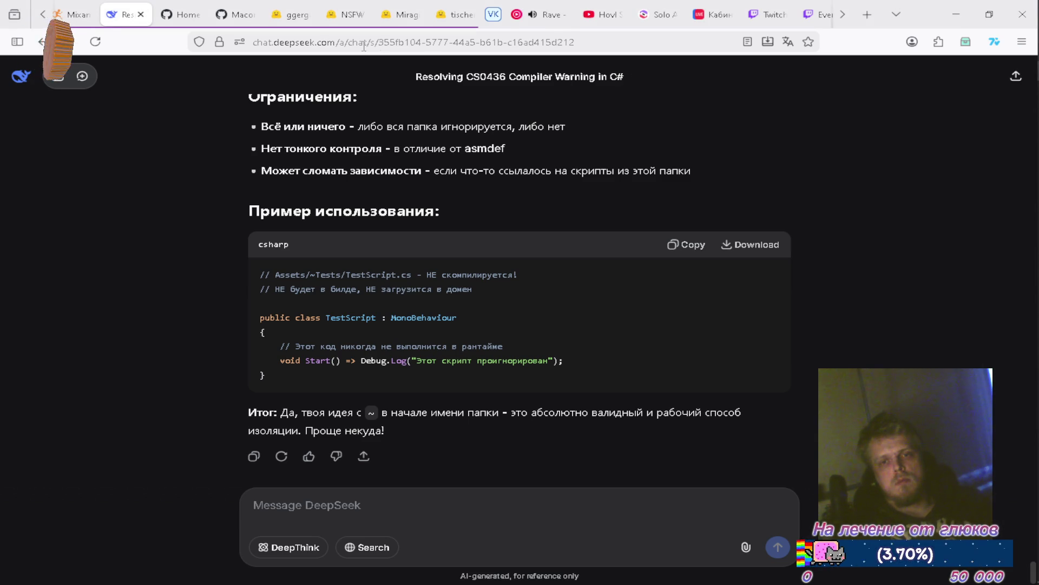
{"action": "left_click", "coordinate": [548, 16]}
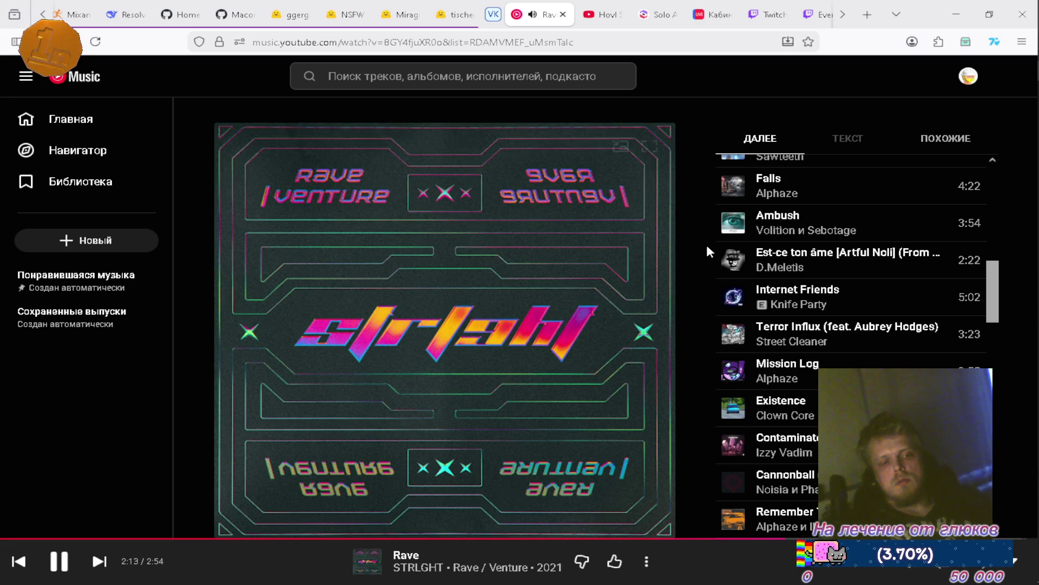
{"action": "scroll", "coordinate": [858, 276], "scroll_direction": "down", "scroll_amount": 5}
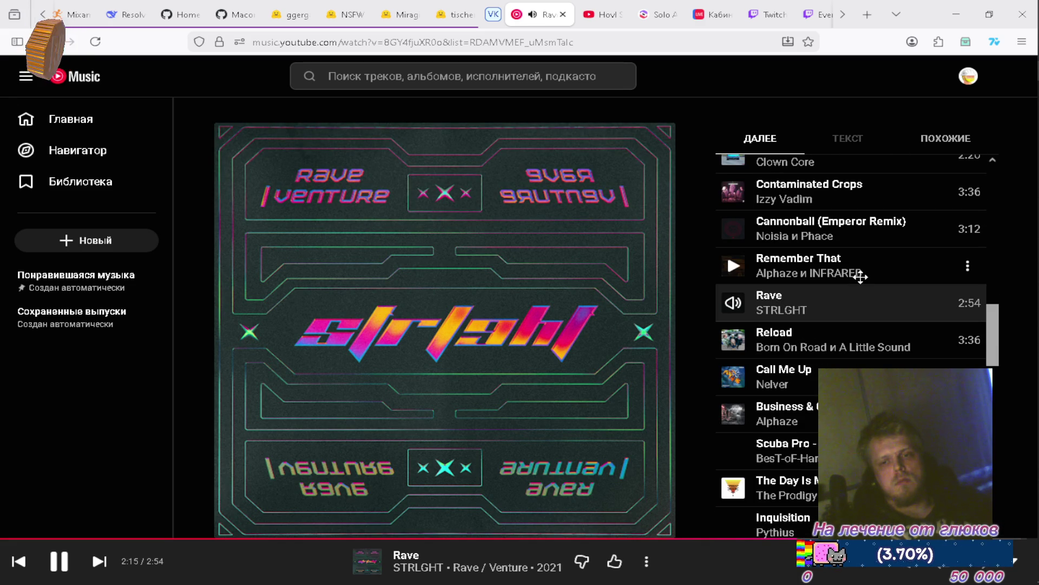
{"action": "left_click", "coordinate": [107, 131]}
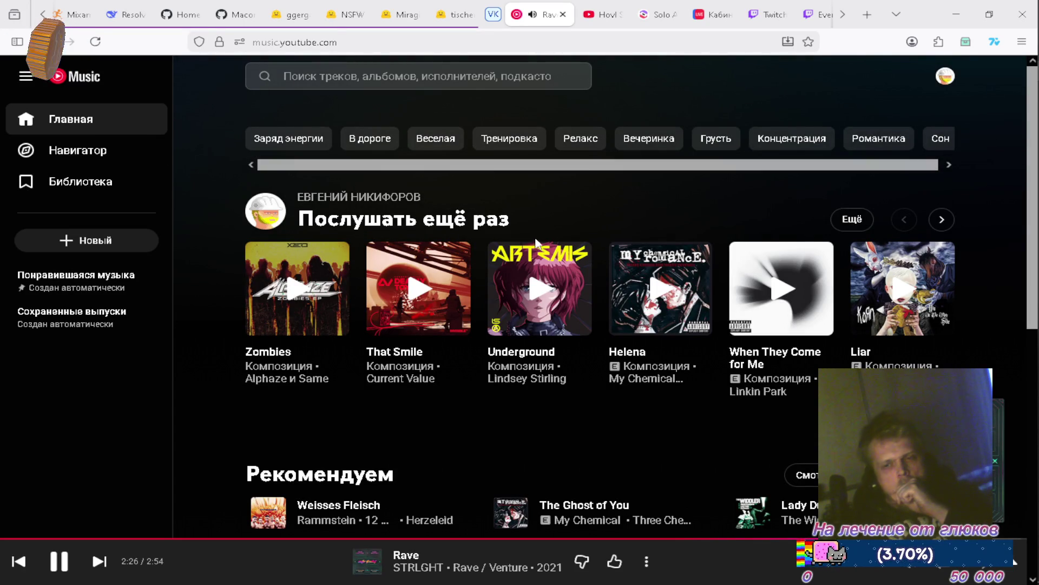
Step: Queue a listen-again track and Underground to play next
{"action": "right_click", "coordinate": [457, 251]}
{"action": "left_click", "coordinate": [506, 301]}
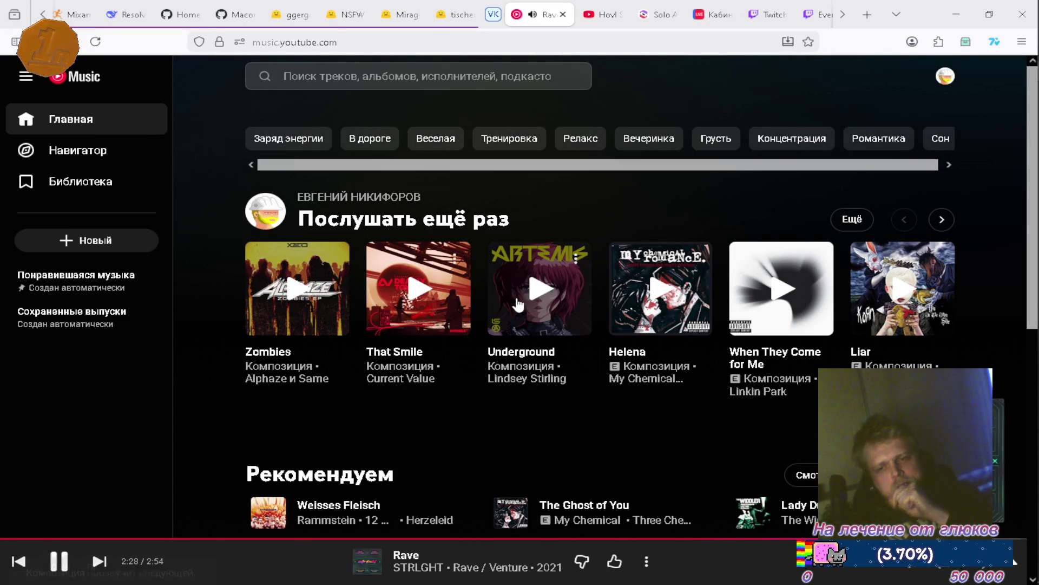
{"action": "right_click", "coordinate": [578, 246]}
{"action": "left_click", "coordinate": [608, 308]}
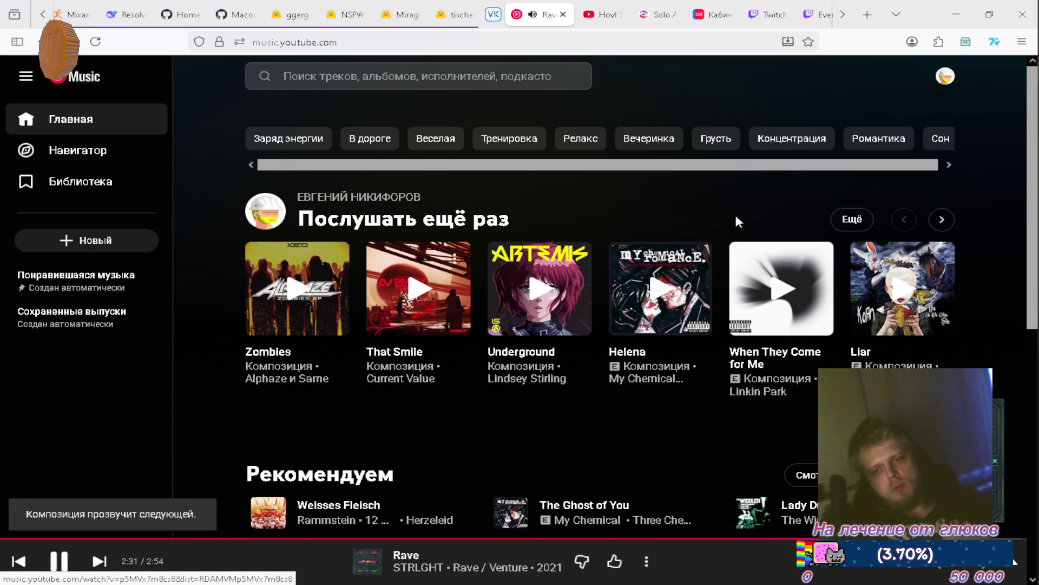
{"action": "scroll", "coordinate": [913, 203], "scroll_direction": "down", "scroll_amount": 2}
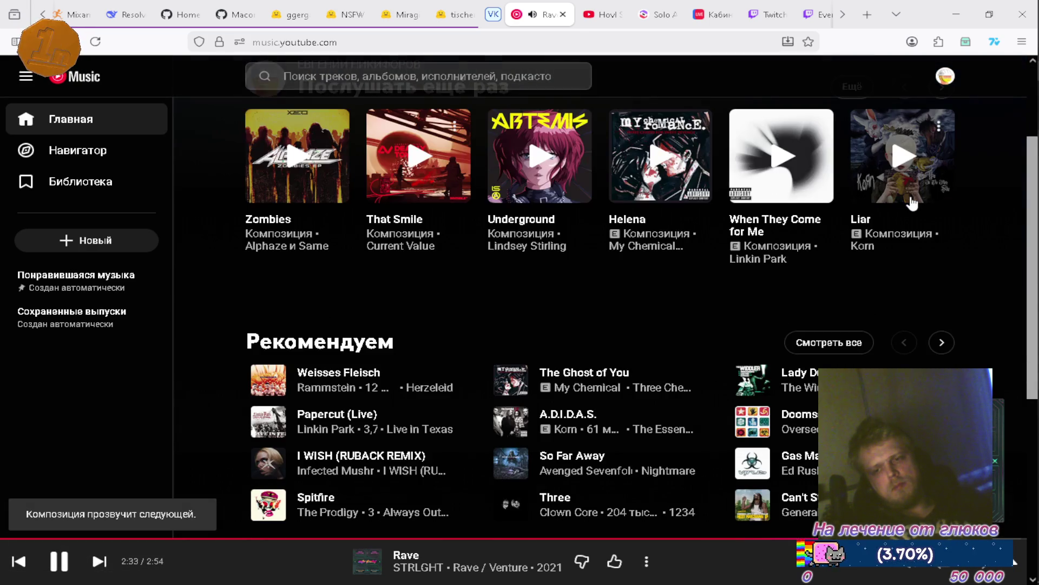
{"action": "scroll", "coordinate": [909, 205], "scroll_direction": "down", "scroll_amount": 2}
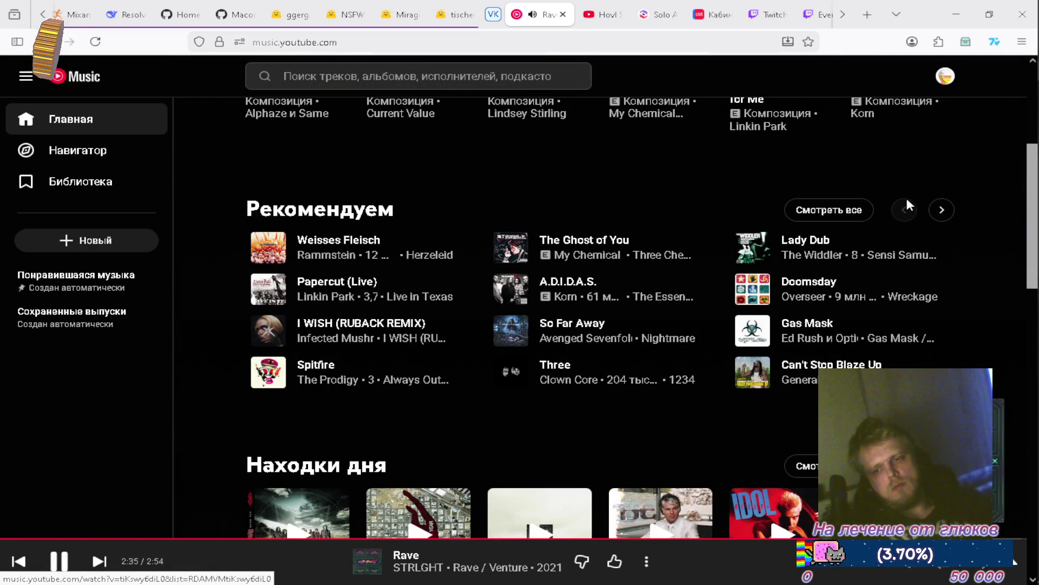
Step: Queue So Far Away, A.D.I.D.A.S., Spitfire and Doomsday next, then open Igorrr's artist page
{"action": "left_click", "coordinate": [692, 330]}
{"action": "left_click", "coordinate": [747, 112]}
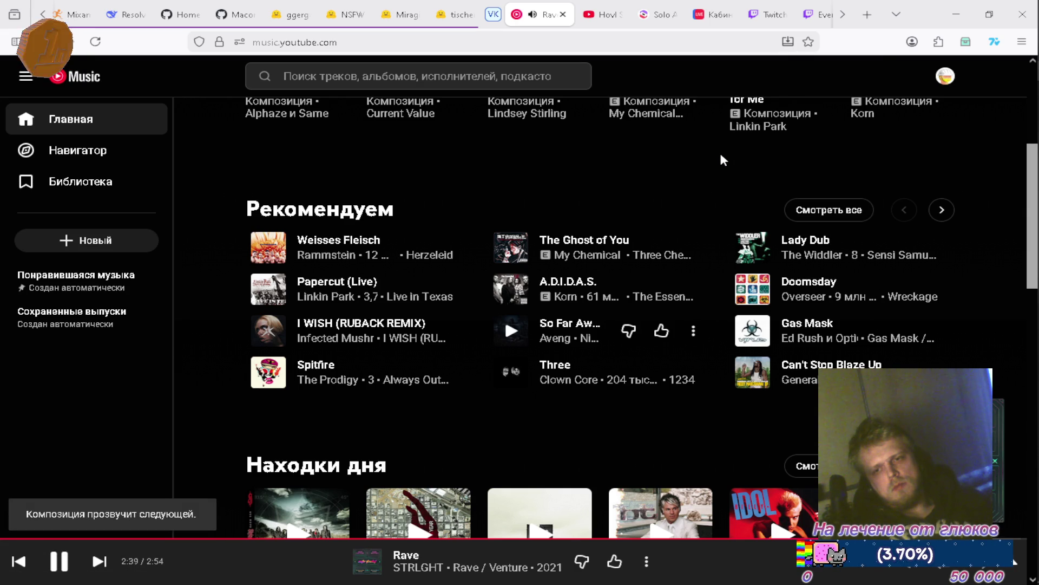
{"action": "left_click", "coordinate": [693, 291]}
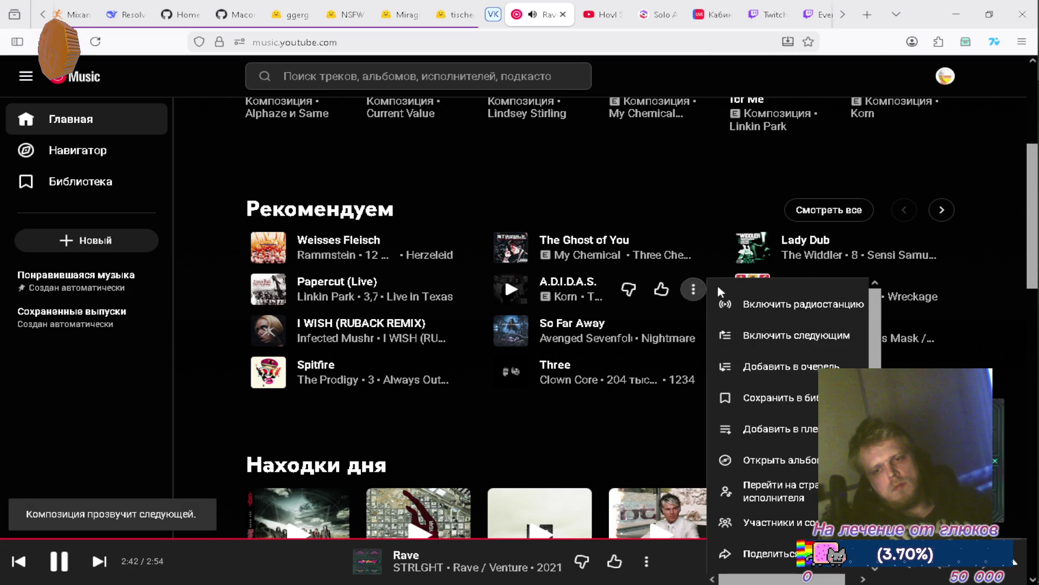
{"action": "left_click", "coordinate": [755, 336]}
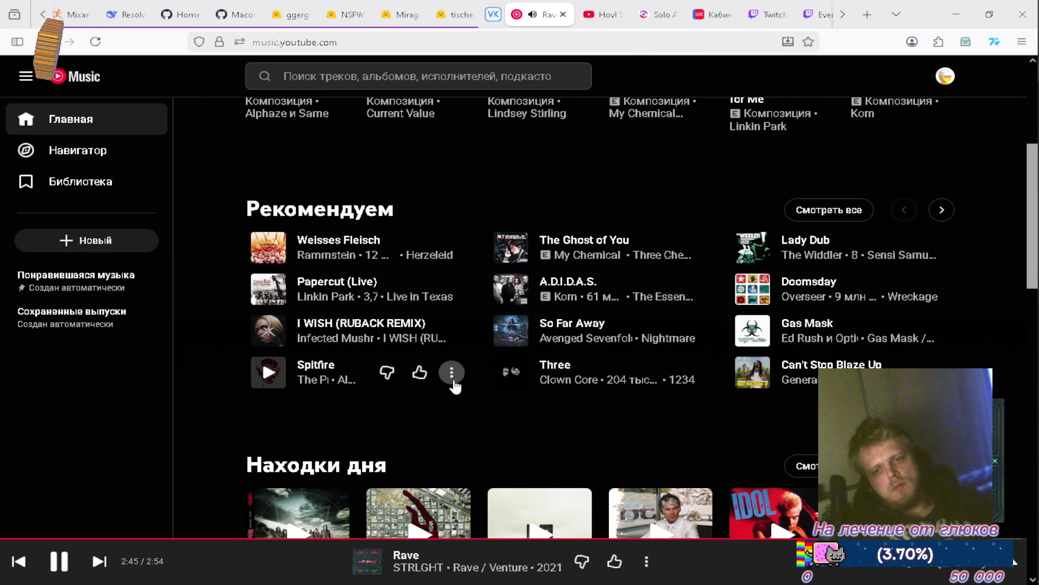
{"action": "left_click", "coordinate": [451, 372]}
{"action": "left_click", "coordinate": [520, 112]}
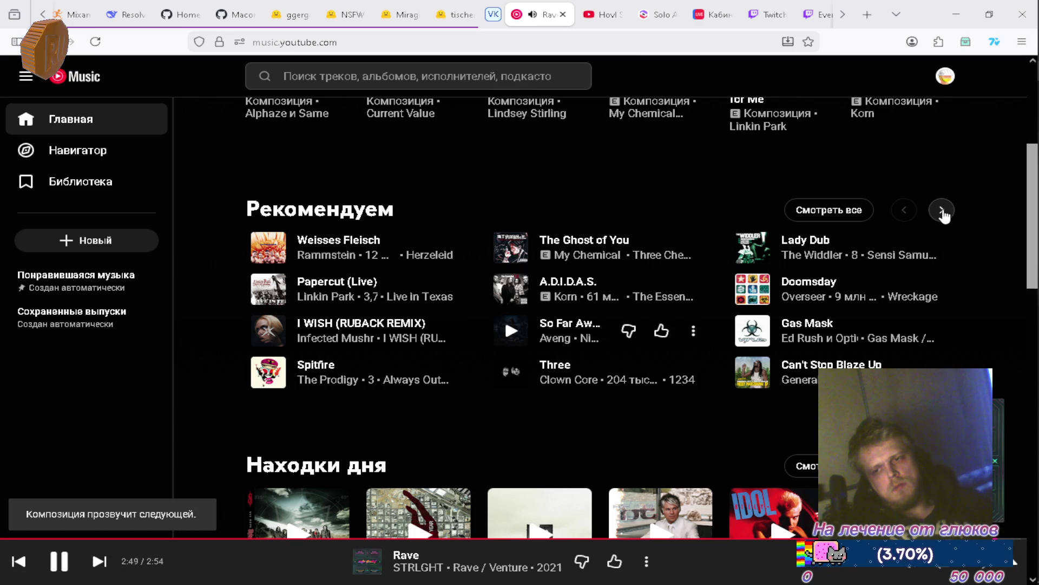
{"action": "left_click", "coordinate": [937, 290]}
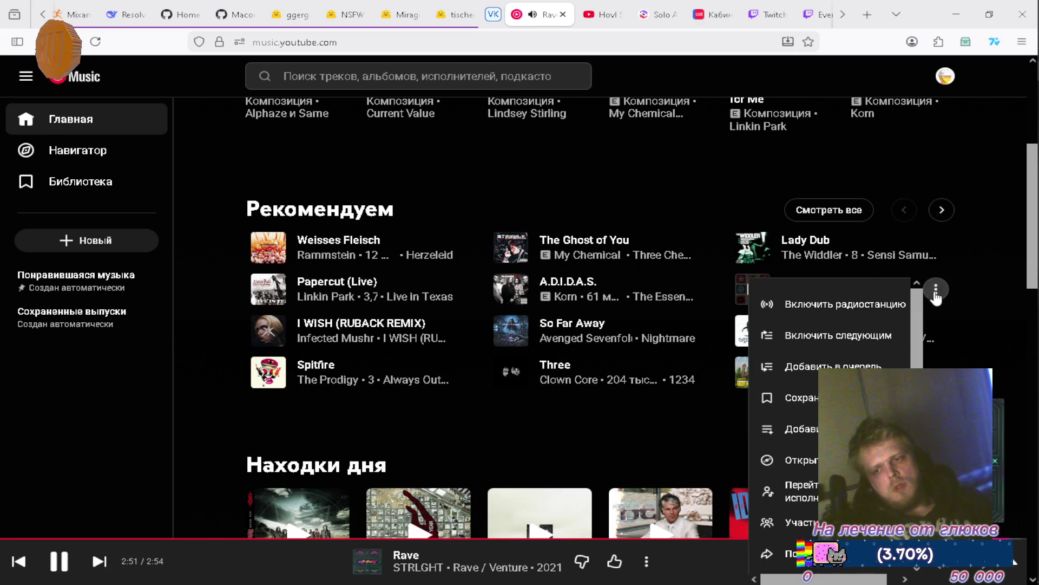
{"action": "left_click", "coordinate": [790, 335]}
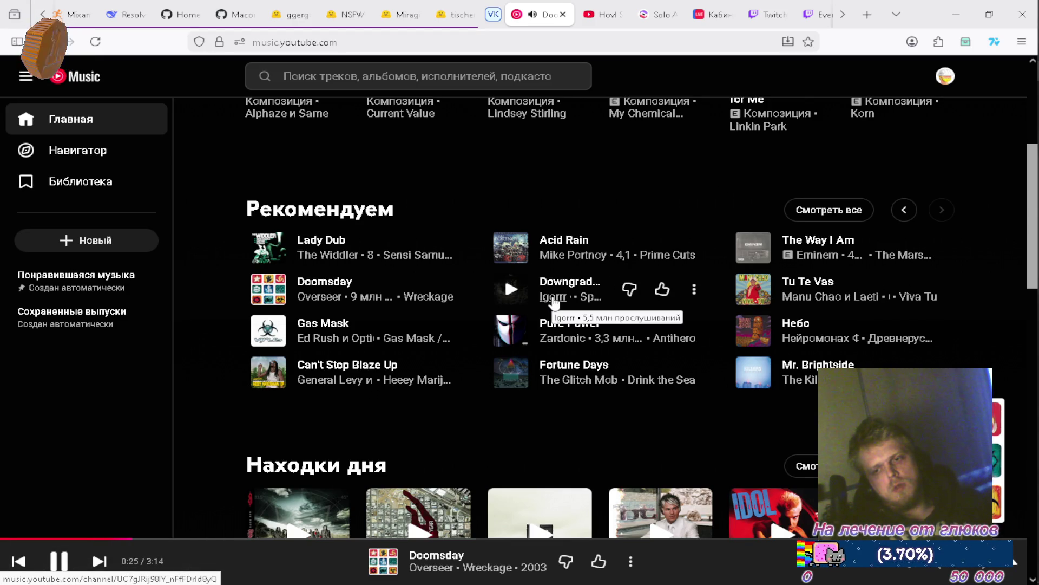
{"action": "left_click", "coordinate": [553, 299]}
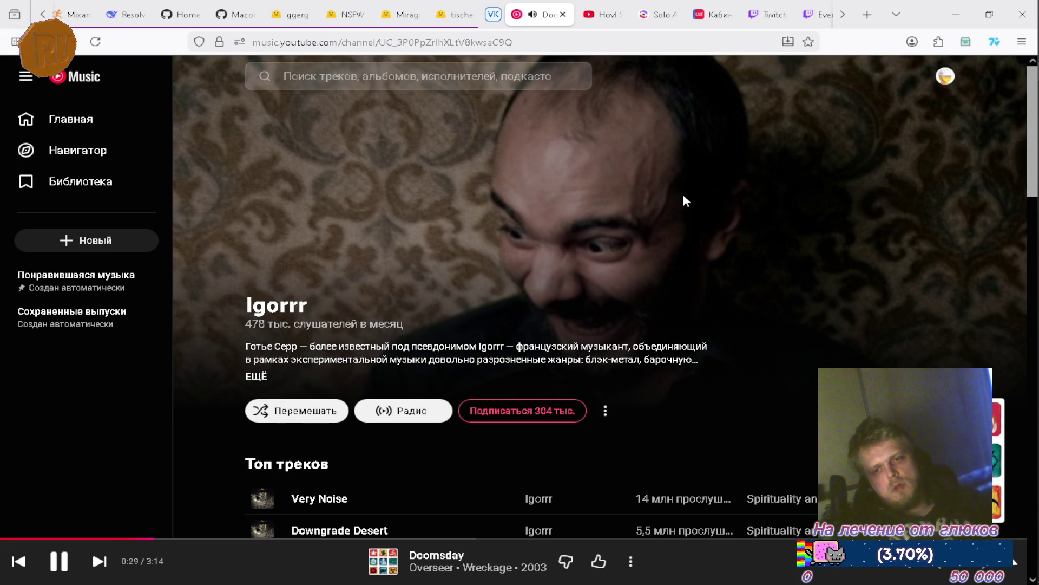
Step: Show all of Igorrr's top tracks and queue Camel Dancefloor to play next
{"action": "scroll", "coordinate": [684, 197], "scroll_direction": "down", "scroll_amount": 3}
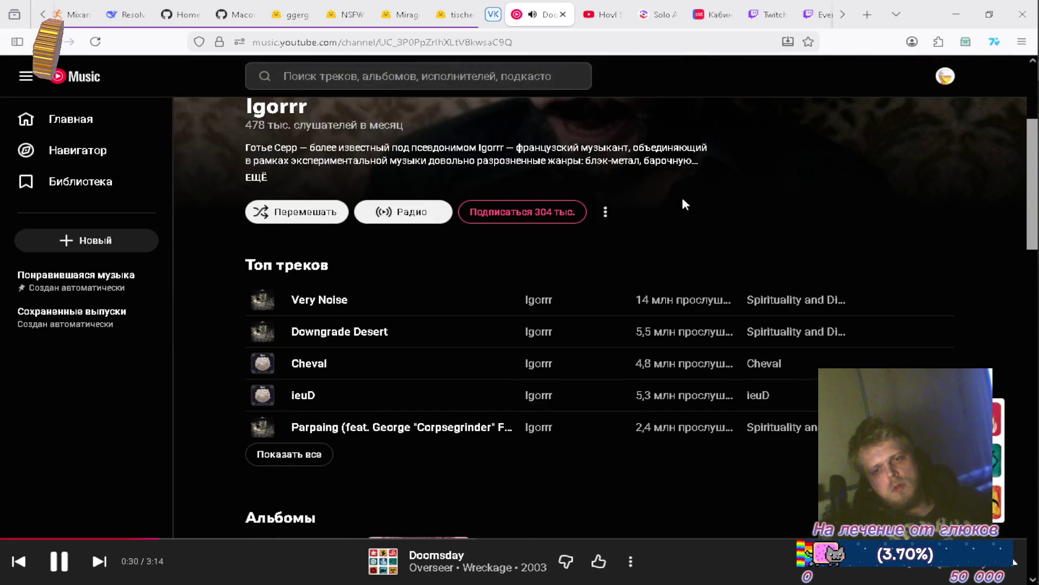
{"action": "left_click", "coordinate": [298, 456]}
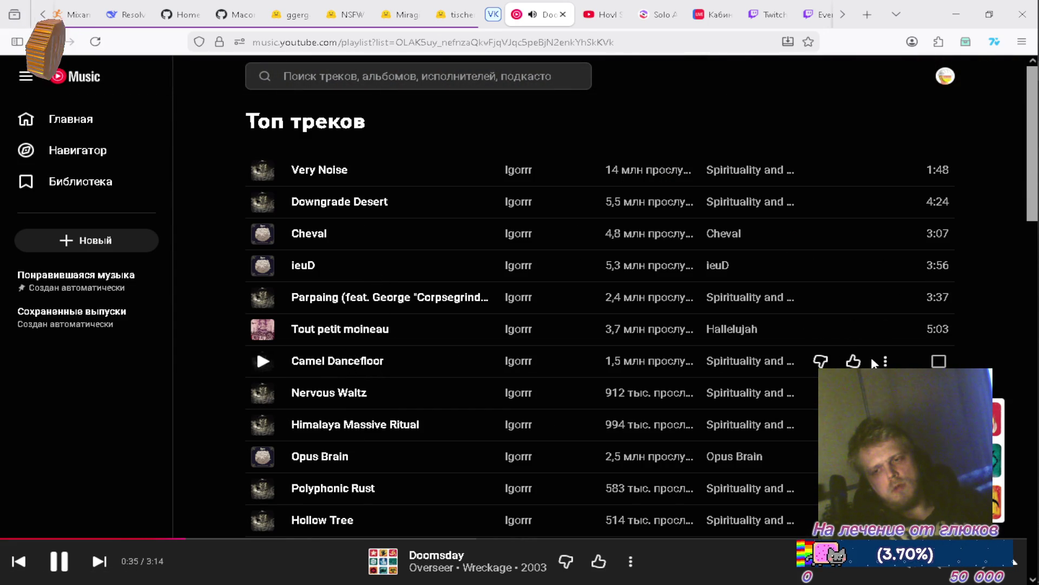
{"action": "left_click", "coordinate": [885, 360]}
{"action": "left_click", "coordinate": [801, 135]}
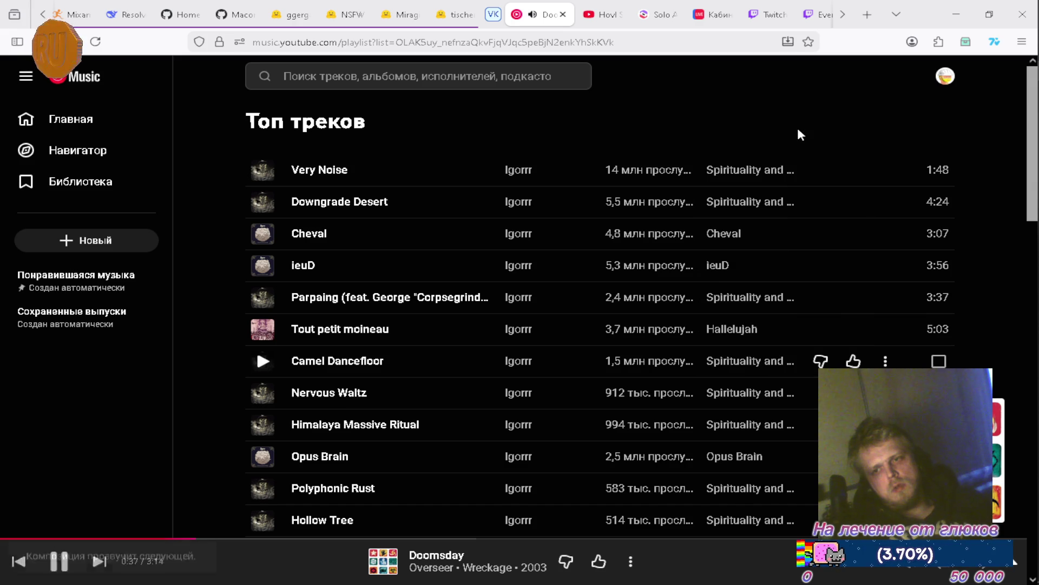
Step: Remove Downgrade Desert from the upcoming queue and minimize the browser
{"action": "left_click", "coordinate": [736, 564]}
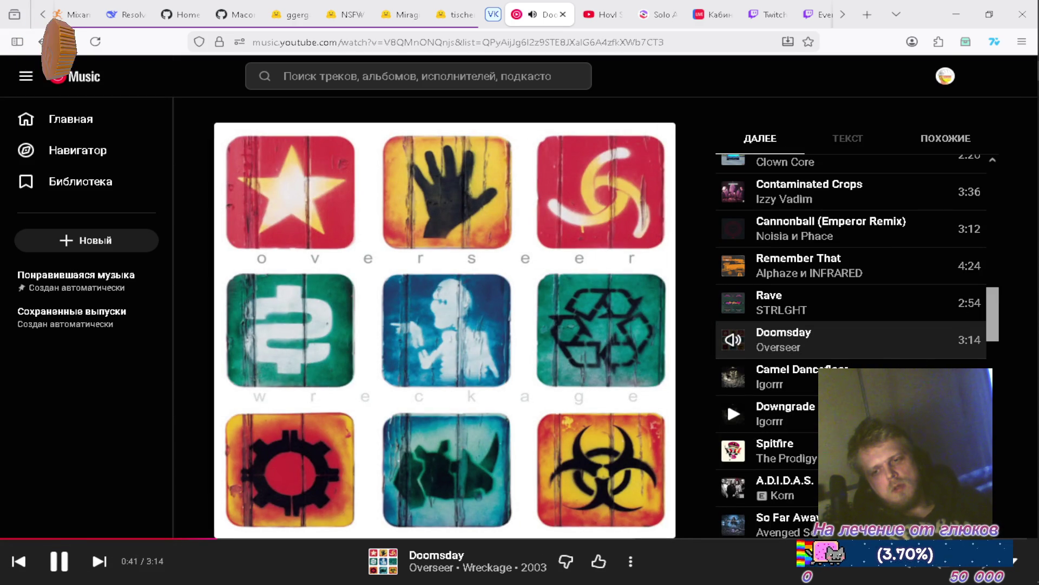
{"action": "left_click", "coordinate": [969, 413]}
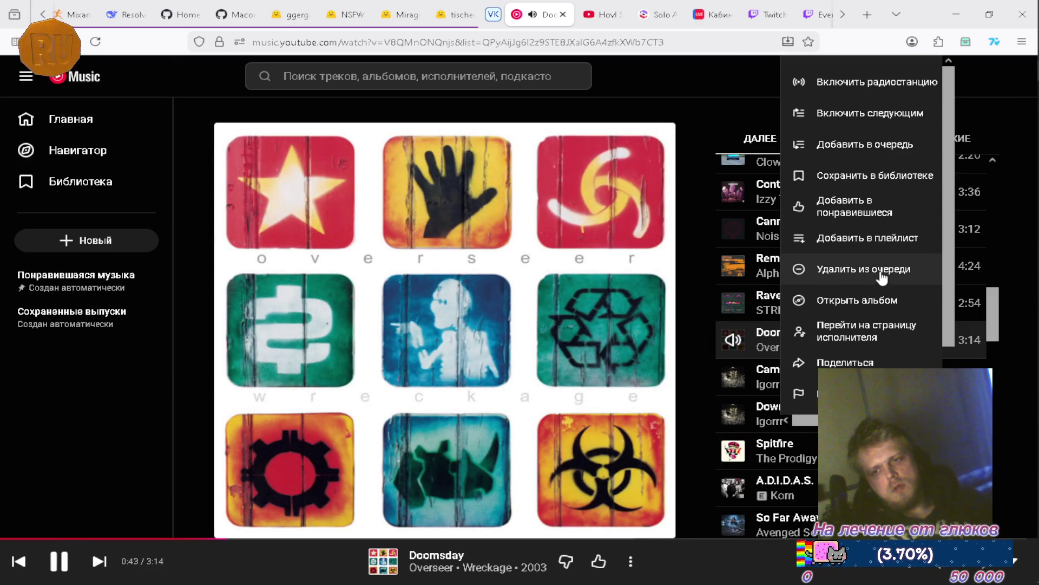
{"action": "left_click", "coordinate": [880, 278]}
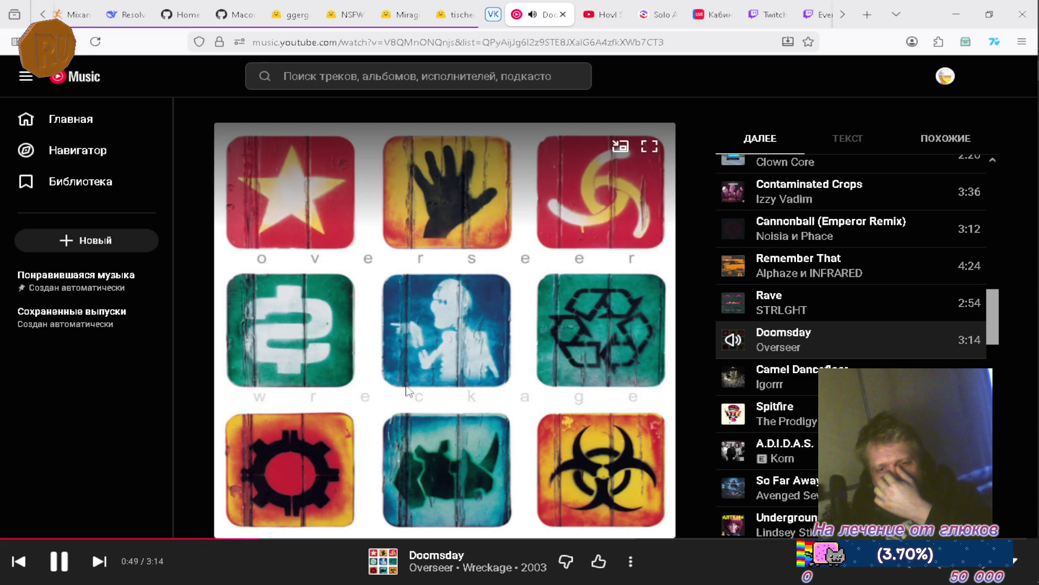
{"action": "left_click", "coordinate": [127, 18]}
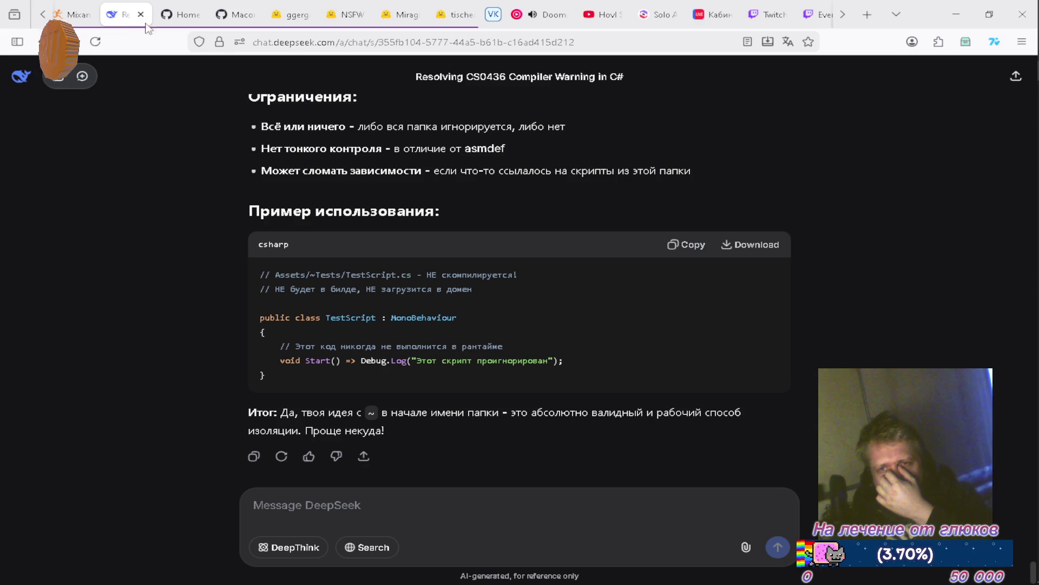
{"action": "left_click", "coordinate": [956, 15]}
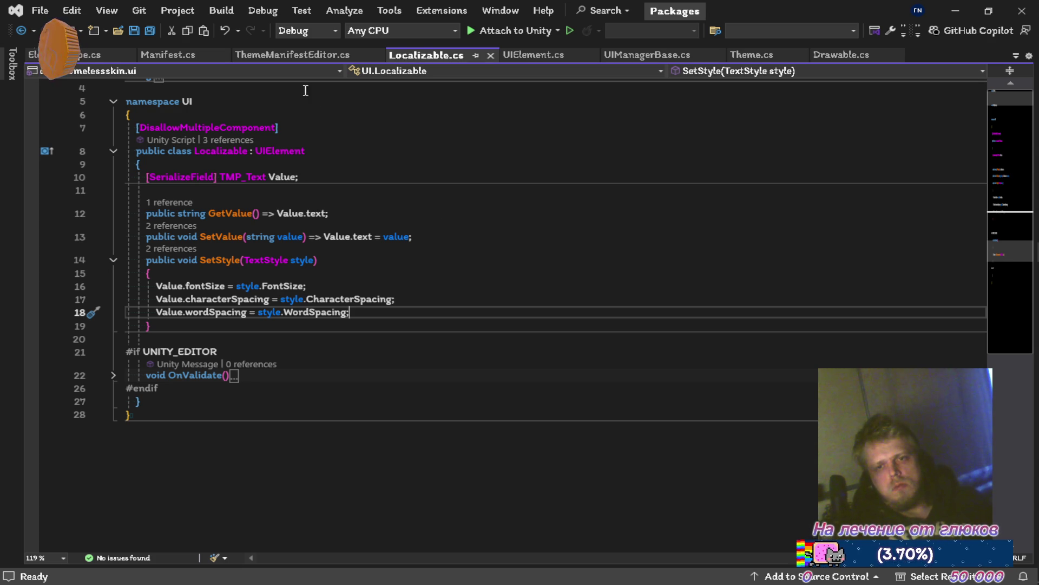
{"action": "left_click", "coordinate": [841, 55]}
{"action": "scroll", "coordinate": [689, 195], "scroll_direction": "up", "scroll_amount": 3}
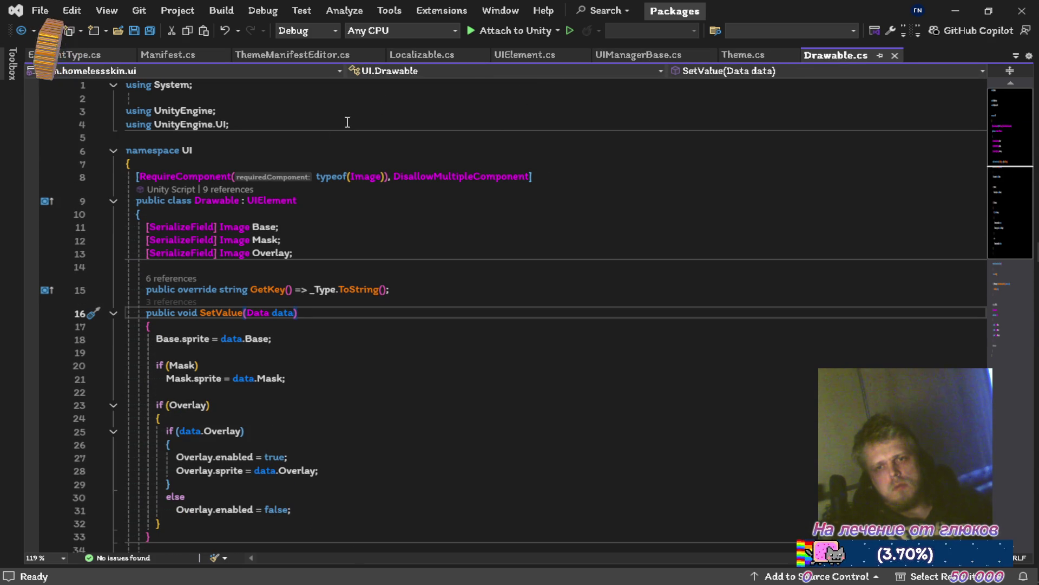
{"action": "mouse_move", "coordinate": [494, 175]}
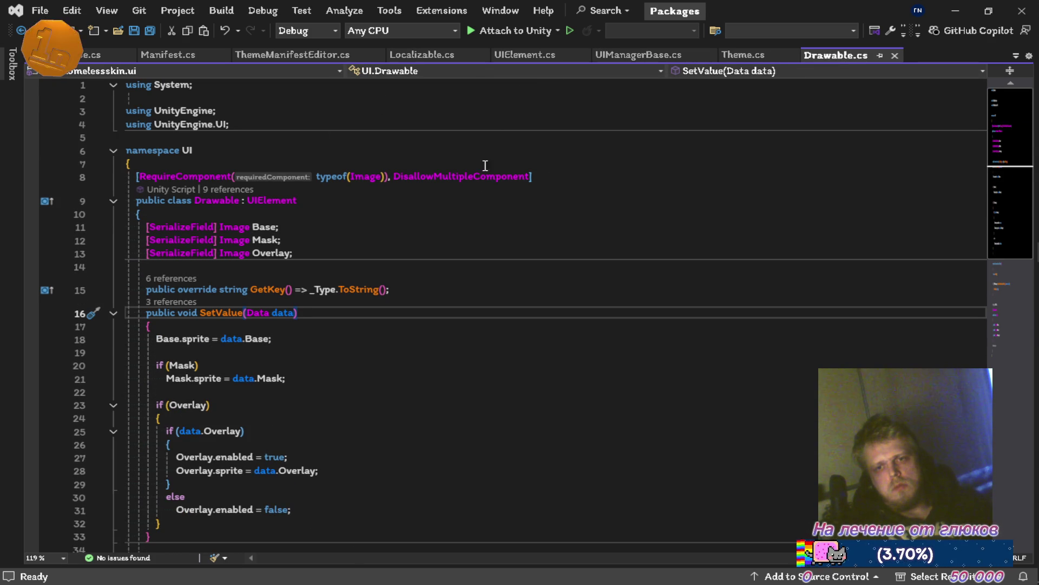
{"action": "left_click", "coordinate": [418, 54]}
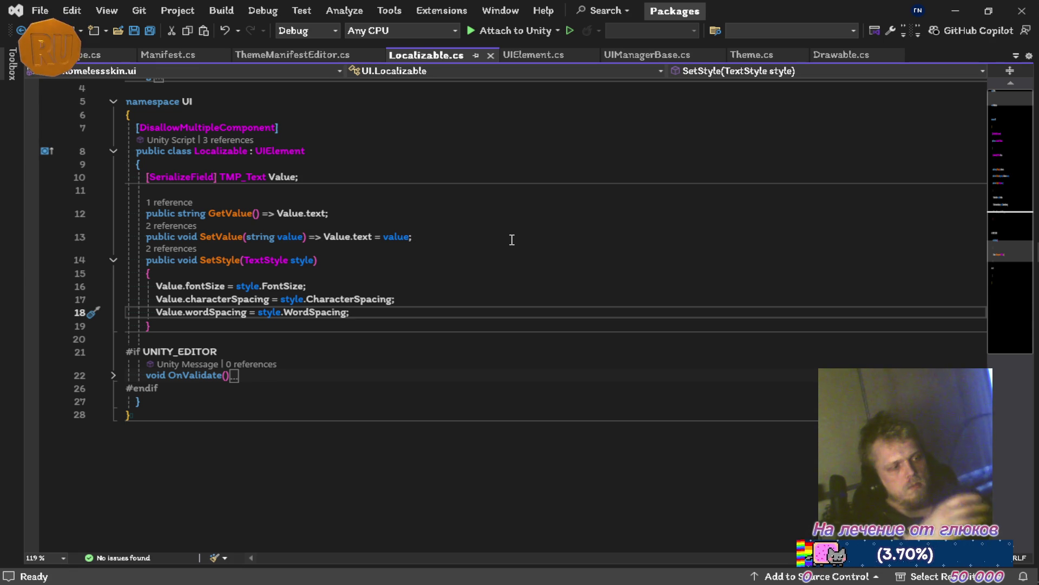
{"action": "key", "text": "XF86AudioRaiseVolume"}
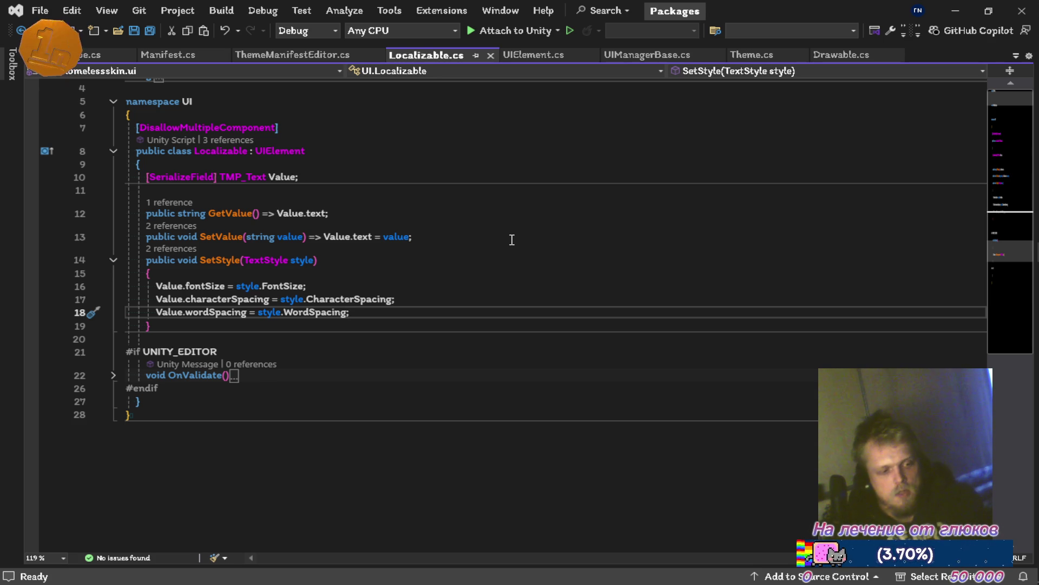
Step: Switch from Visual Studio to the Firefox window showing the DeepSeek CS0436 chat
{"action": "key", "text": "alt+Tab"}
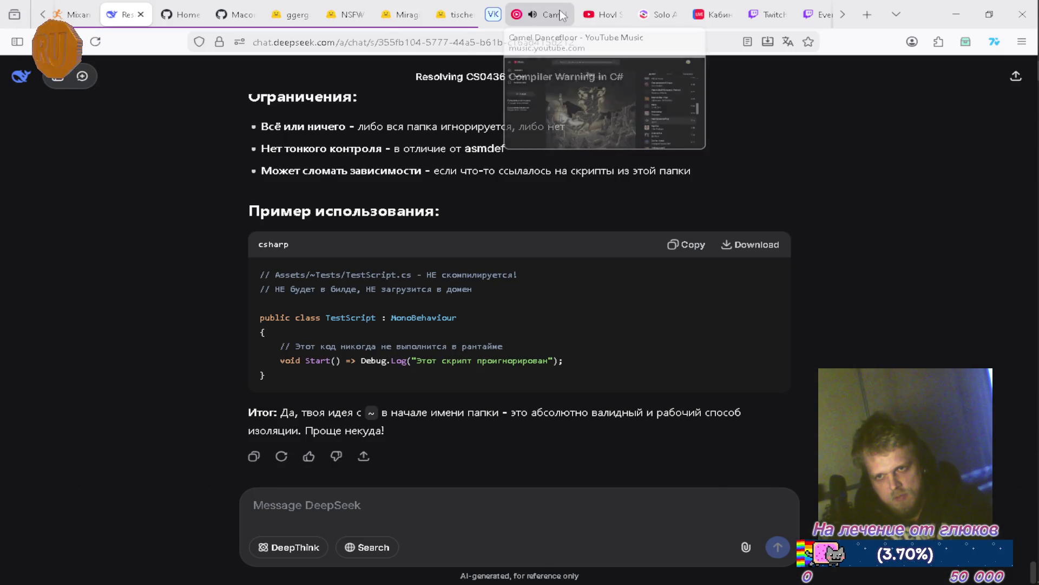
Step: Like the playing track Camel Dancefloor in YouTube Music, then return to Visual Studio
{"action": "left_click", "coordinate": [563, 15]}
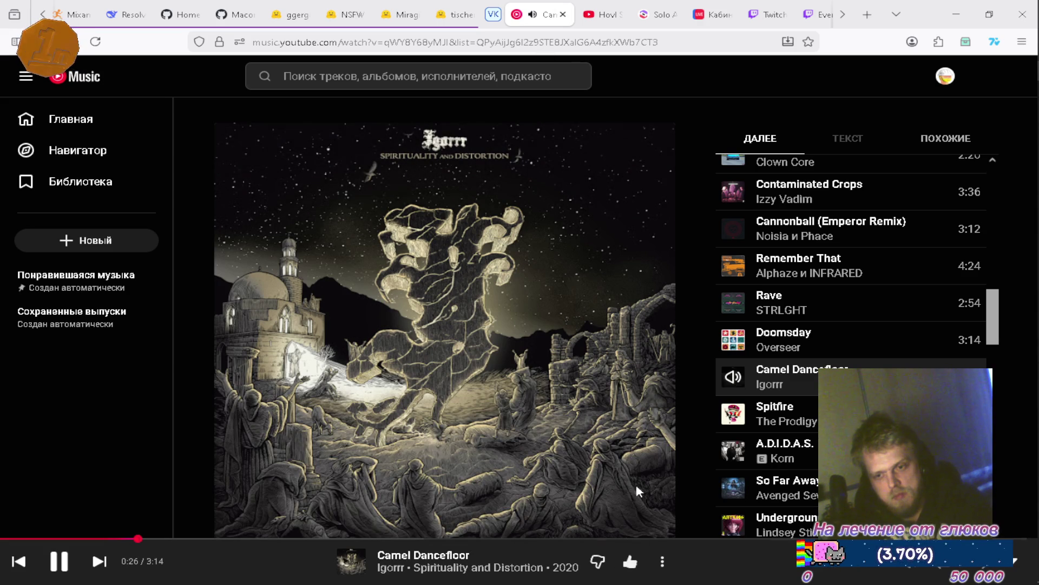
{"action": "key", "text": "plus"}
{"action": "key", "text": "alt+Tab"}
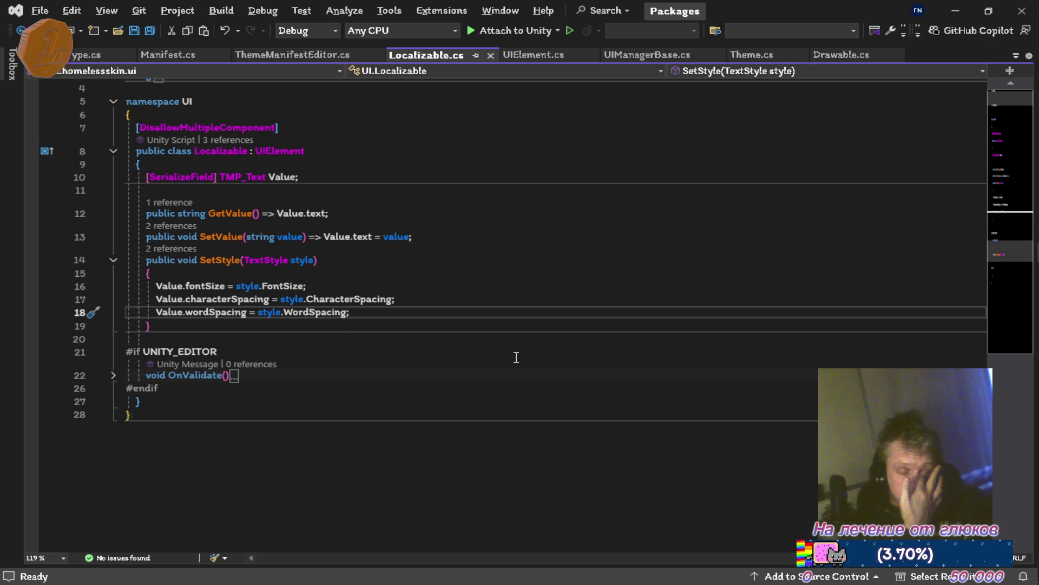
Step: Put the caret on the Localizable class name on line 8 and start an inline rename
{"action": "key", "text": "Up"}
{"action": "key", "text": "Up"}
{"action": "key", "text": "Up"}
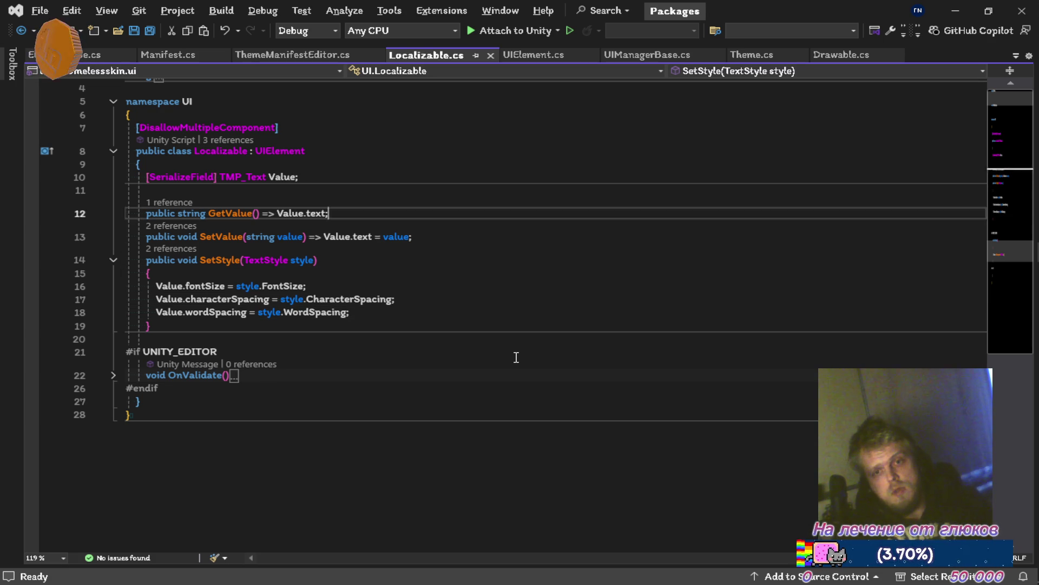
{"action": "key", "text": "ctrl+shift+Left"}
{"action": "key", "text": "ctrl+Left"}
{"action": "key", "text": "ctrl+Left"}
{"action": "key", "text": "ctrl+r"}
{"action": "key", "text": "ctrl+r"}
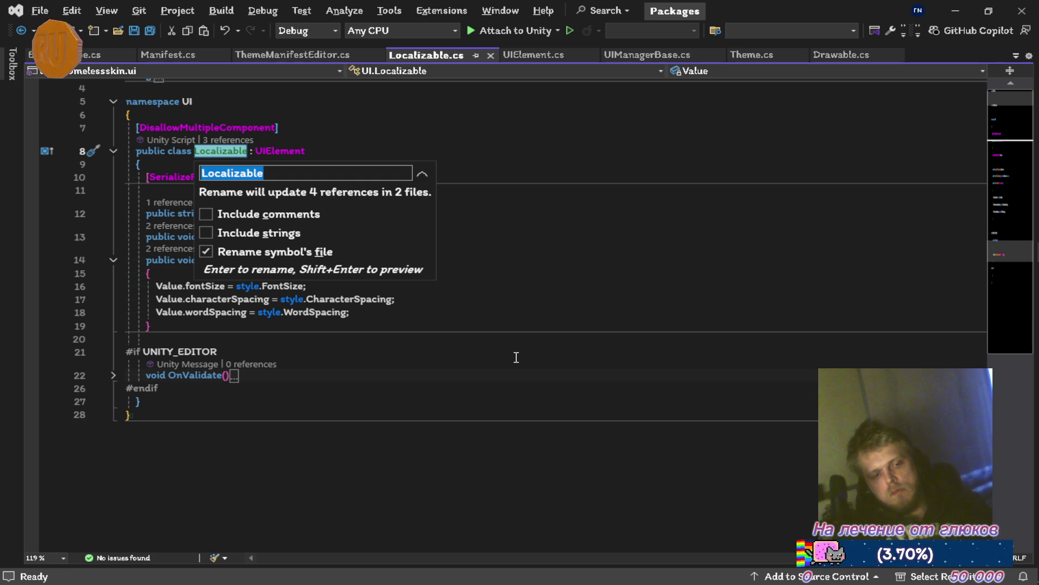
Step: Draft UIText in the inline rename, cancel it, and save UIManagerBase.cs
{"action": "type", "text": "Text"}
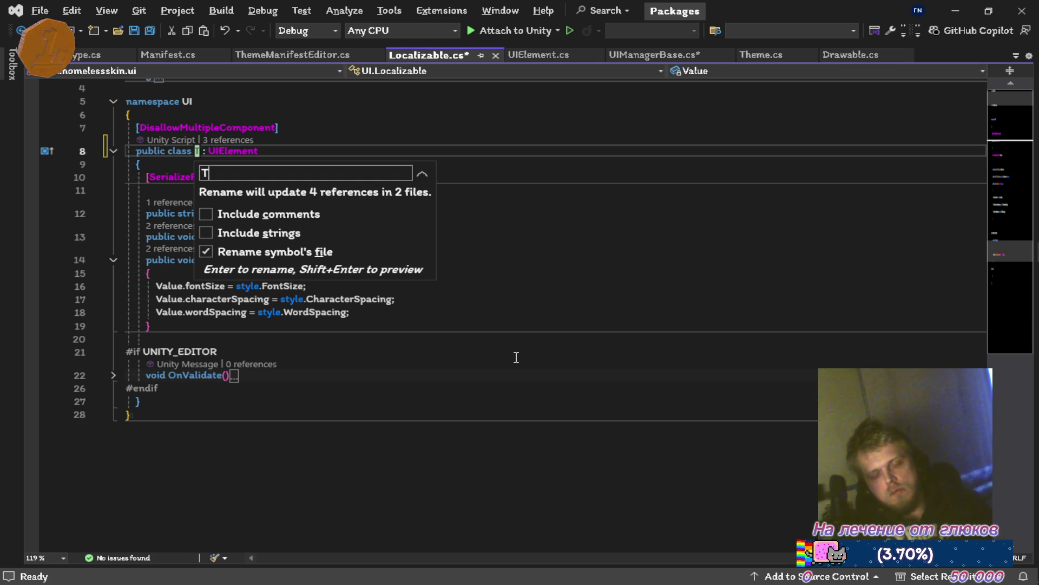
{"action": "key", "text": "Home"}
{"action": "type", "text": "UI"}
{"action": "key", "text": "Escape"}
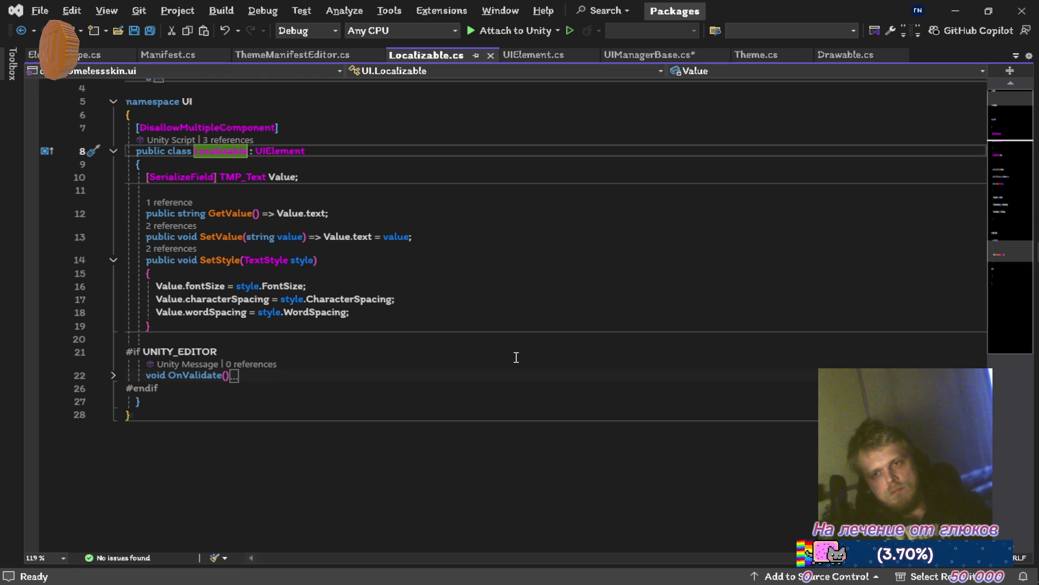
{"action": "left_click", "coordinate": [629, 54]}
{"action": "key", "text": "ctrl+s"}
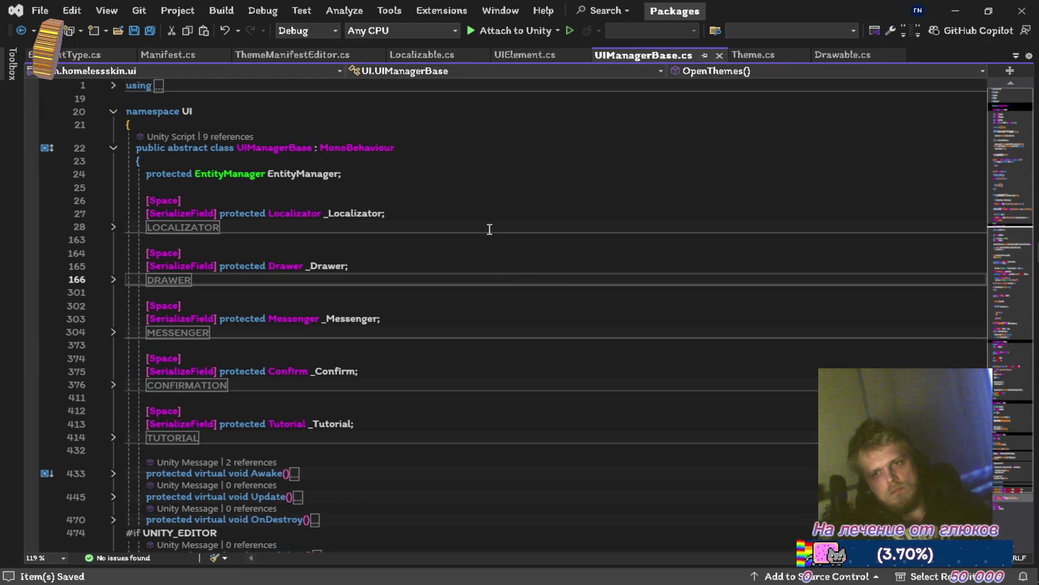
Step: Rename the class on line 8 to UIText, save it, and close Localizable.cs
{"action": "left_click", "coordinate": [404, 54]}
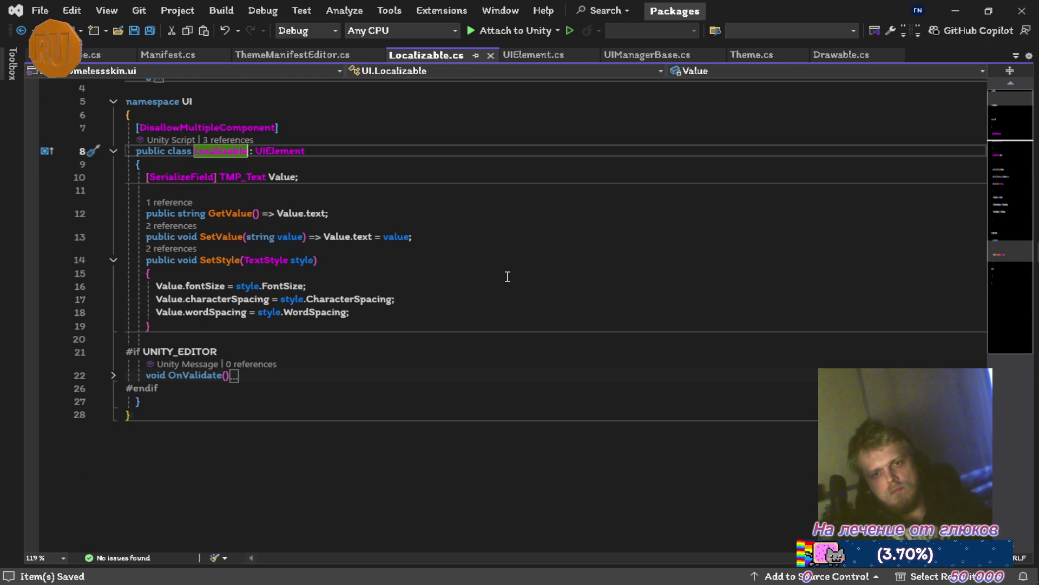
{"action": "type", "text": "UITe"}
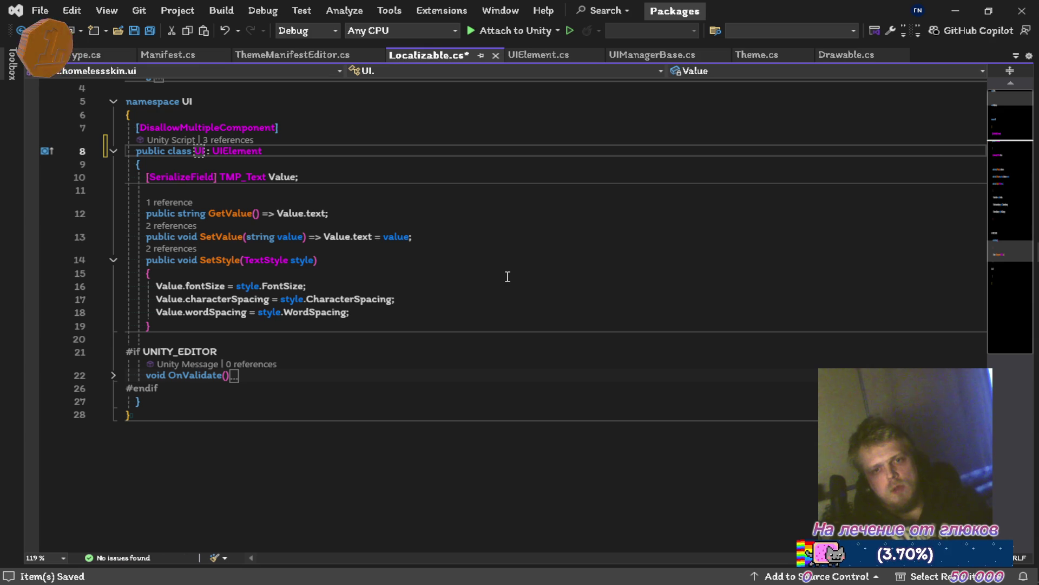
{"action": "type", "text": "xt"}
{"action": "key", "text": "ctrl+s"}
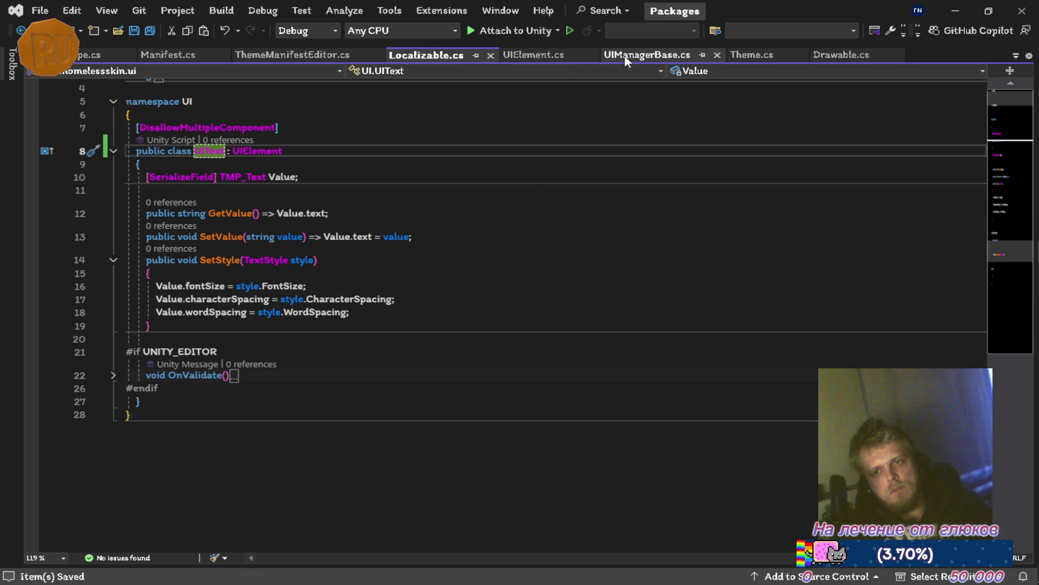
{"action": "left_click", "coordinate": [491, 55]}
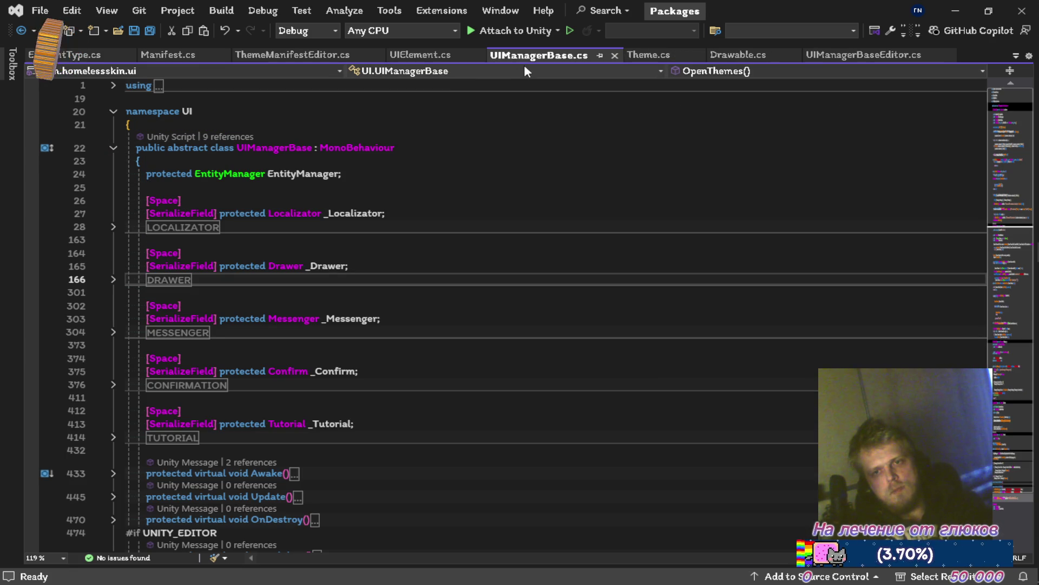
Step: From the Error List, change line 32's Localizable type to UIText and save
{"action": "left_click", "coordinate": [93, 557]}
{"action": "double_click", "coordinate": [214, 436]}
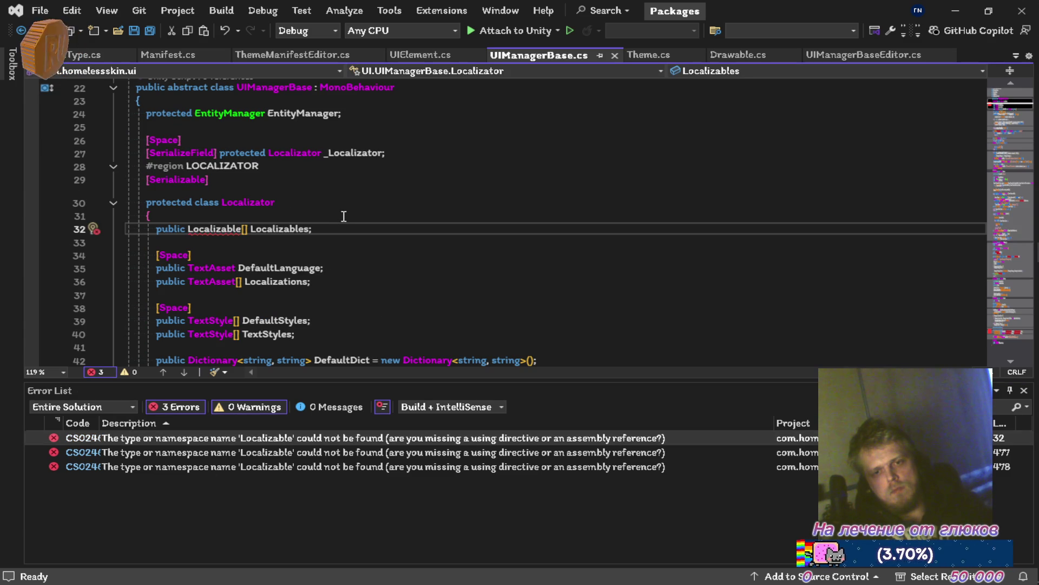
{"action": "key", "text": "ctrl+Delete"}
{"action": "type", "text": "UIT"}
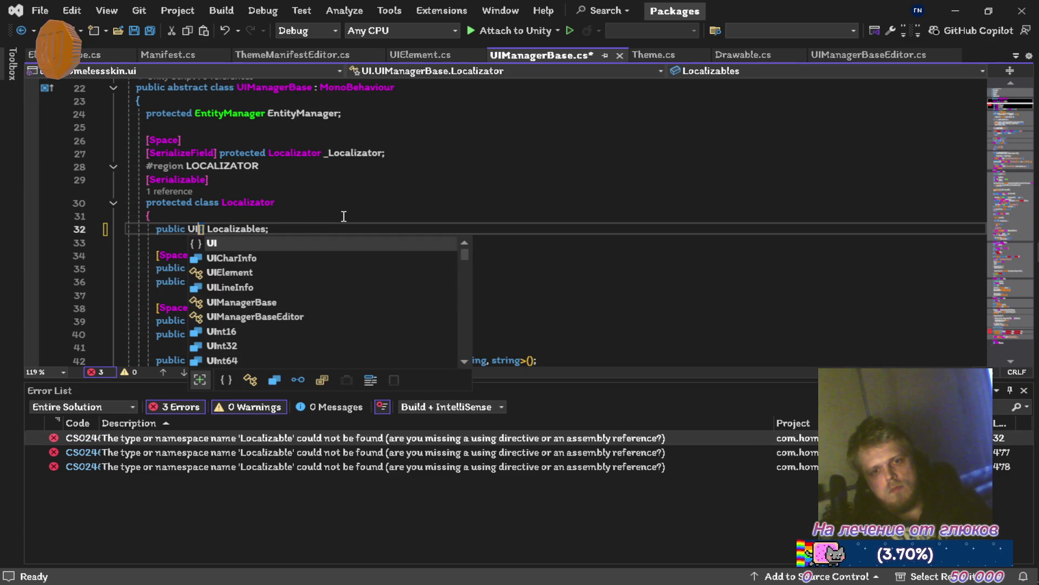
{"action": "key", "text": "Tab"}
{"action": "key", "text": "ctrl+shift+Left"}
{"action": "key", "text": "ctrl+c"}
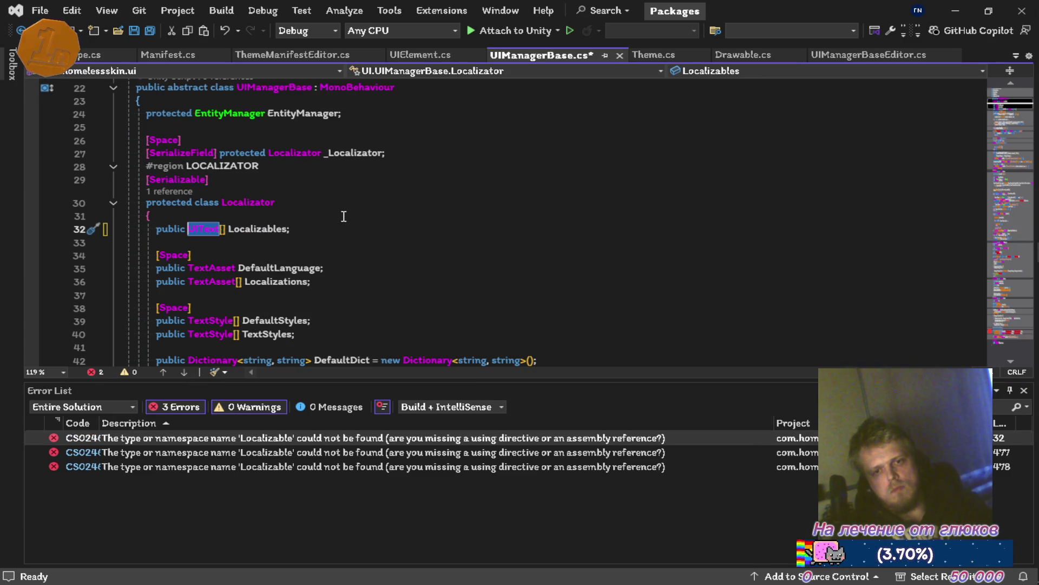
{"action": "key", "text": "ctrl+s"}
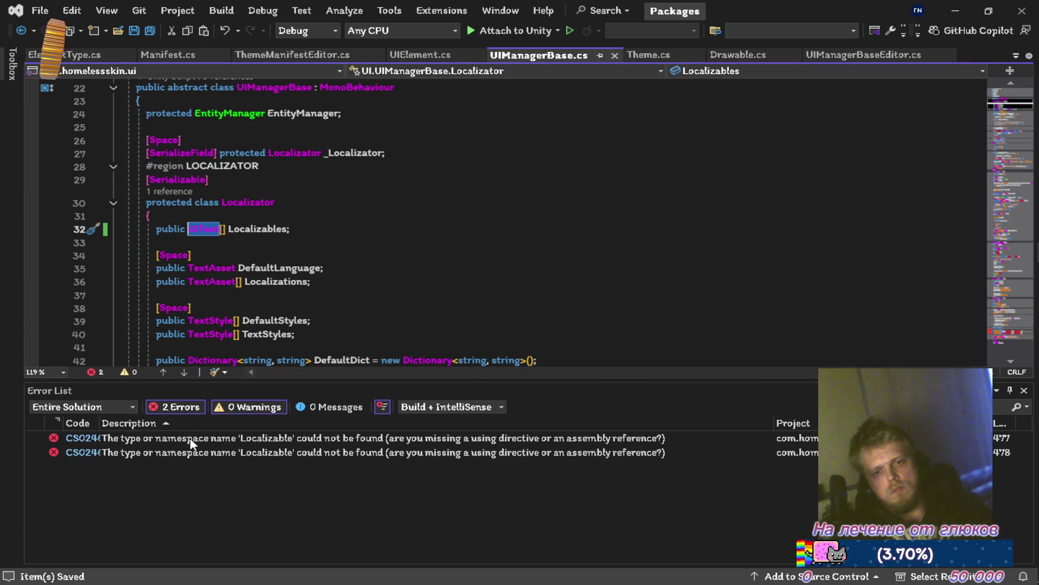
Step: Replace Localizable with UIText on lines 477 and 478 and save with zero errors
{"action": "double_click", "coordinate": [206, 438]}
{"action": "key", "text": "ctrl+v"}
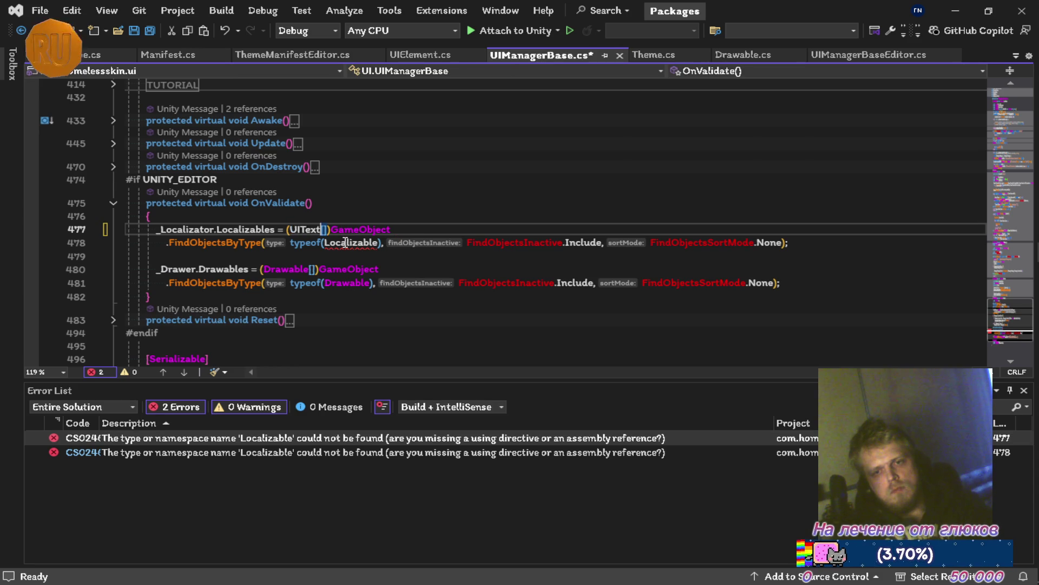
{"action": "key", "text": "Down"}
{"action": "double_click", "coordinate": [346, 242]}
{"action": "key", "text": "ctrl+v"}
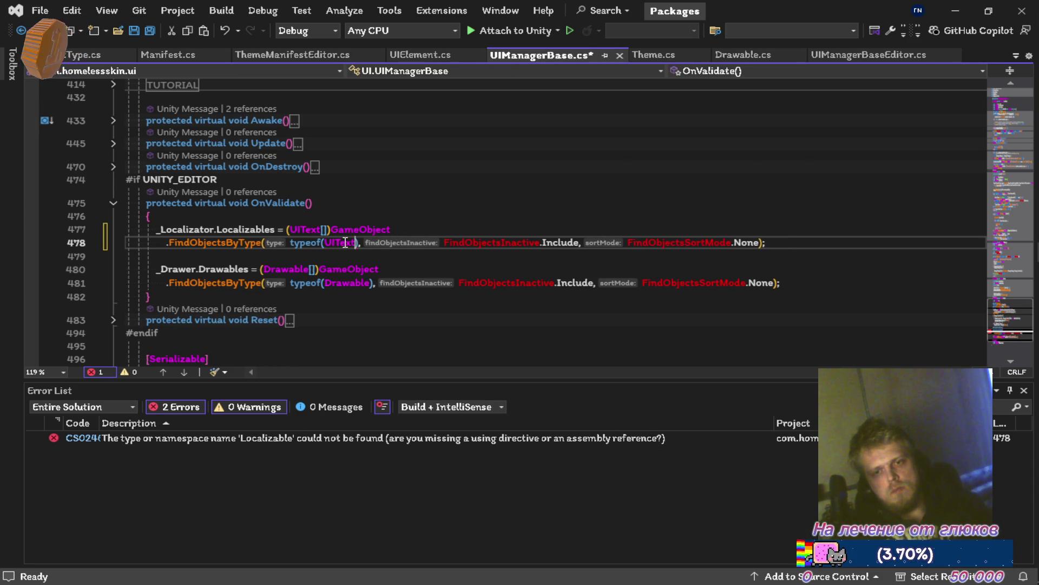
{"action": "key", "text": "ctrl+s"}
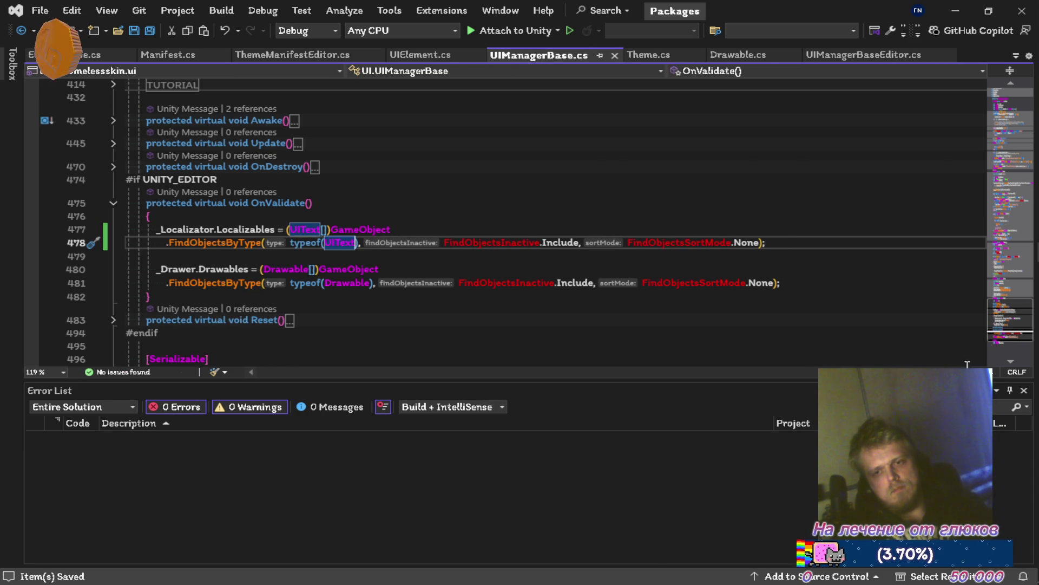
{"action": "left_click", "coordinate": [1010, 390]}
{"action": "key", "text": "super+Tab"}
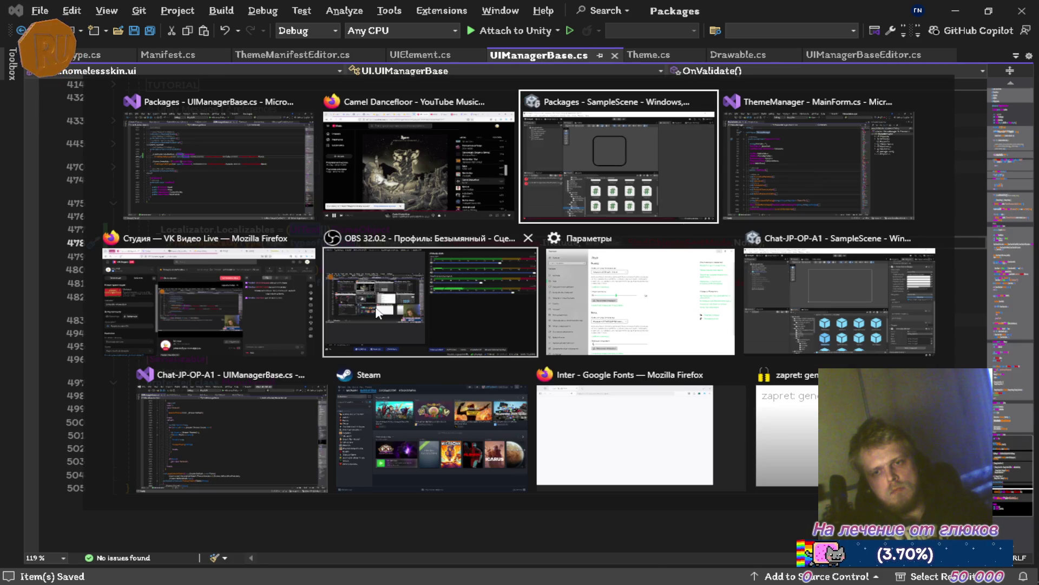
Step: In Unity, rename the Localizable script asset in Runtime to UIText and open it in Visual Studio
{"action": "key", "text": "Right"}
{"action": "key", "text": "Return"}
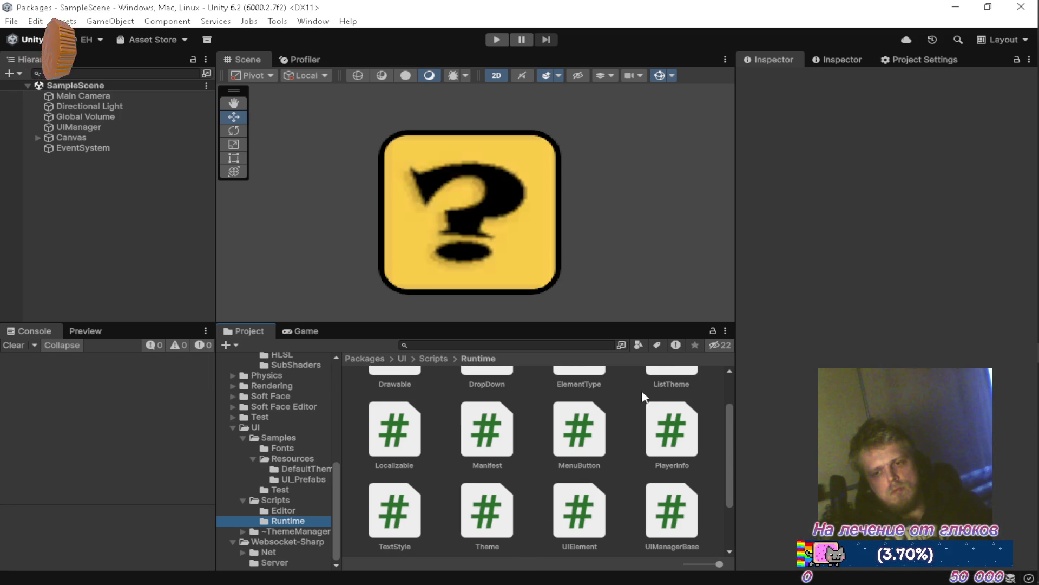
{"action": "left_click", "coordinate": [418, 435]}
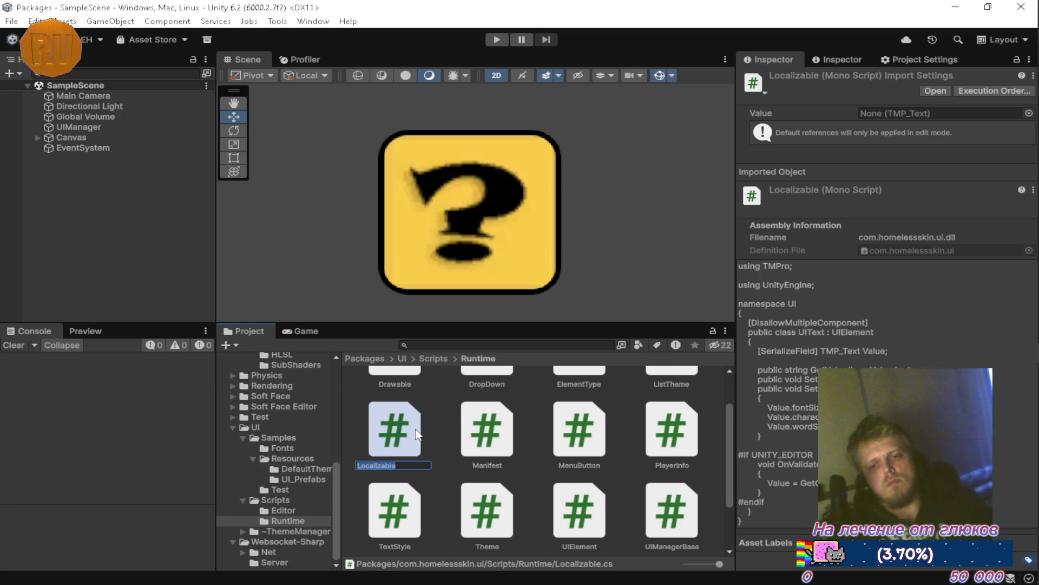
{"action": "type", "text": "UIText"}
{"action": "key", "text": "Return"}
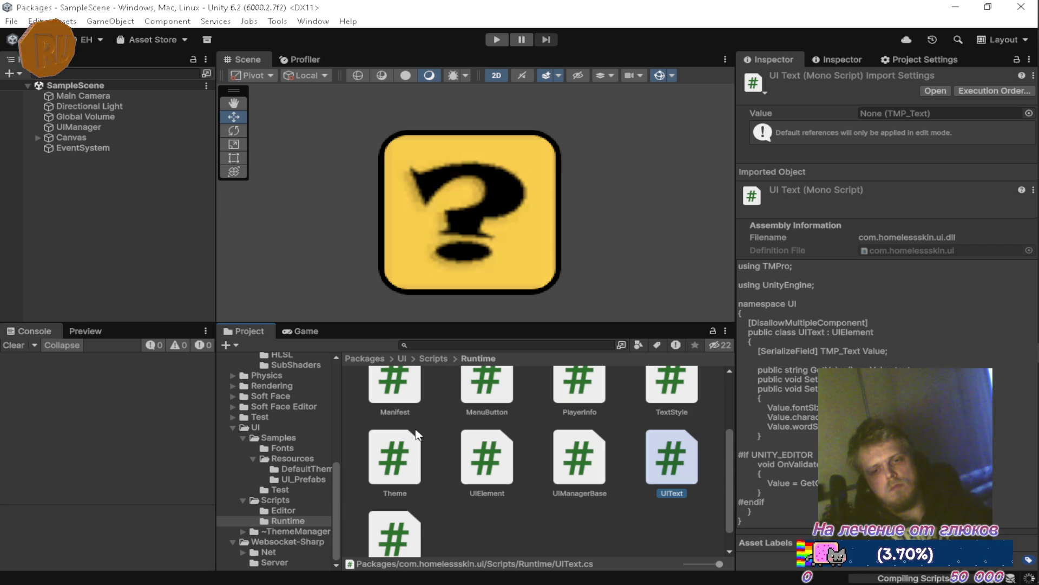
{"action": "key", "text": "alt+Tab"}
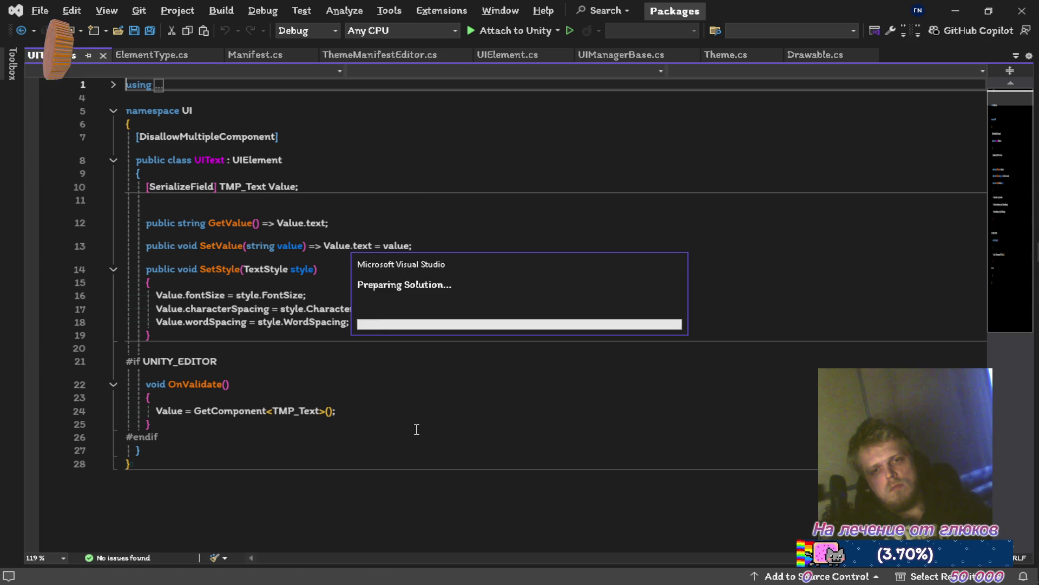
Step: Save UIText.cs in Visual Studio and return to the Unity editor
{"action": "key", "text": "ctrl+s"}
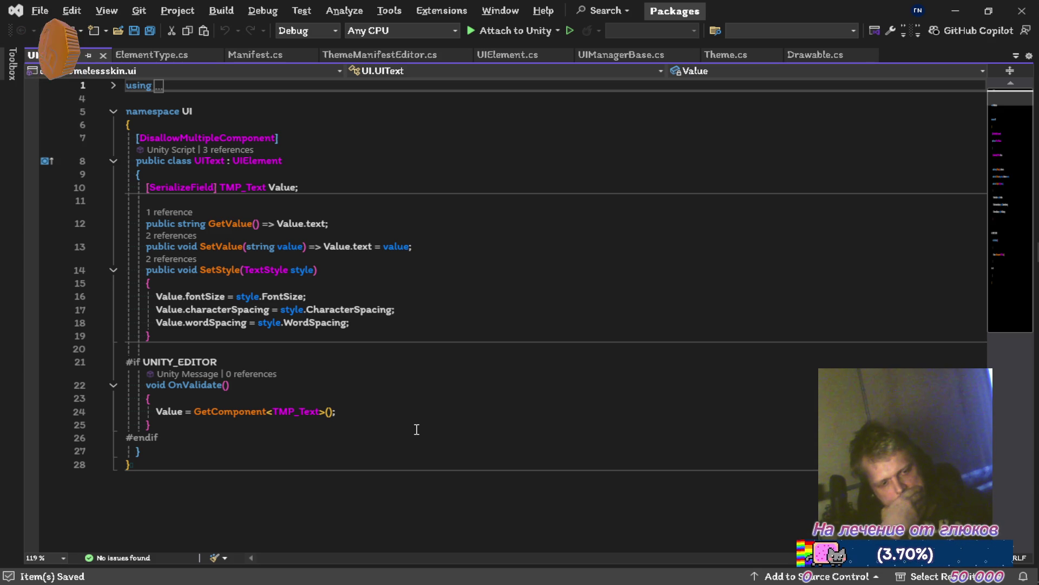
{"action": "key", "text": "alt+Tab"}
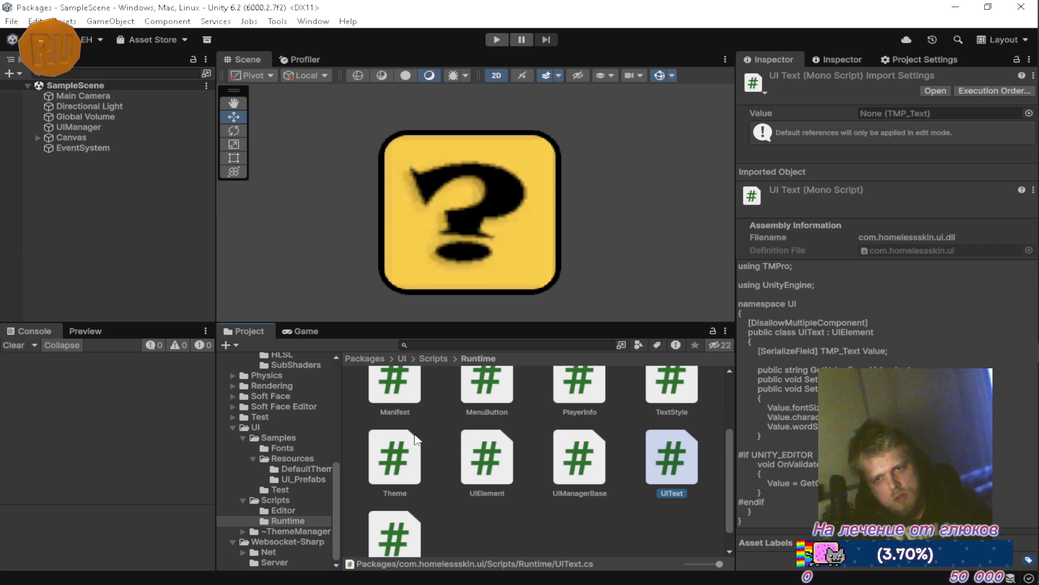
{"action": "left_click", "coordinate": [290, 479]}
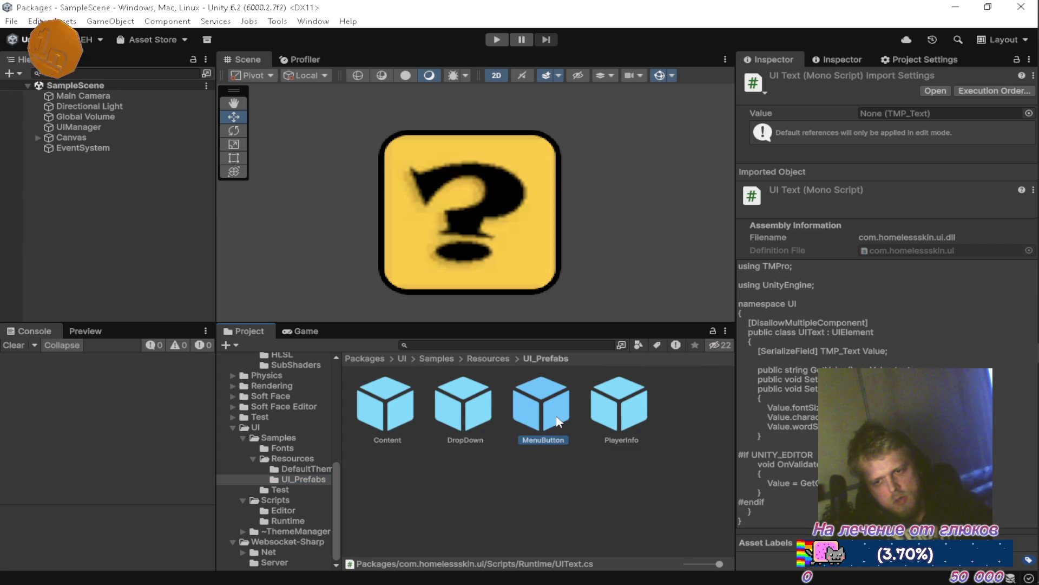
{"action": "left_click", "coordinate": [560, 421]}
{"action": "scroll", "coordinate": [823, 324], "scroll_direction": "down", "scroll_amount": 10}
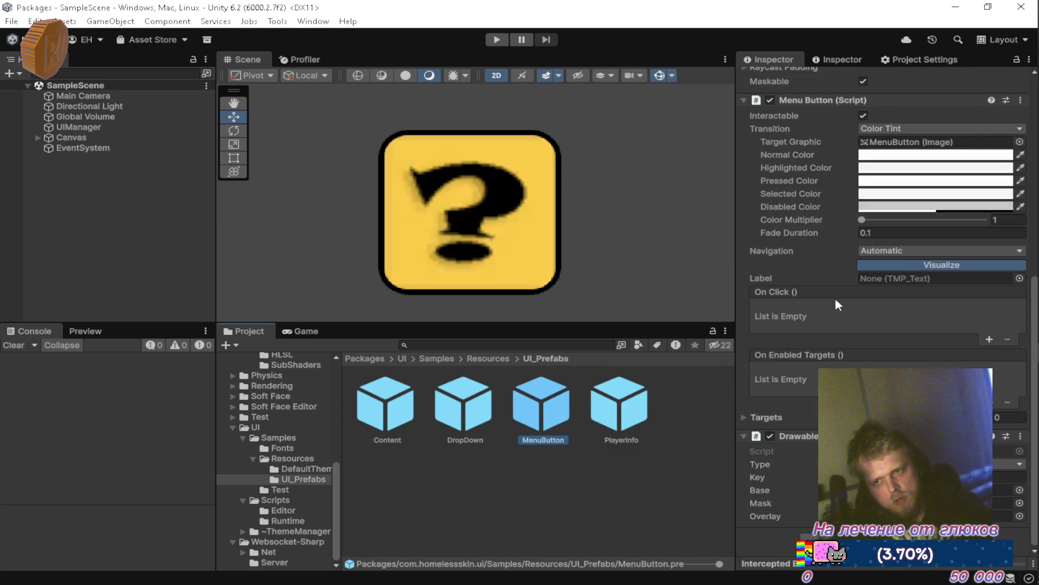
{"action": "double_click", "coordinate": [524, 420]}
{"action": "left_click", "coordinate": [113, 123]}
{"action": "scroll", "coordinate": [810, 370], "scroll_direction": "down", "scroll_amount": 5}
{"action": "scroll", "coordinate": [810, 371], "scroll_direction": "up", "scroll_amount": 10}
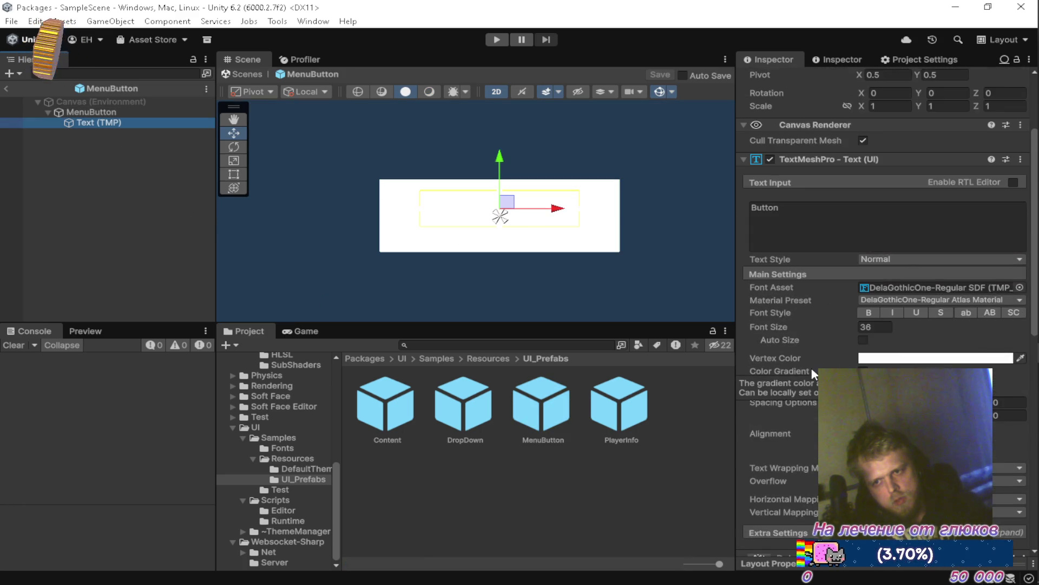
{"action": "scroll", "coordinate": [811, 367], "scroll_direction": "up", "scroll_amount": 3}
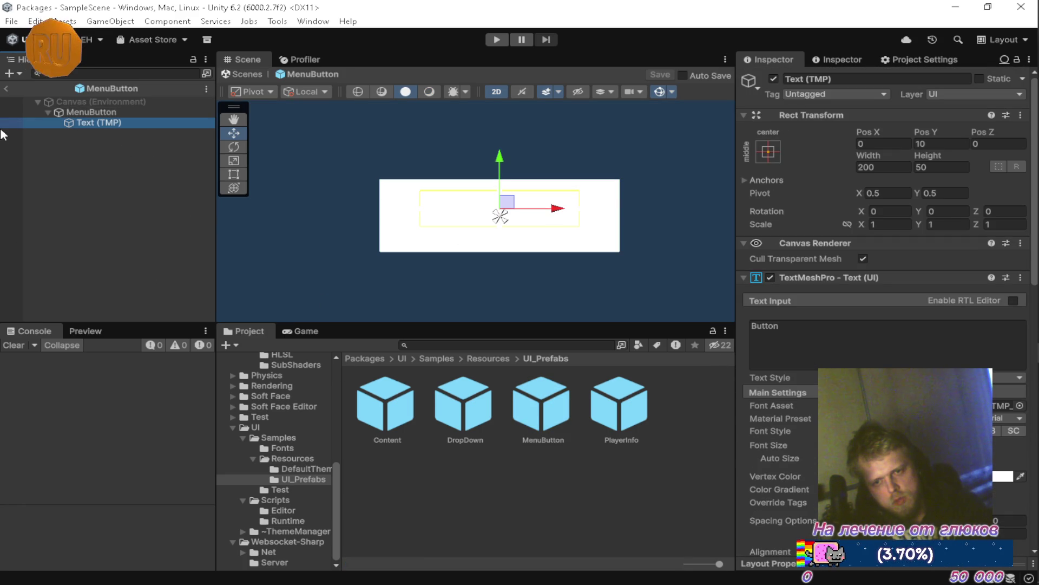
{"action": "left_click", "coordinate": [6, 89]}
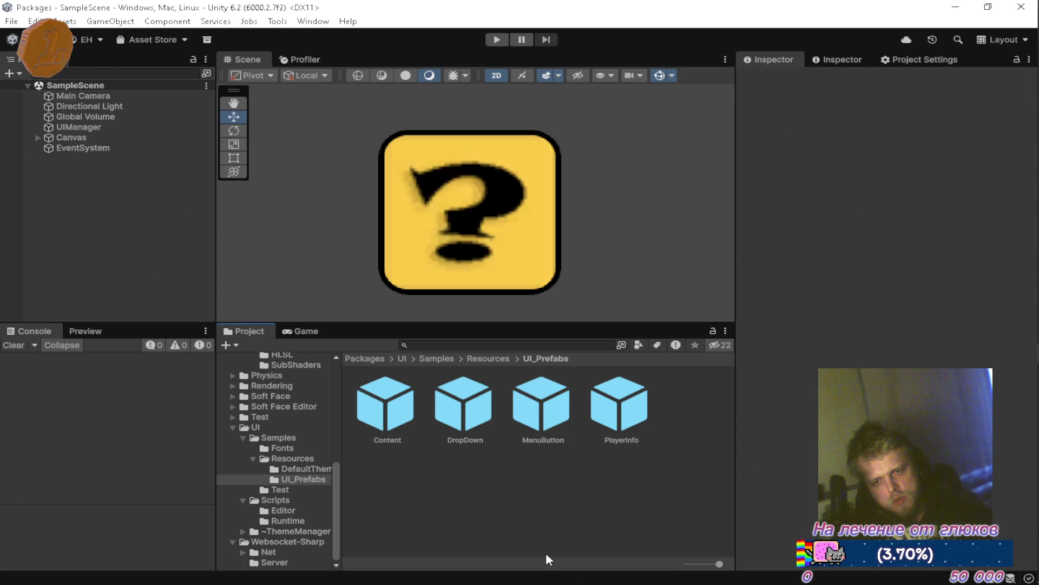
{"action": "key", "text": "alt+Tab"}
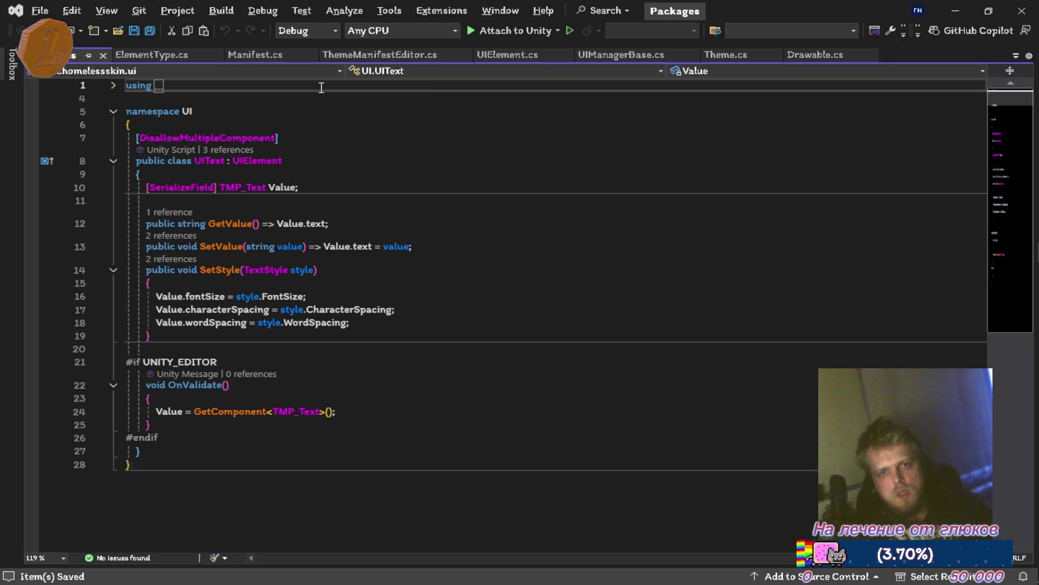
Step: Look over the Data class in Drawable.cs, then bring up UIElement.cs
{"action": "left_click", "coordinate": [820, 55]}
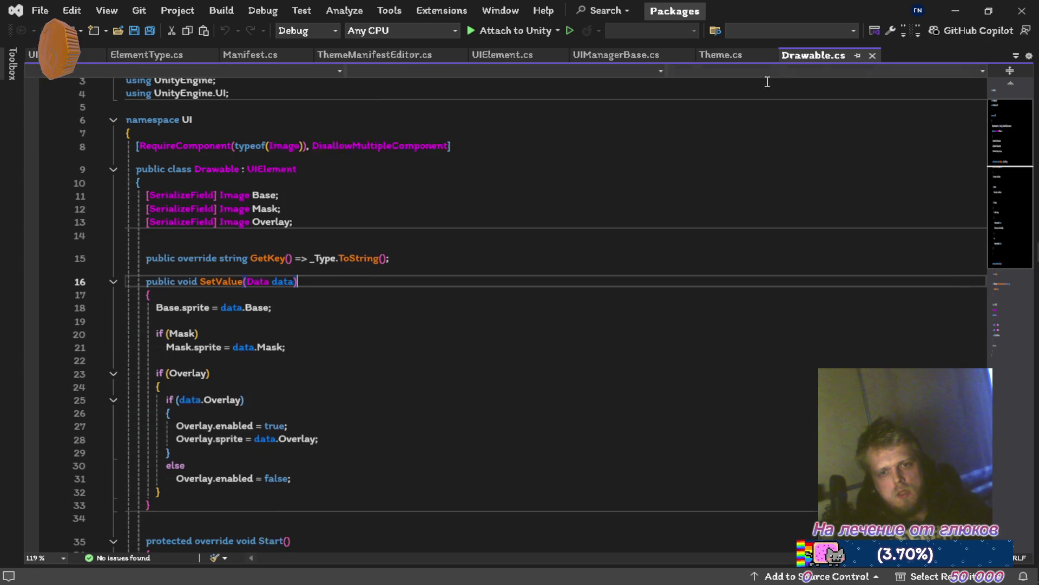
{"action": "scroll", "coordinate": [418, 192], "scroll_direction": "down", "scroll_amount": 8}
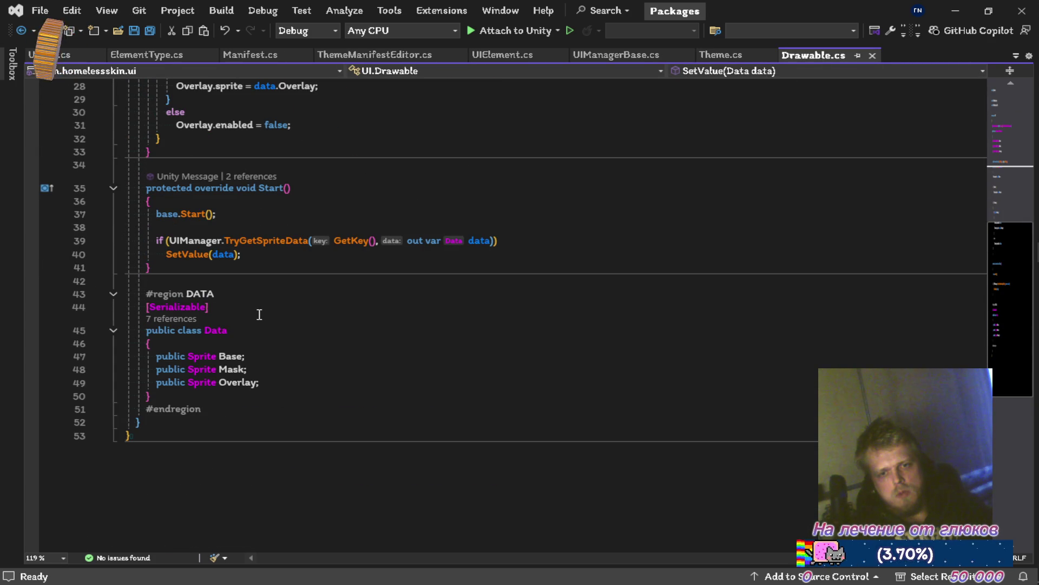
{"action": "scroll", "coordinate": [256, 322], "scroll_direction": "up", "scroll_amount": 9}
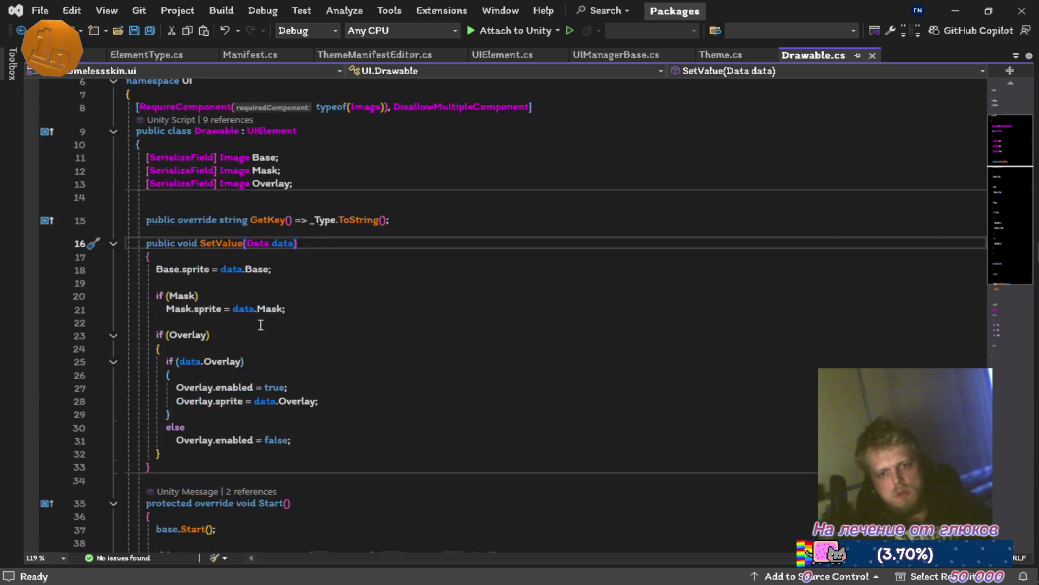
{"action": "scroll", "coordinate": [341, 222], "scroll_direction": "down", "scroll_amount": 4}
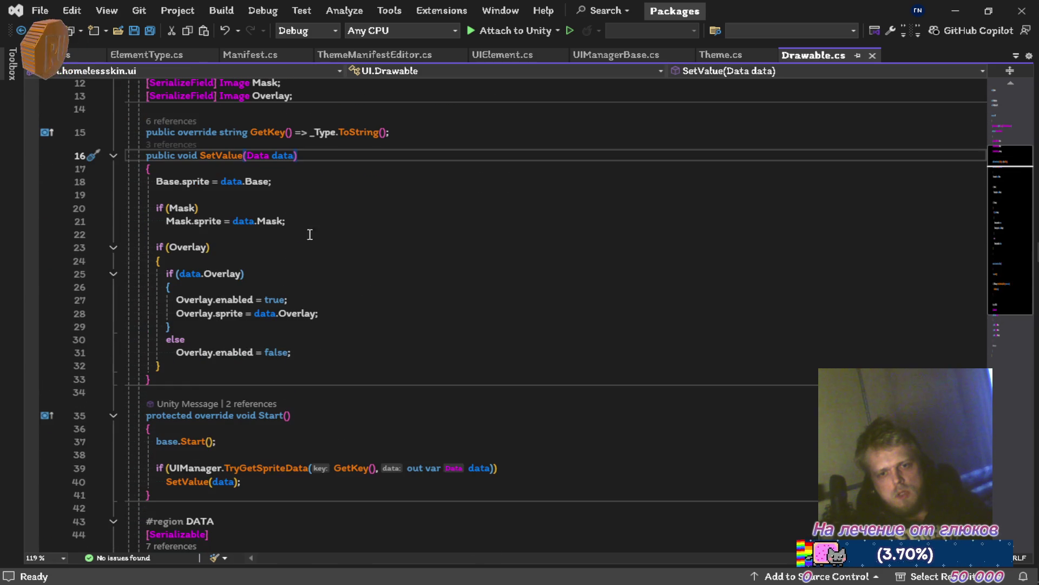
{"action": "scroll", "coordinate": [357, 267], "scroll_direction": "up", "scroll_amount": 4}
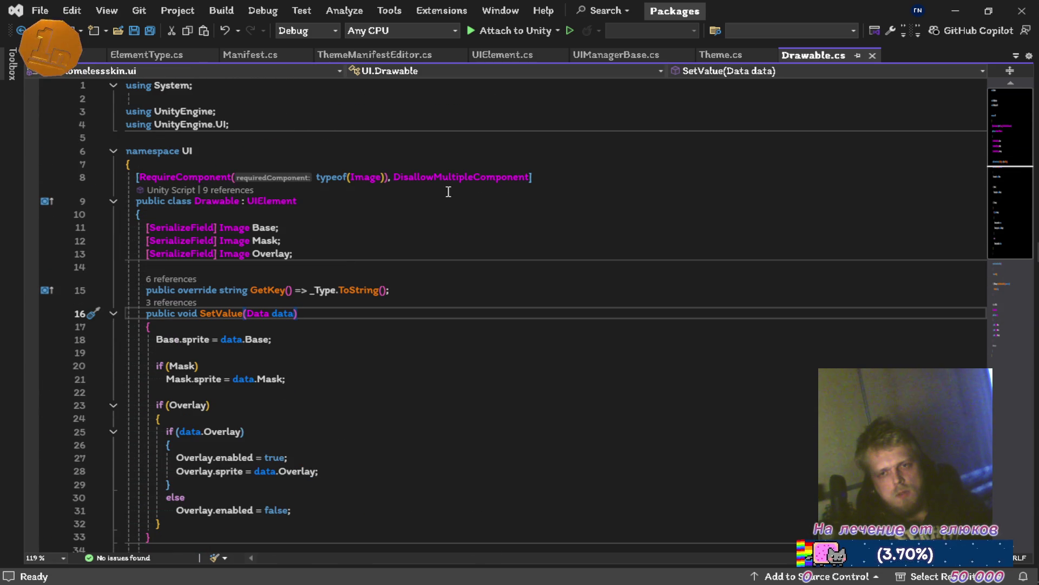
{"action": "left_click", "coordinate": [489, 56]}
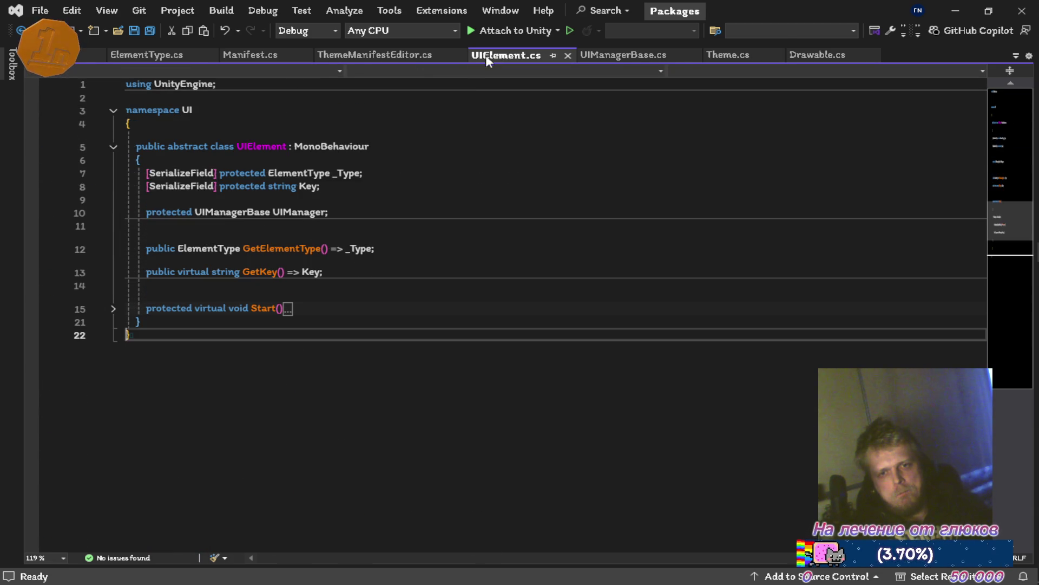
Step: Add a nested [Serializable] Data class with a public string Text field to UIElement.cs and save
{"action": "left_click", "coordinate": [360, 310]}
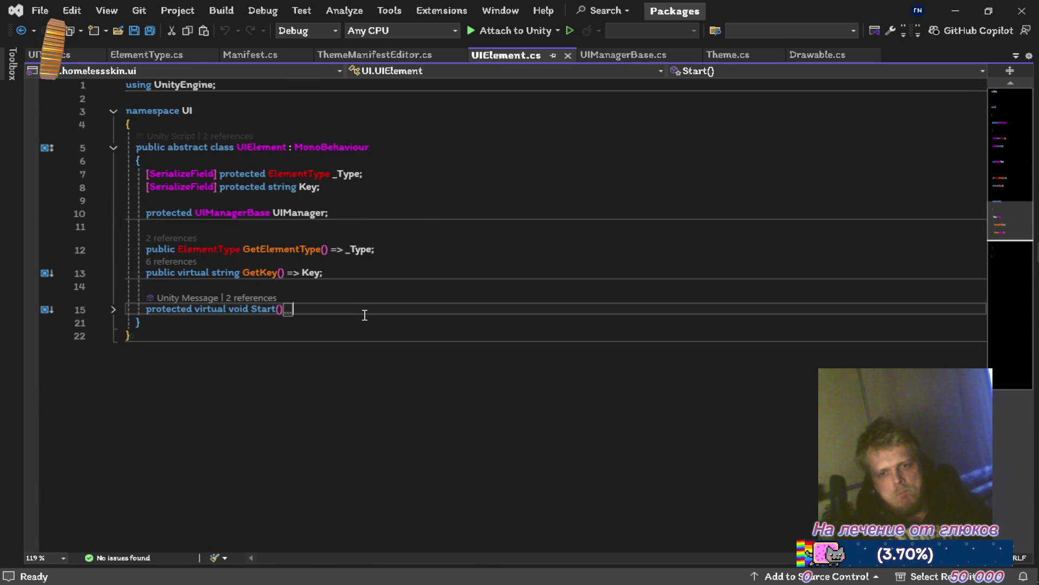
{"action": "key", "text": "Return"}
{"action": "key", "text": "Return"}
{"action": "type", "text": "["}
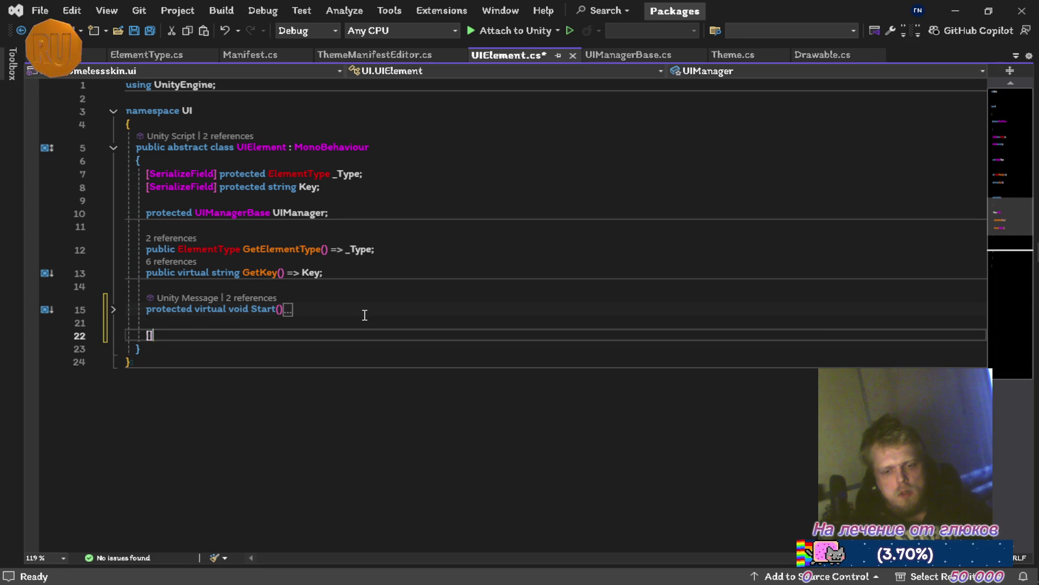
{"action": "type", "text": "ser"}
{"action": "key", "text": "Down"}
{"action": "key", "text": "Down"}
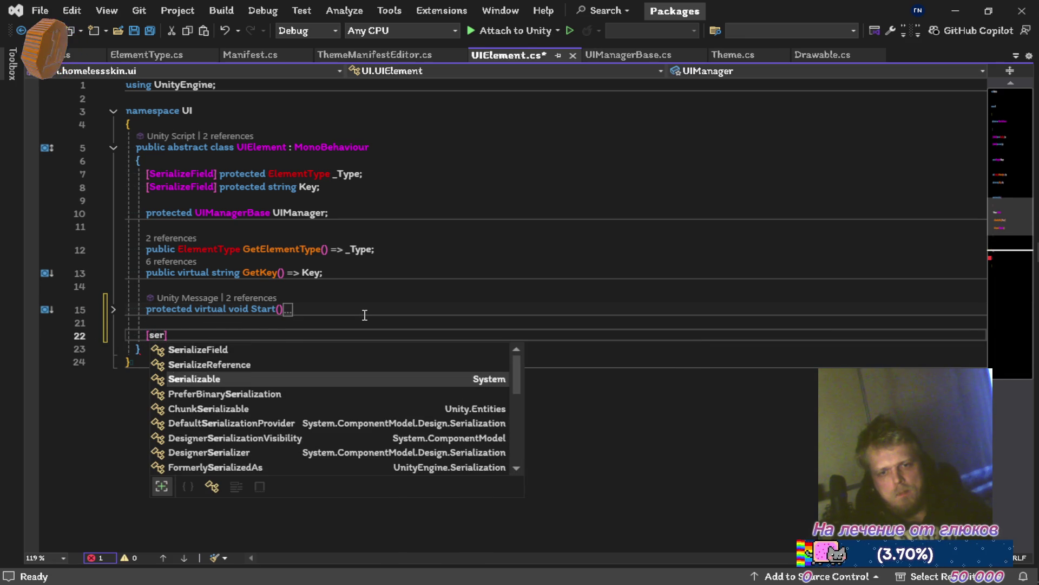
{"action": "key", "text": "Return"}
{"action": "key", "text": "Return"}
{"action": "type", "text": "pu"}
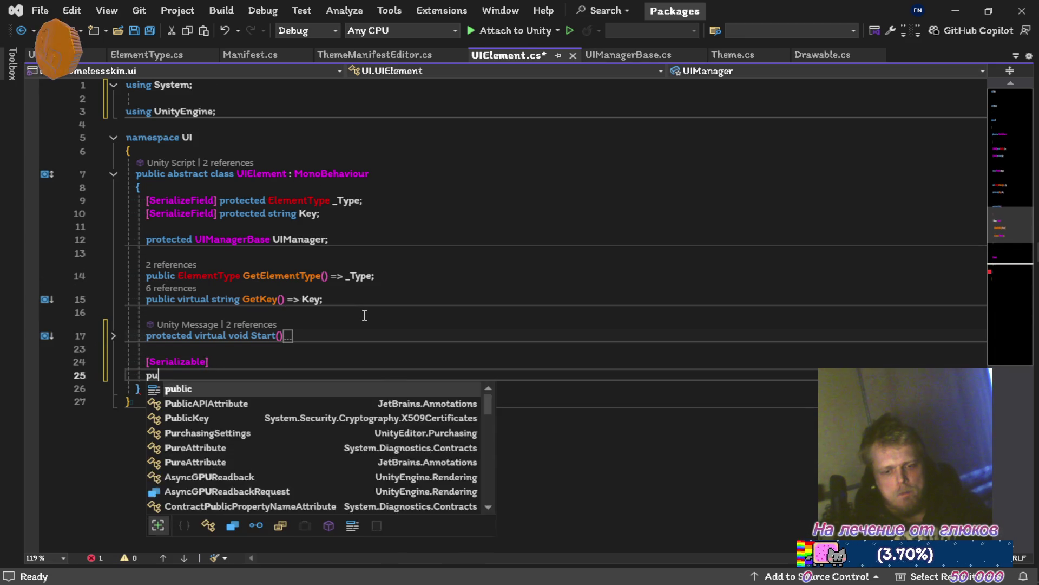
{"action": "type", "text": "blic class "}
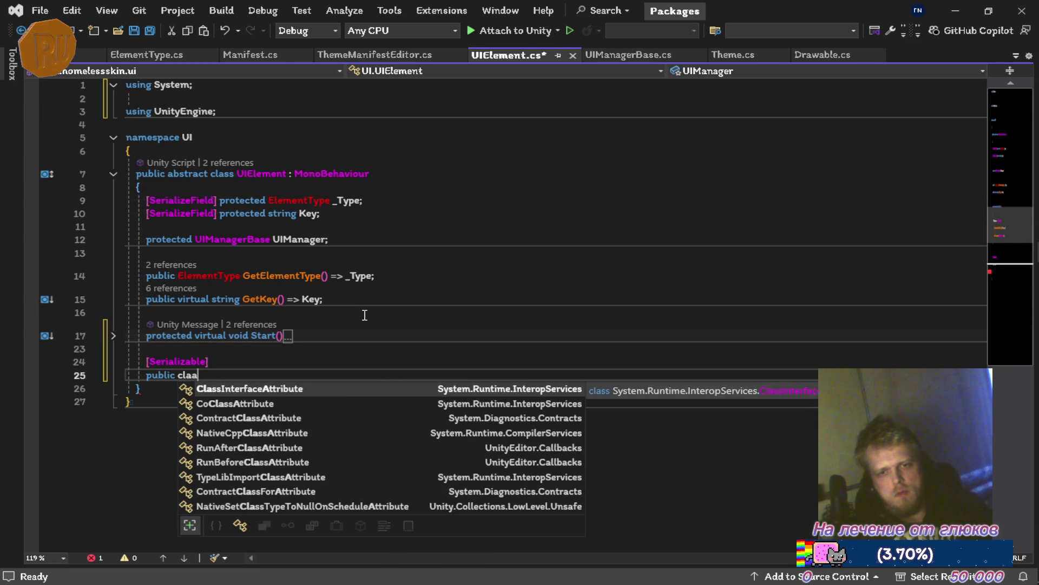
{"action": "type", "text": "Data"}
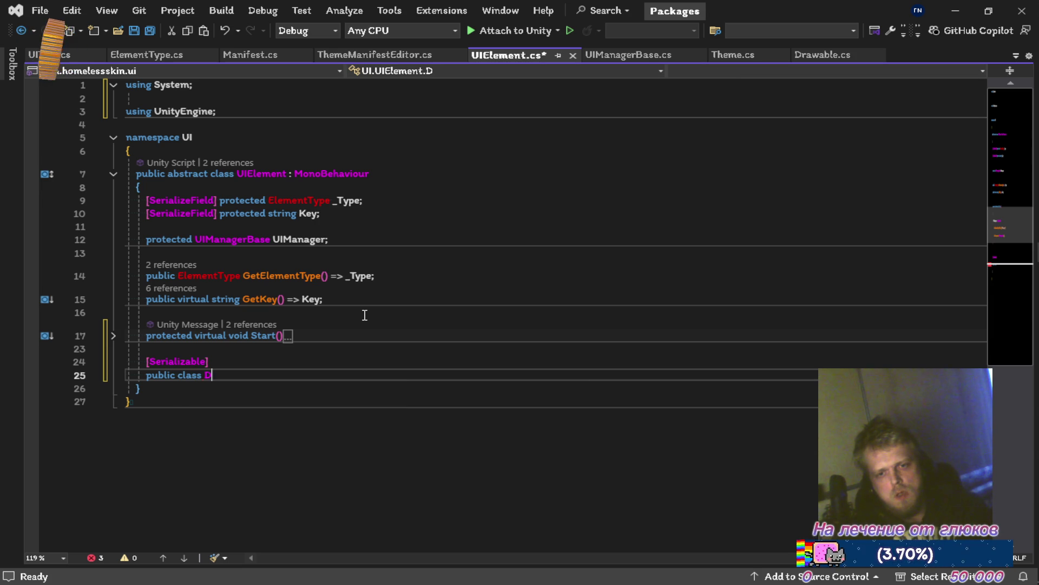
{"action": "key", "text": "Return"}
{"action": "type", "text": "{"}
{"action": "key", "text": "Return"}
{"action": "key", "text": "ctrl+s"}
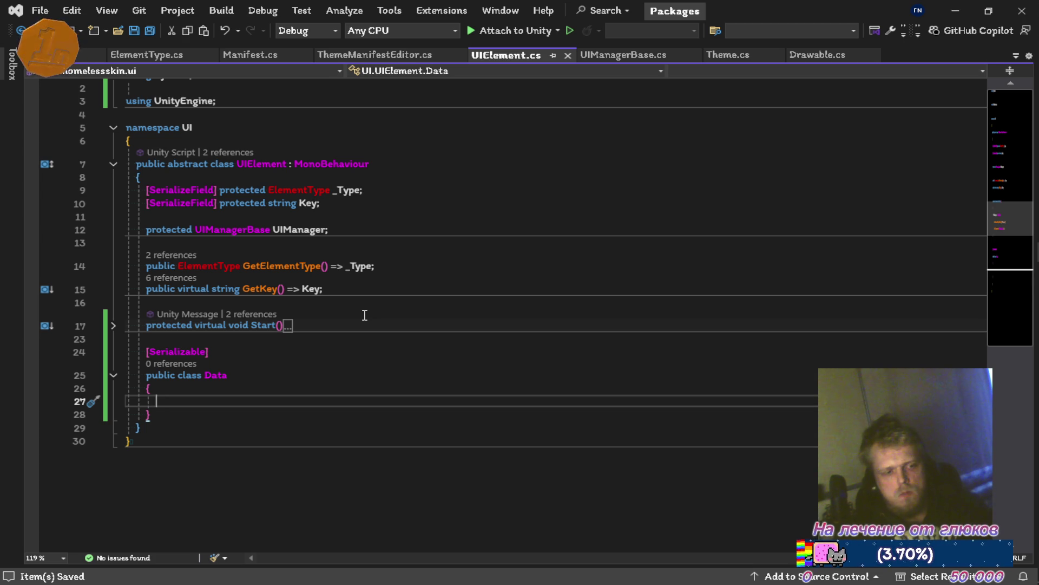
{"action": "type", "text": "pu"}
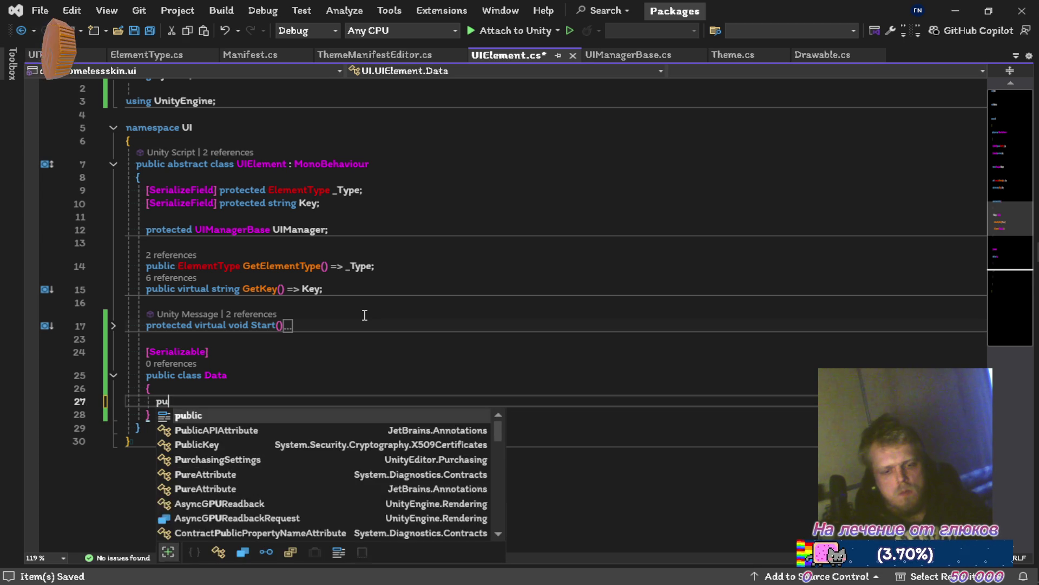
{"action": "type", "text": "blic string"}
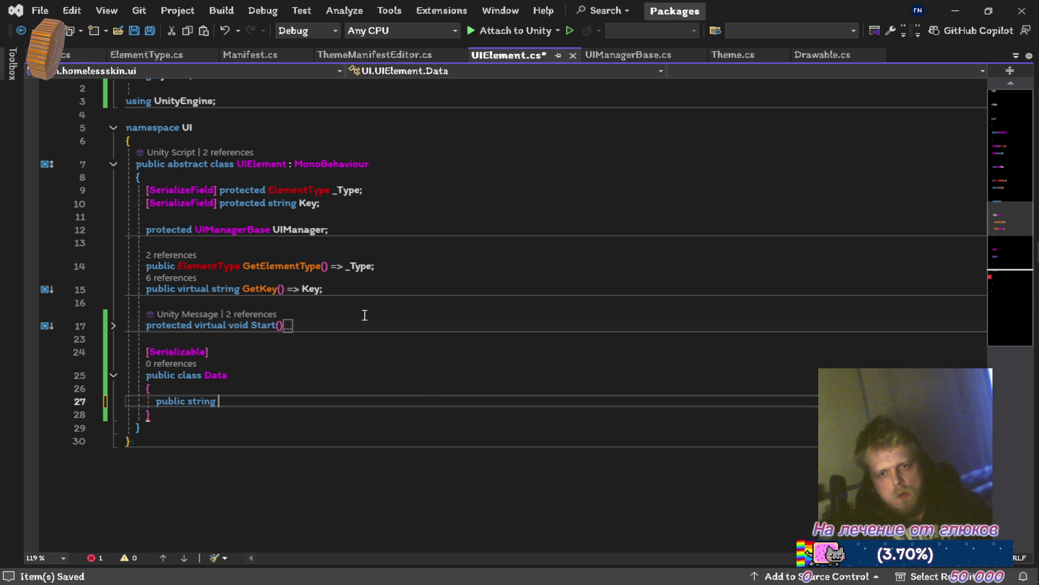
{"action": "type", "text": " Text;"}
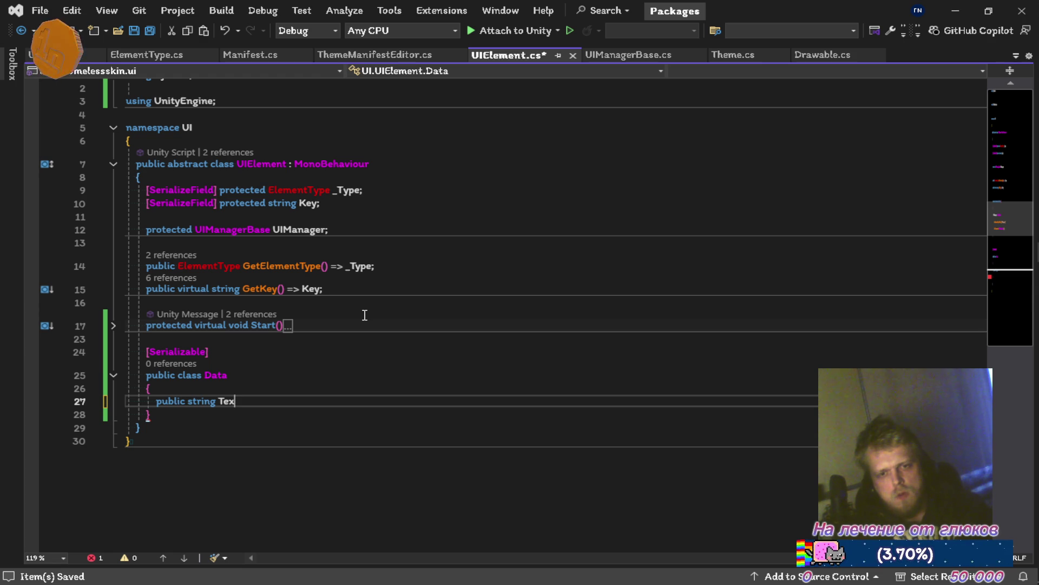
{"action": "key", "text": "ctrl+s"}
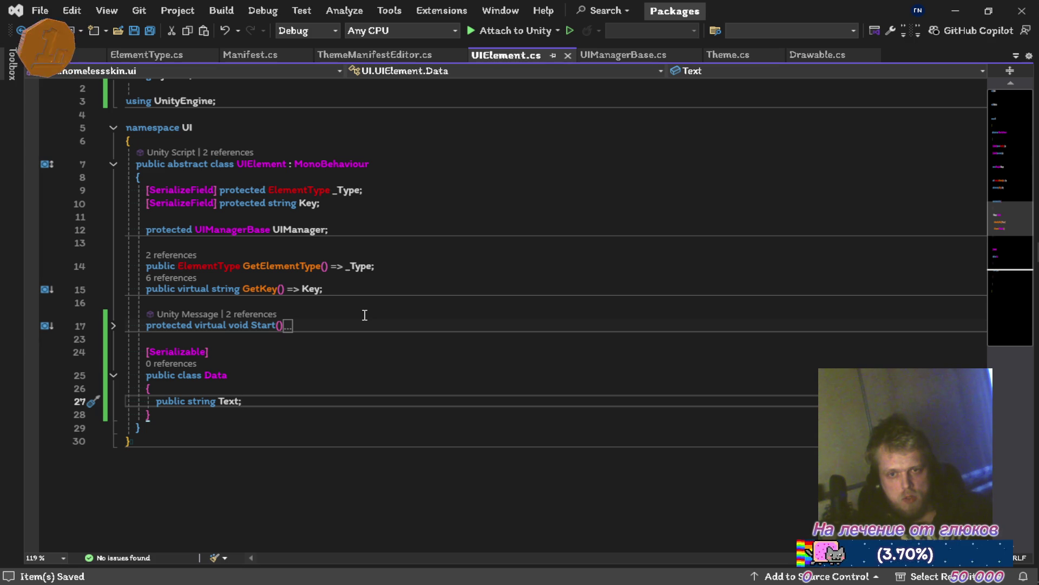
Step: Cut the Data class back out of UIElement.cs and save the file
{"action": "key", "text": "alt+shift+equal"}
{"action": "key", "text": "alt+shift+equal"}
{"action": "key", "text": "alt+shift+equal"}
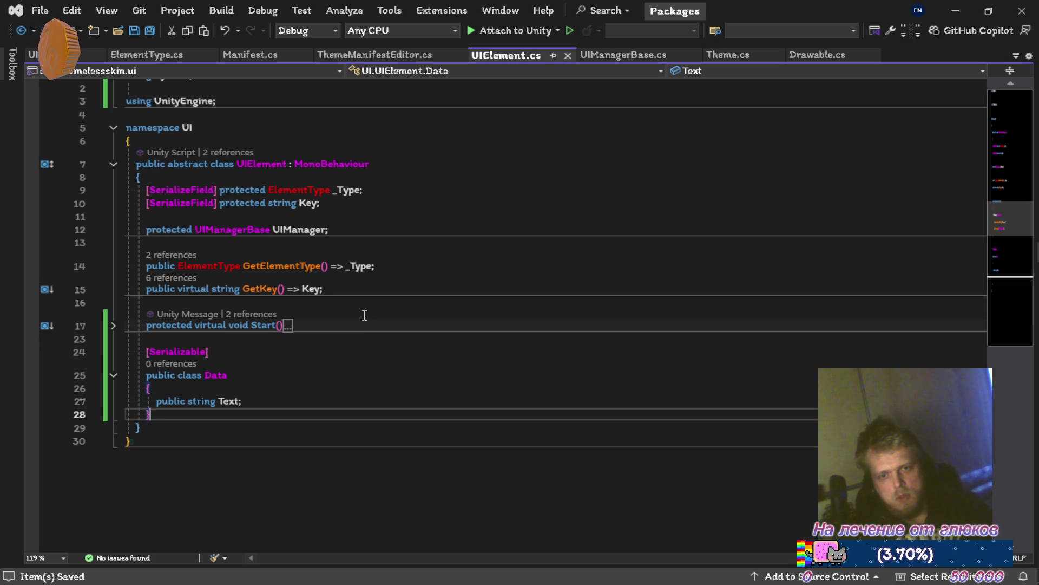
{"action": "key", "text": "alt+shift+equal"}
{"action": "key", "text": "alt+shift+equal"}
{"action": "key", "text": "alt+shift+minus"}
{"action": "key", "text": "Delete"}
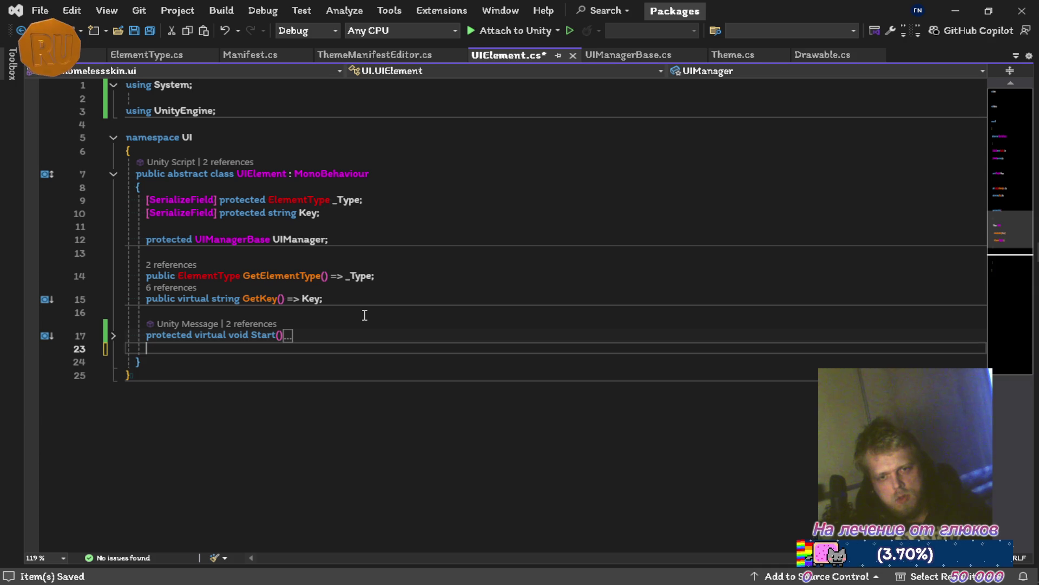
{"action": "key", "text": "ctrl+s"}
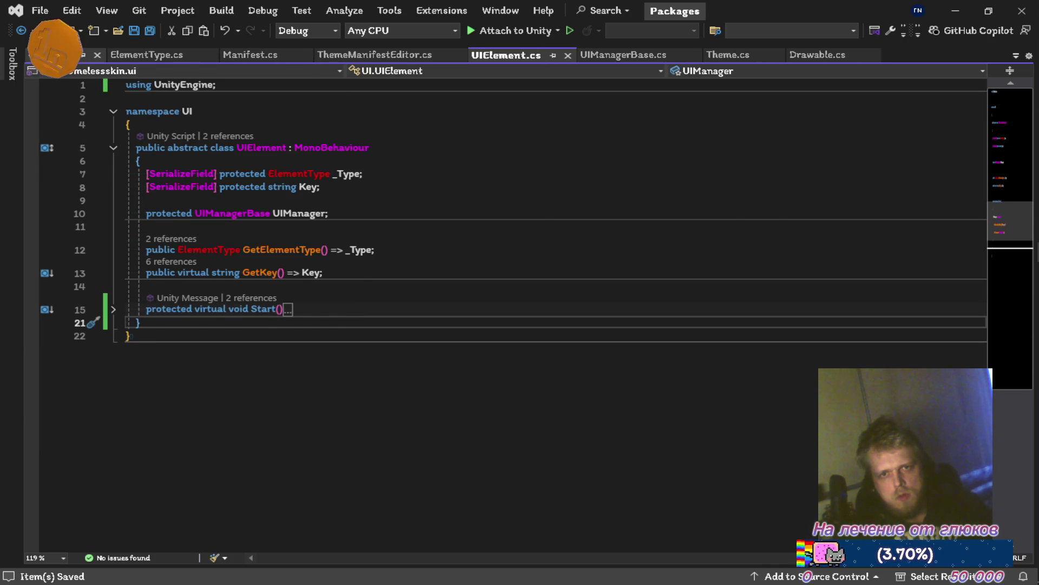
{"action": "left_click", "coordinate": [60, 54]}
Step: Paste the Data class above the UNITY_EDITOR section in UIText.cs, remove the extra blank line, and save
{"action": "left_click", "coordinate": [241, 425]}
{"action": "key", "text": "Up"}
{"action": "key", "text": "Up"}
{"action": "key", "text": "Up"}
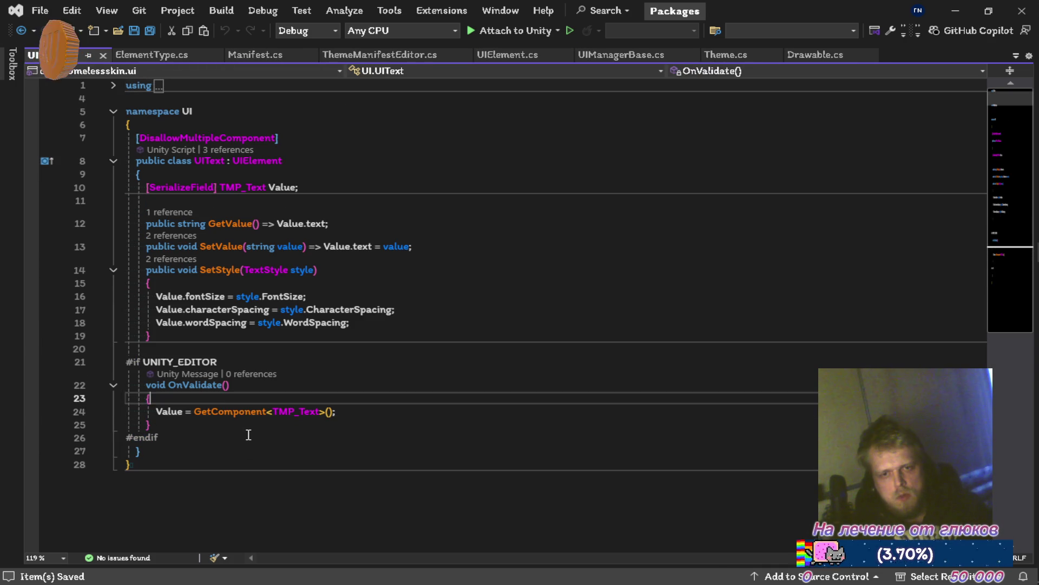
{"action": "key", "text": "Up"}
{"action": "type", "text": "[Serializable] public class Data {     public string Text; }"}
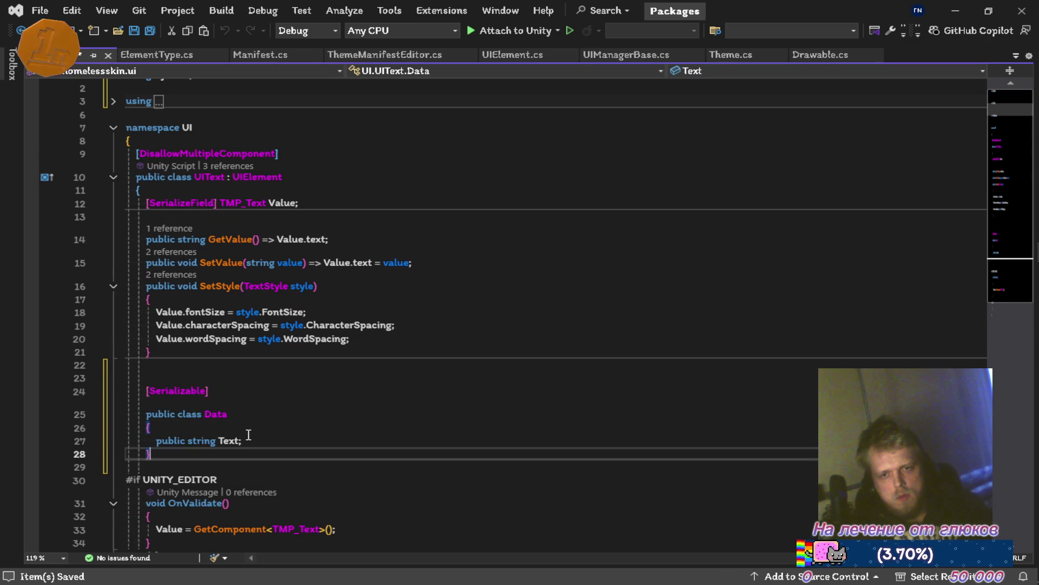
{"action": "key", "text": "Up"}
{"action": "key", "text": "Up"}
{"action": "key", "text": "Up"}
{"action": "key", "text": "Delete"}
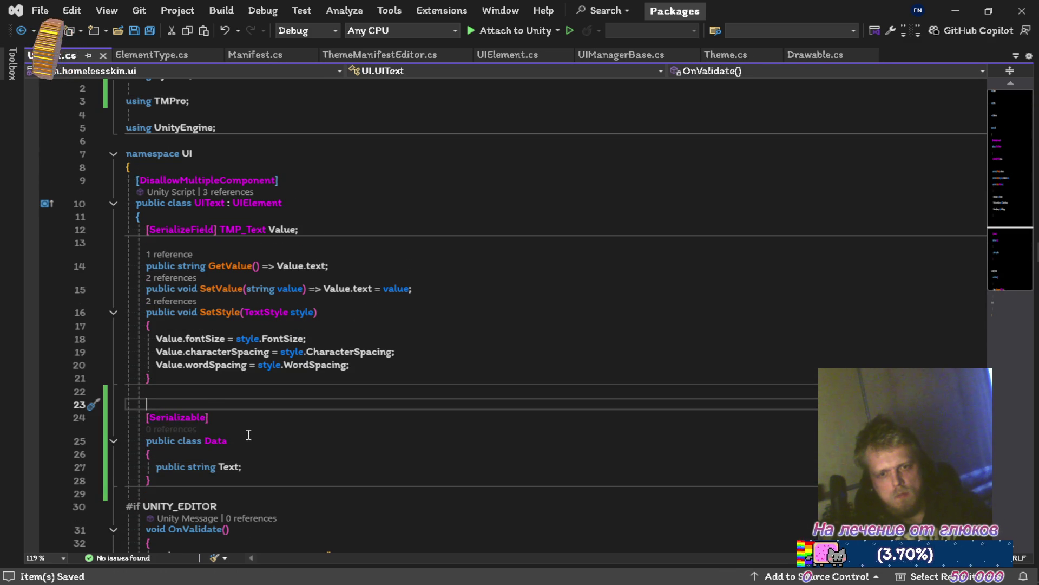
{"action": "key", "text": "ctrl+s"}
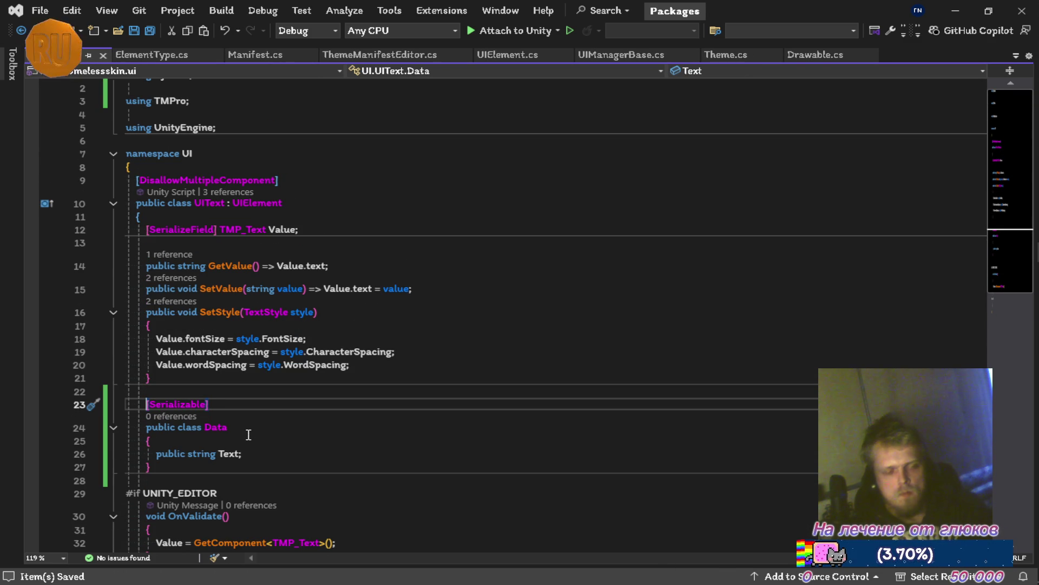
{"action": "key", "text": "Down"}
{"action": "key", "text": "Down"}
{"action": "key", "text": "Down"}
{"action": "key", "text": "End"}
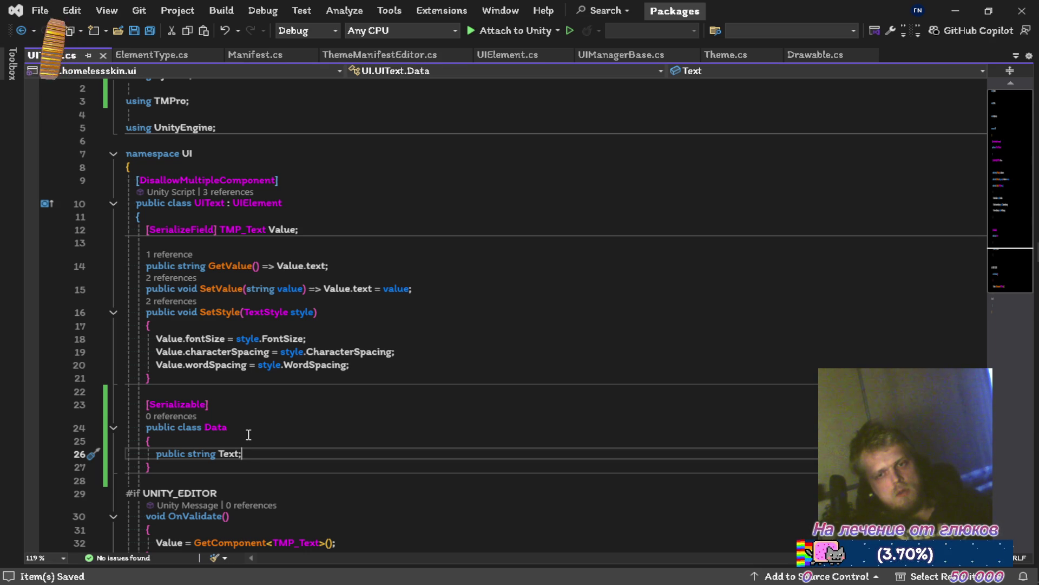
{"action": "left_click", "coordinate": [514, 54]}
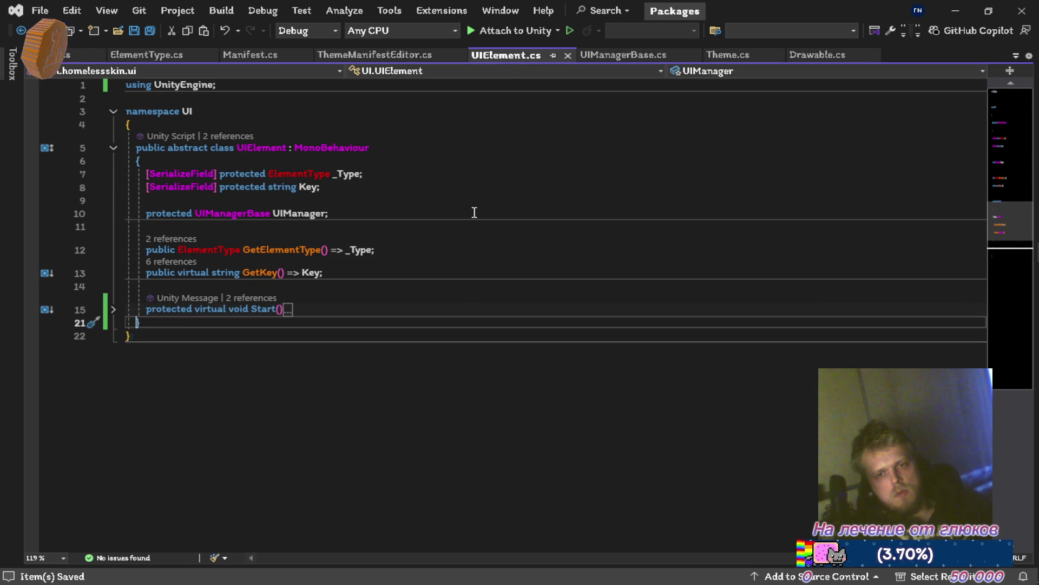
Step: Switch from UIElement.cs back to the UIText.cs tab with Ctrl+Tab
{"action": "key", "text": "ctrl+Tab"}
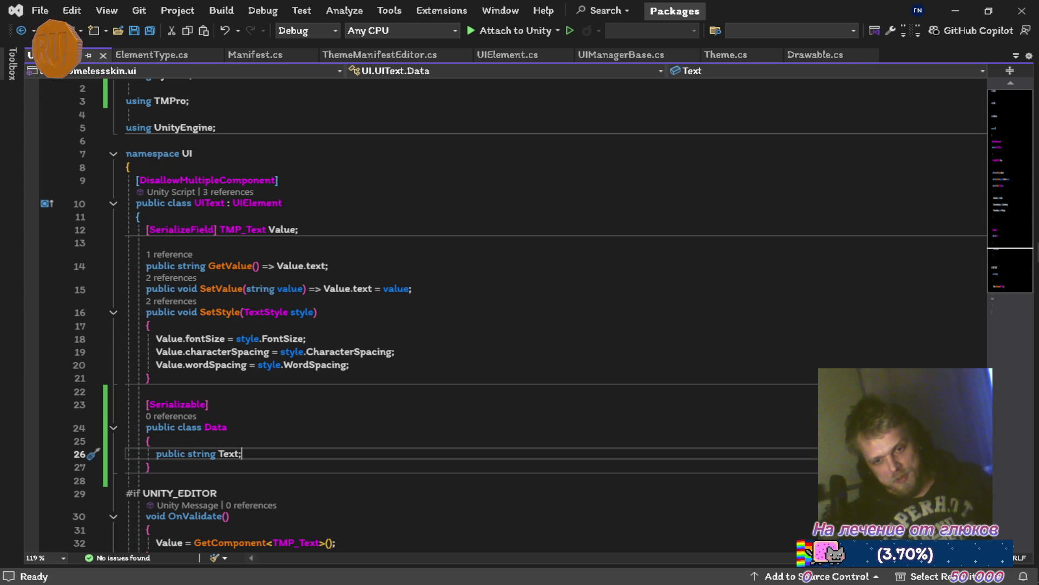
Step: Add a public bool Localizable field above Text in UIText's Data class and save
{"action": "key", "text": "ctrl+Return"}
{"action": "type", "text": "public bool Localizable;"}
{"action": "key", "text": "ctrl+s"}
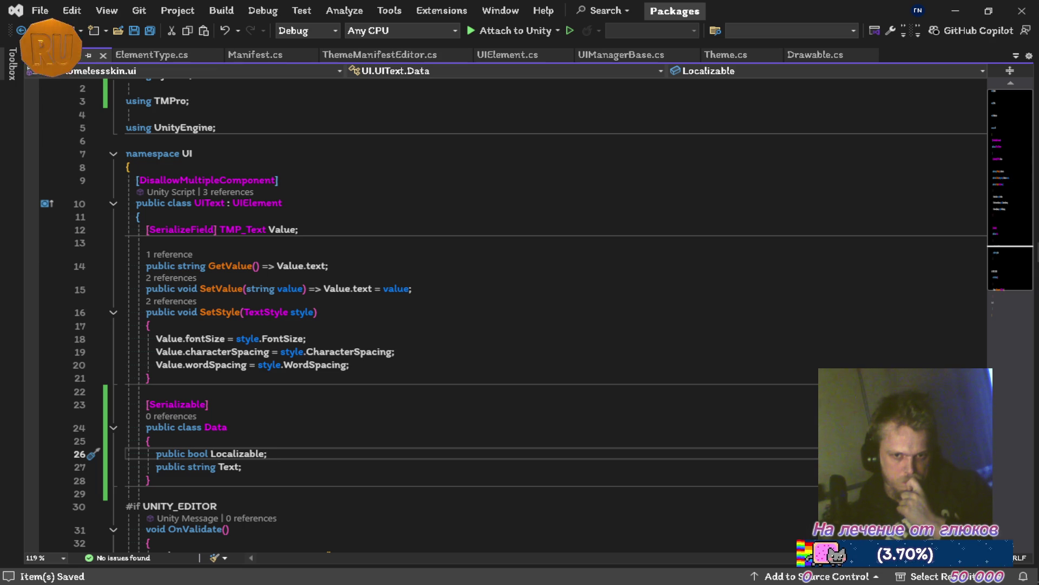
{"action": "left_click", "coordinate": [241, 467]}
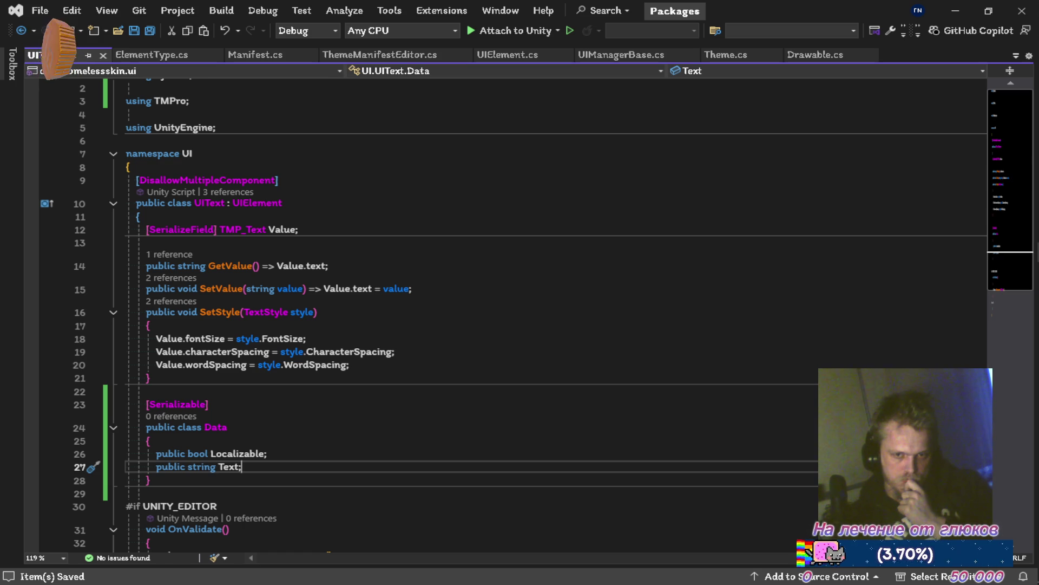
Step: Add a public Vector3 Offset field below the Text field in UIText's Data class
{"action": "key", "text": "Return"}
{"action": "type", "text": "pub"}
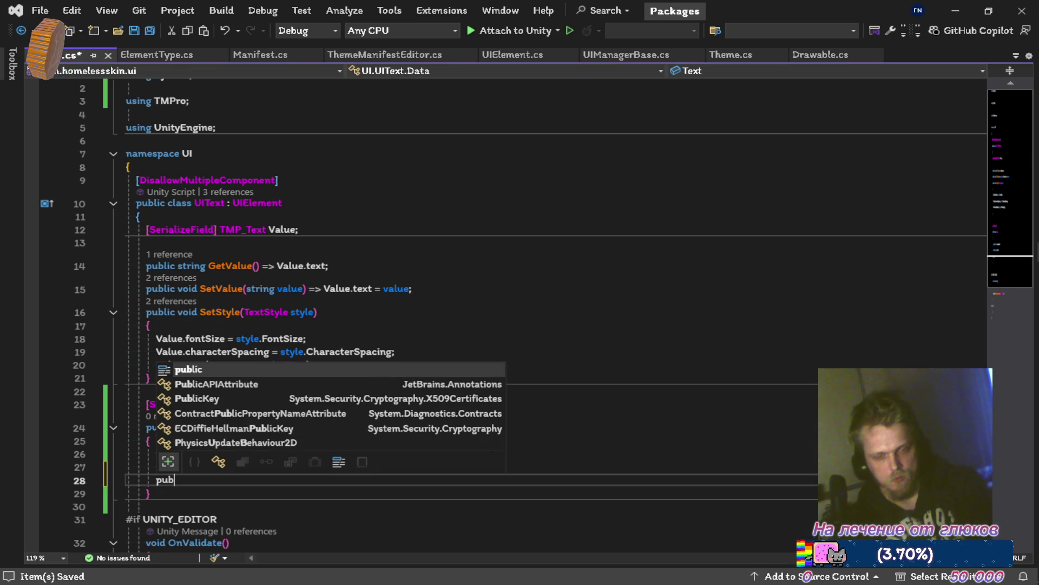
{"action": "type", "text": "lic vec"}
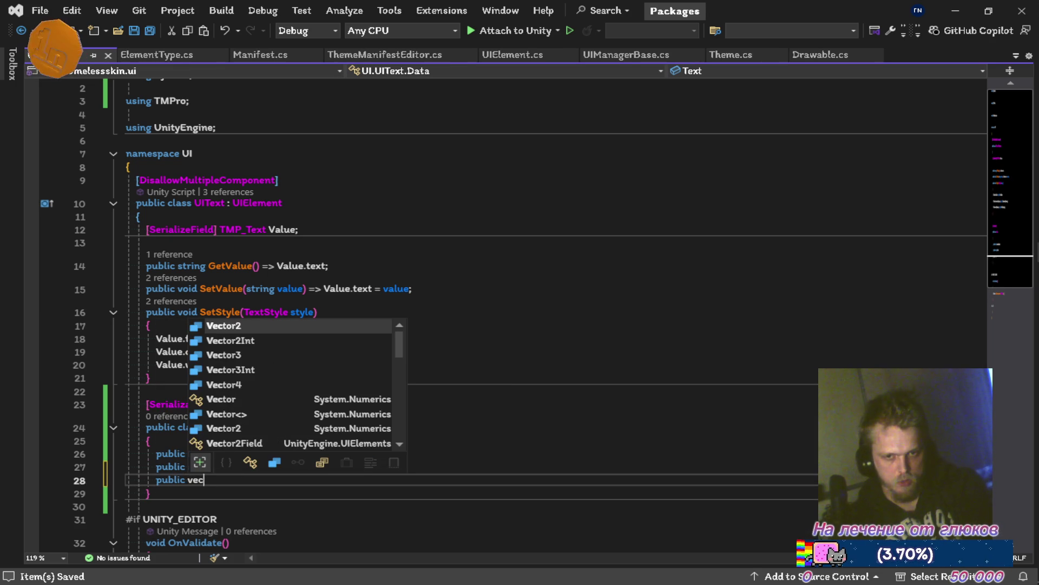
{"action": "key", "text": "Down"}
{"action": "key", "text": "Down"}
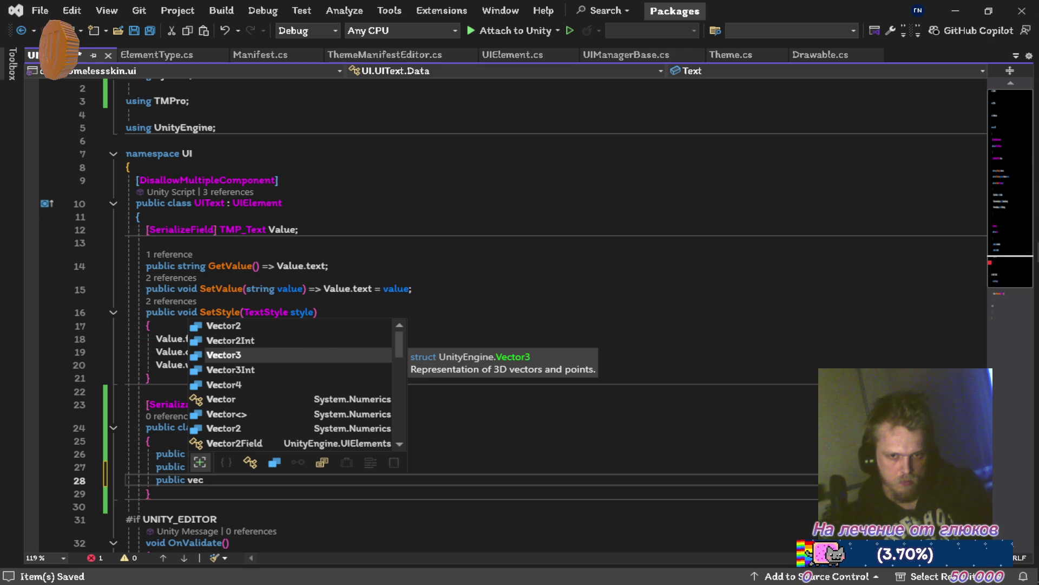
{"action": "key", "text": "Tab"}
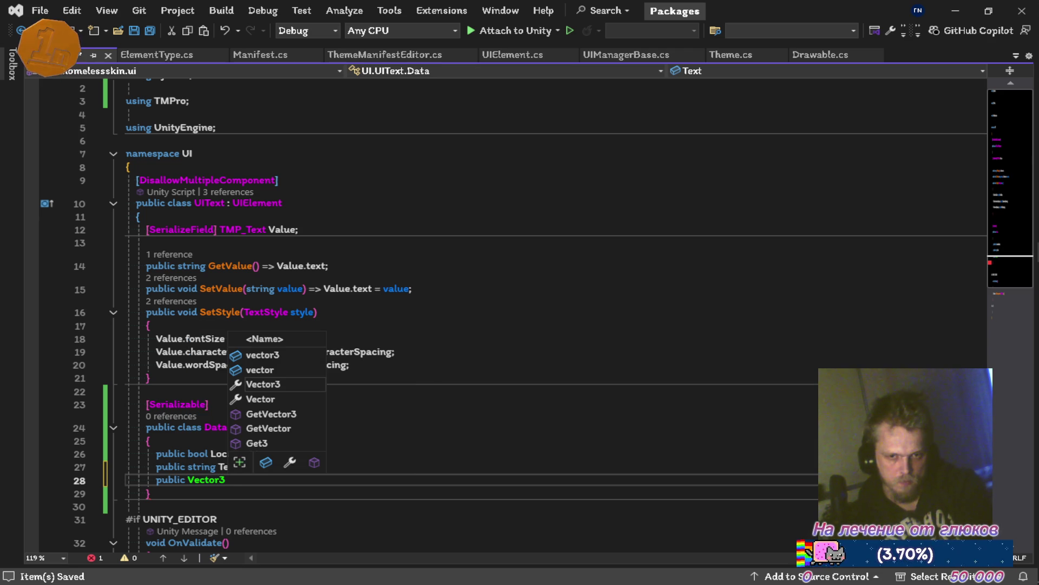
{"action": "type", "text": "Offset;"}
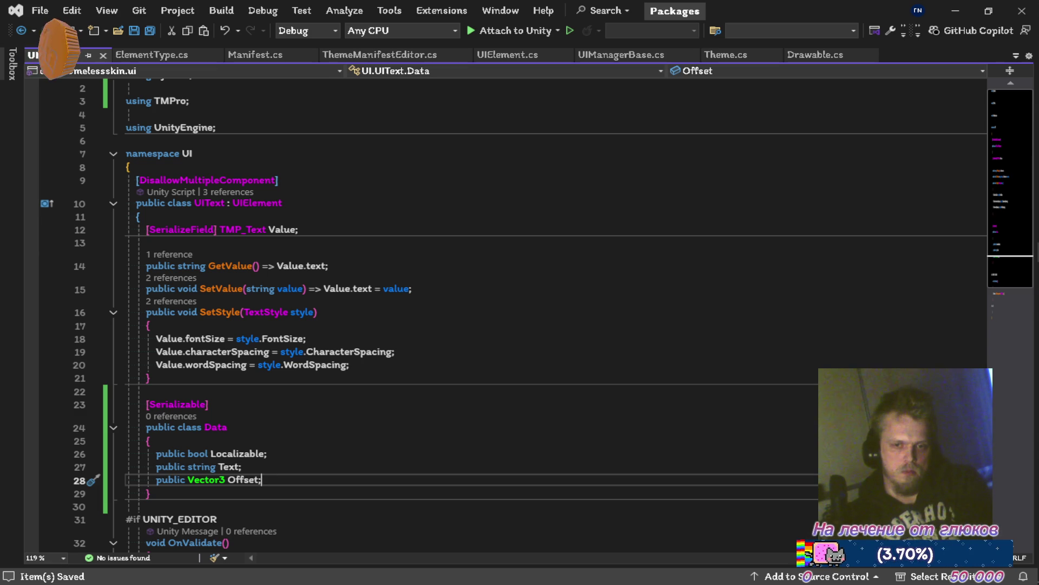
{"action": "key", "text": "Up"}
{"action": "key", "text": "Down"}
{"action": "key", "text": "Home"}
{"action": "key", "text": "ctrl+Right"}
{"action": "key", "text": "ctrl+Right"}
{"action": "key", "text": "ctrl+shift+Right"}
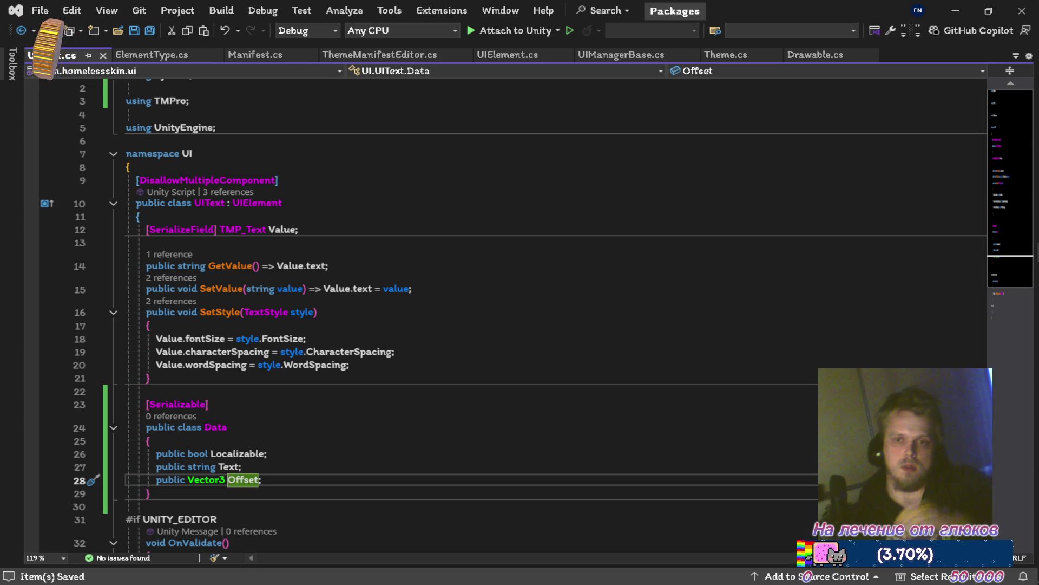
{"action": "left_click", "coordinate": [253, 56]}
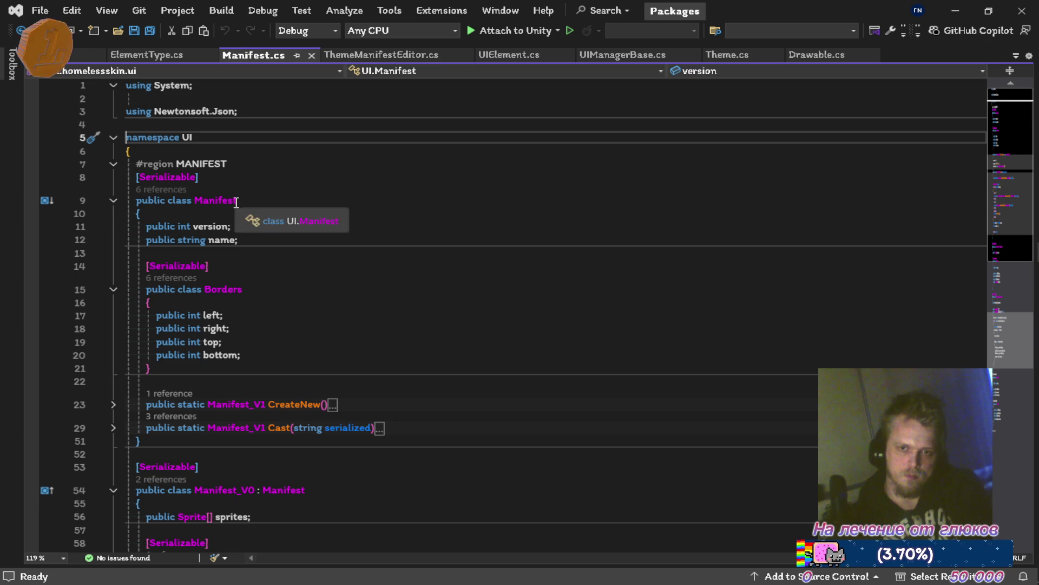
Step: Scroll Manifest.cs down to the Manifest_V1 Element class and place the caret near its key field
{"action": "scroll", "coordinate": [283, 265], "scroll_direction": "down", "scroll_amount": 7}
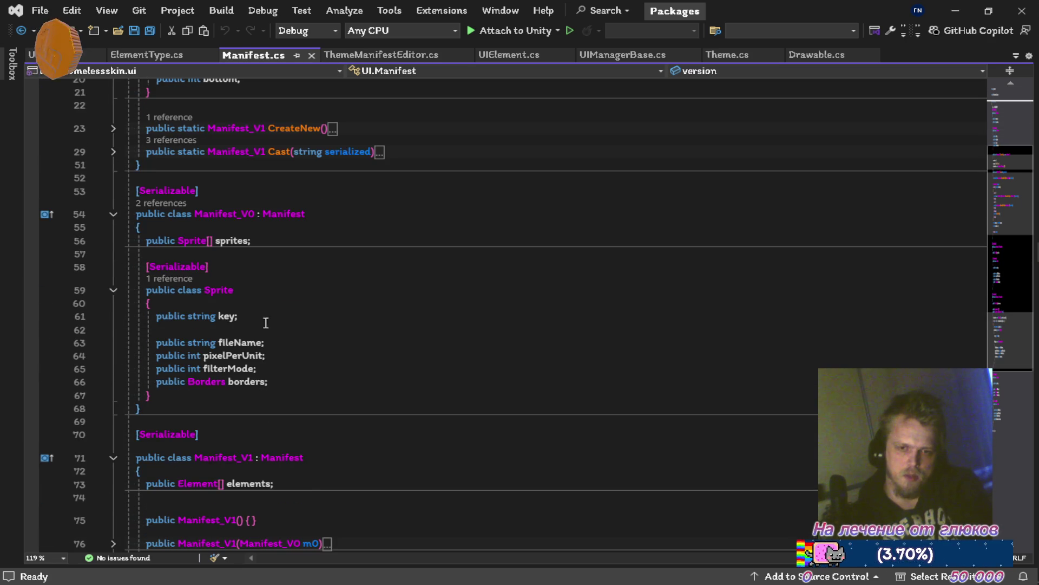
{"action": "scroll", "coordinate": [266, 330], "scroll_direction": "down", "scroll_amount": 6}
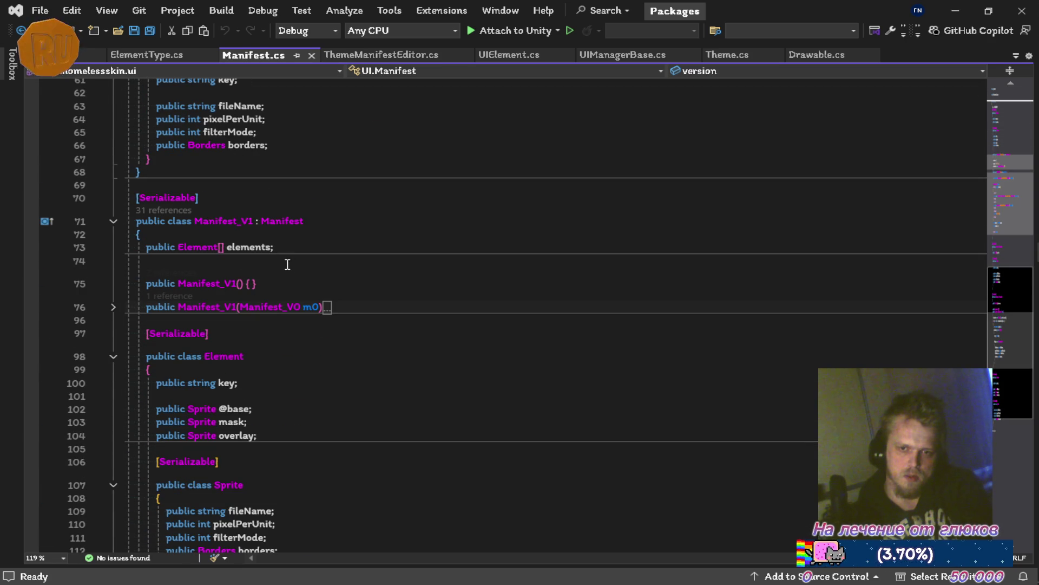
{"action": "scroll", "coordinate": [286, 245], "scroll_direction": "down", "scroll_amount": 3}
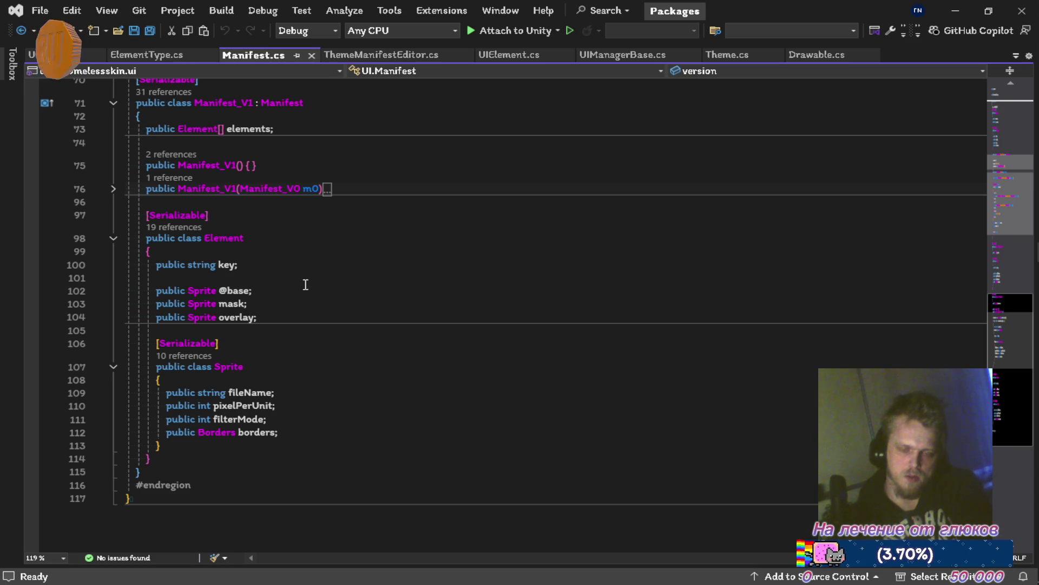
{"action": "scroll", "coordinate": [305, 287], "scroll_direction": "up", "scroll_amount": 1}
{"action": "left_click", "coordinate": [307, 354]}
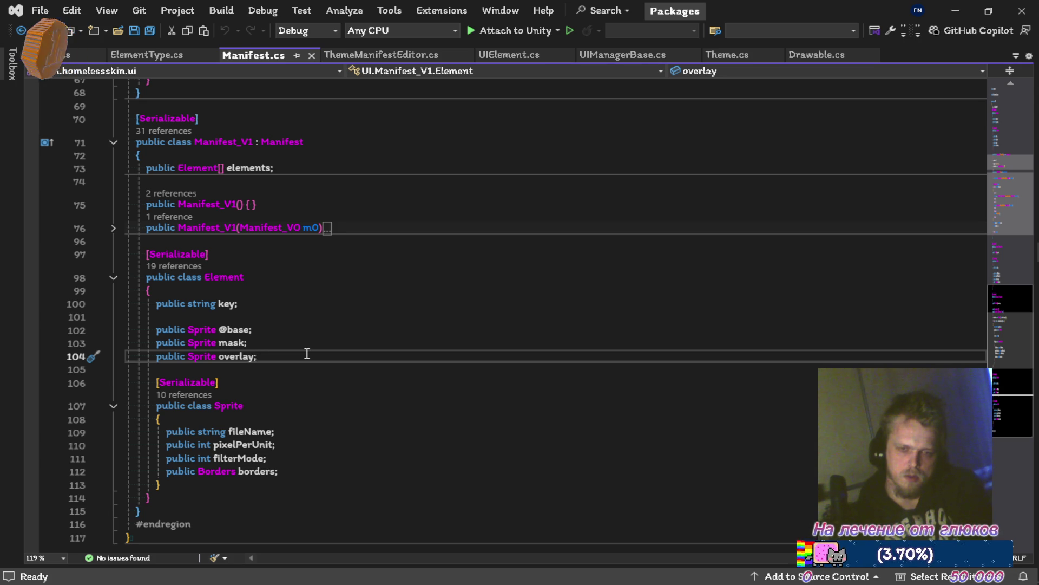
{"action": "key", "text": "Up"}
{"action": "key", "text": "Up"}
{"action": "key", "text": "Up"}
{"action": "key", "text": "Up"}
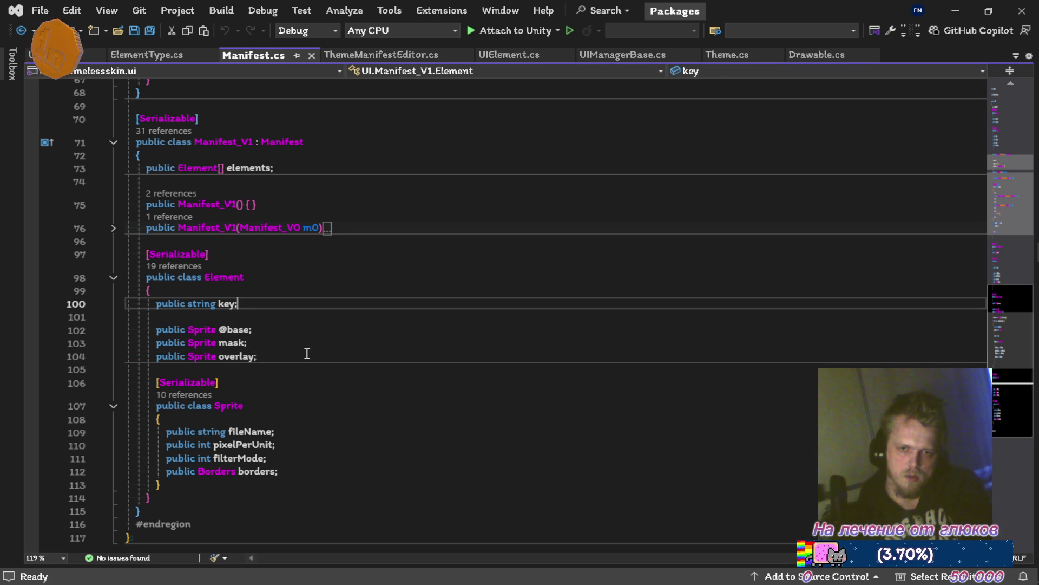
Step: Begin a public float offset_x field on a new line below key in the Element class
{"action": "key", "text": "Return"}
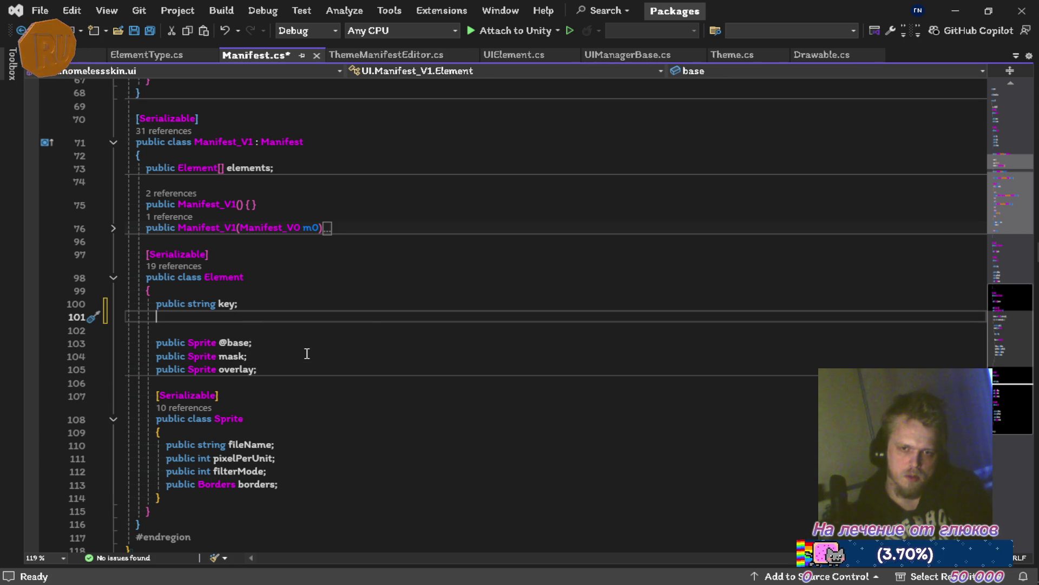
{"action": "type", "text": "public "}
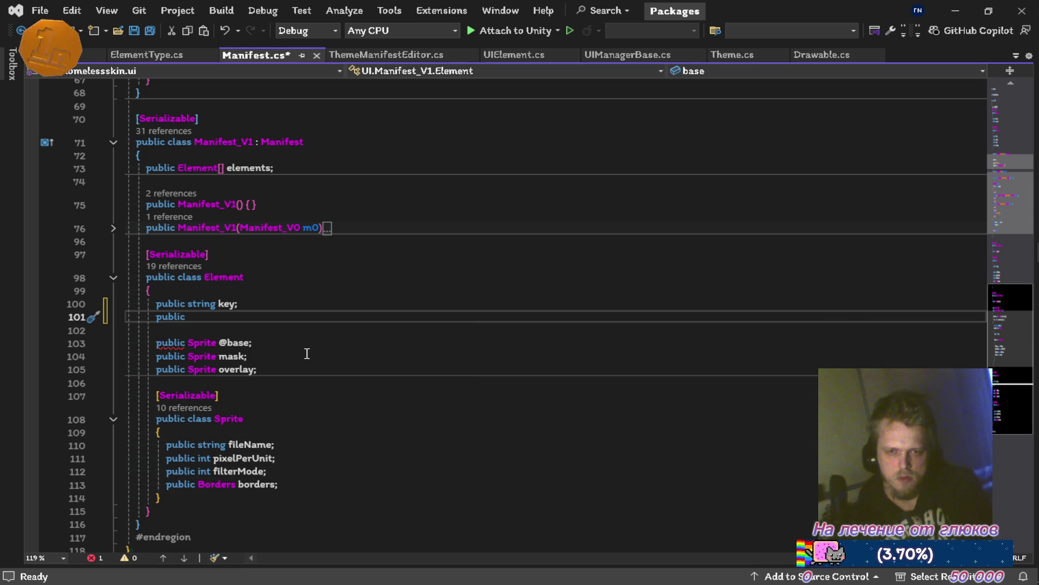
{"action": "type", "text": "vec"}
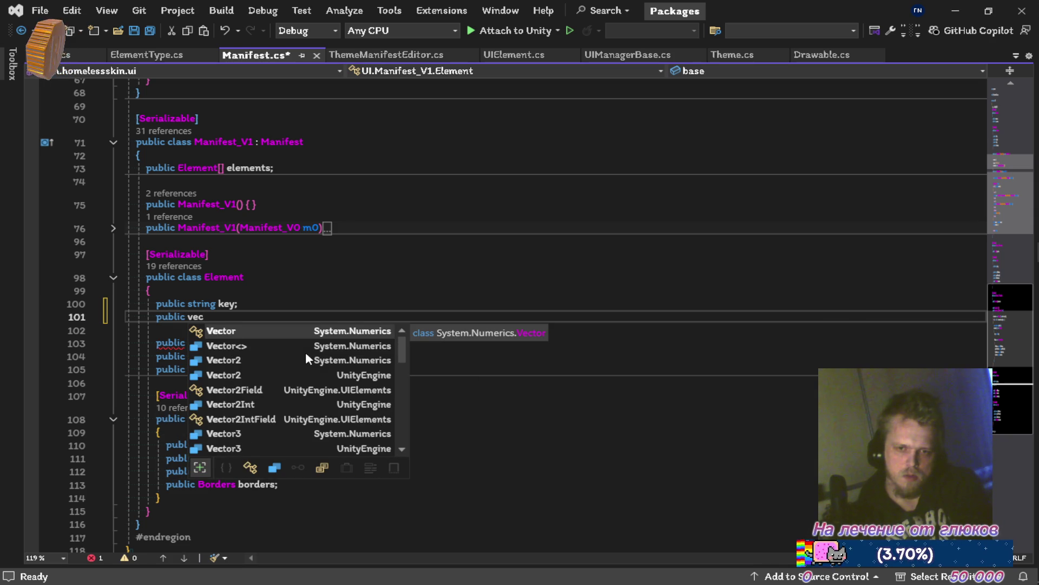
{"action": "type", "text": "tor3"}
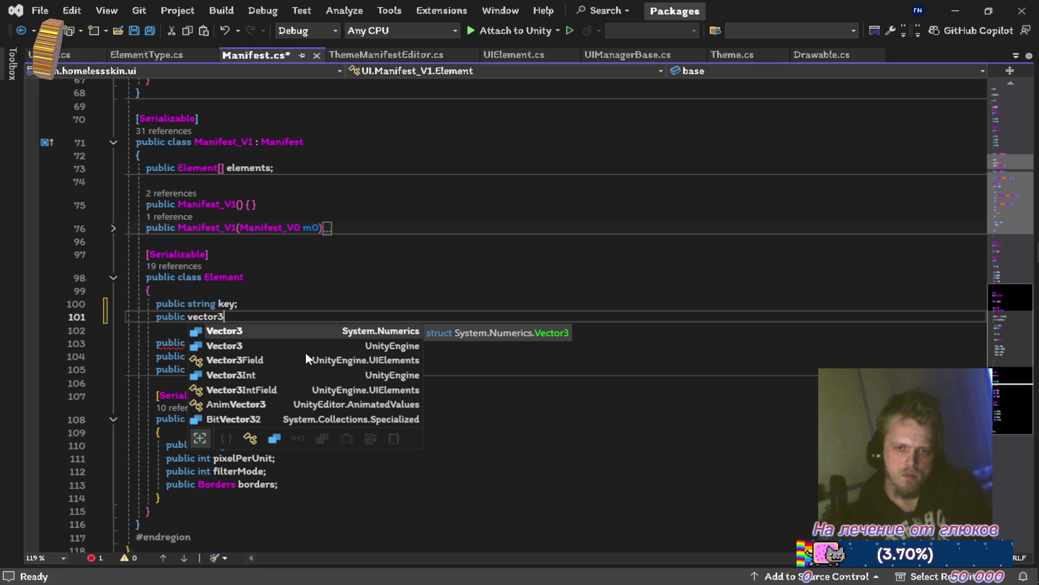
{"action": "key", "text": "BackSpace"}
{"action": "key", "text": "BackSpace"}
{"action": "key", "text": "BackSpace"}
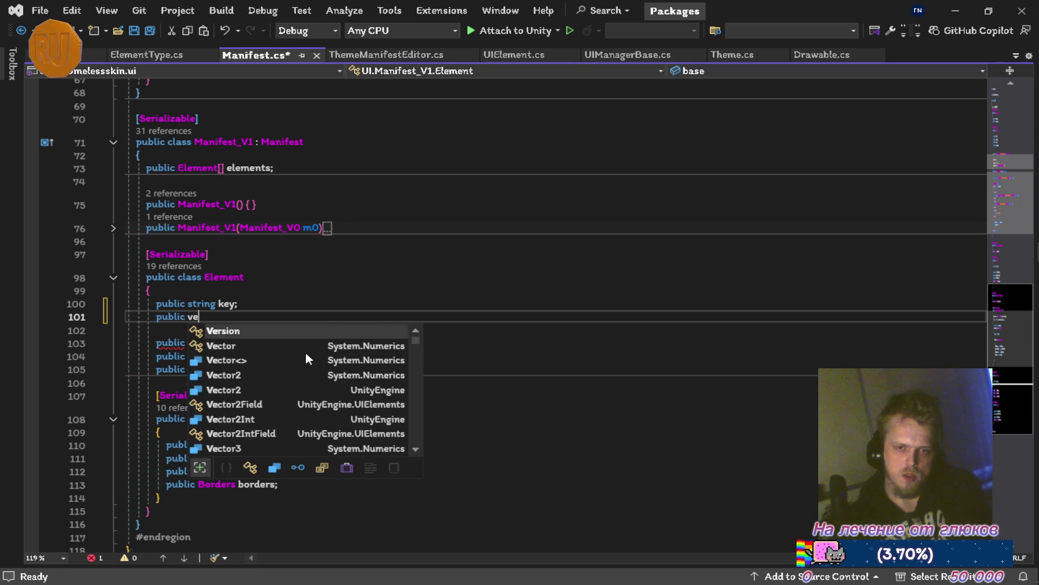
{"action": "type", "text": "float"}
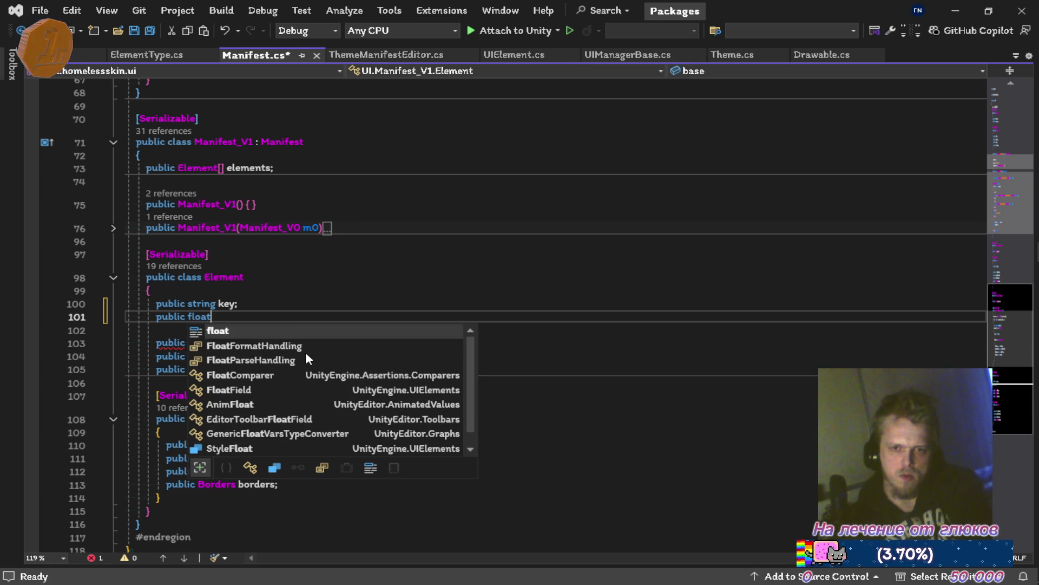
{"action": "key", "text": "Escape"}
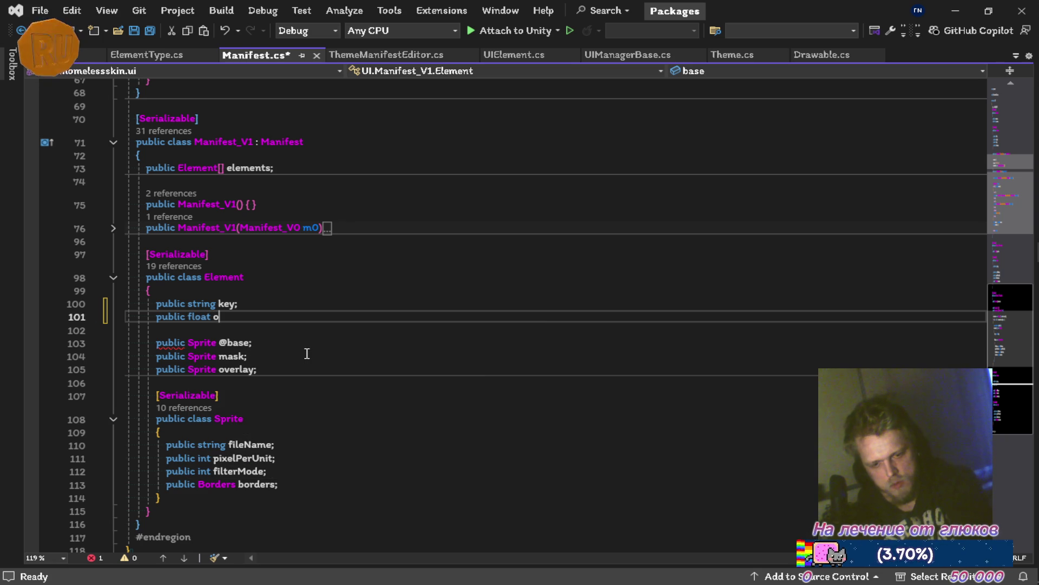
{"action": "type", "text": "ffset"}
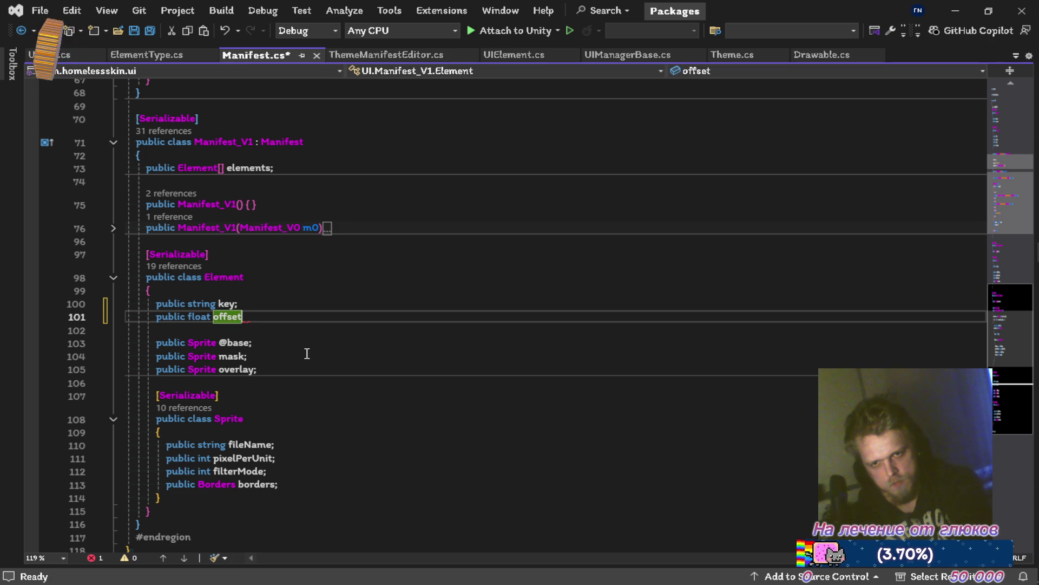
{"action": "type", "text": "_x"}
{"action": "type", "text": ";"}
Step: Rename the new float field from offset_x to offsetX
{"action": "key", "text": "ctrl+r"}
{"action": "key", "text": "ctrl+r"}
{"action": "key", "text": "BackSpace"}
{"action": "key", "text": "BackSpace"}
{"action": "type", "text": "X"}
{"action": "key", "text": "Return"}
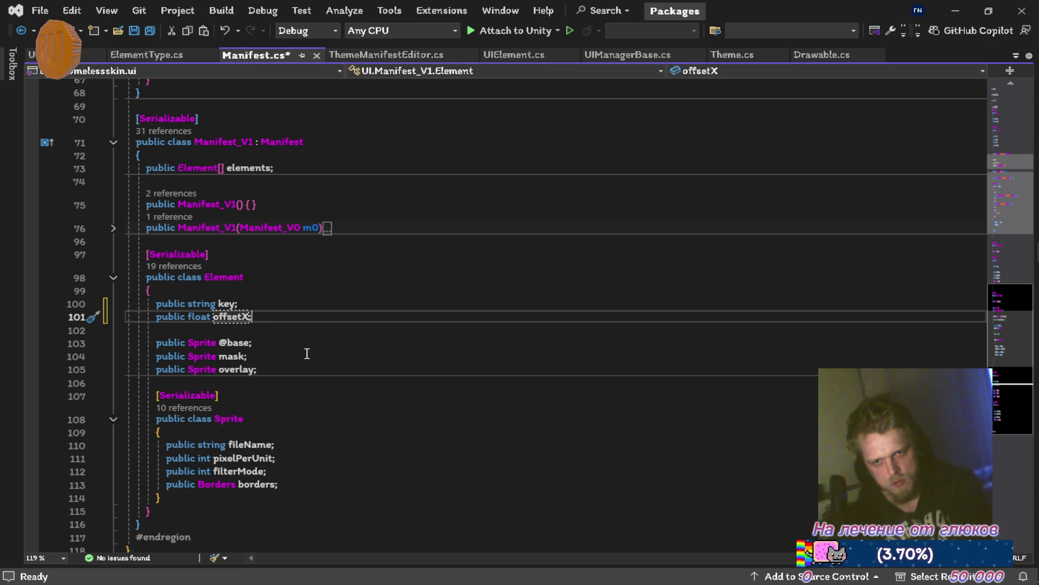
Step: Rename the field to xOffset, then start inserting Text to make xTextOffset
{"action": "key", "text": "ctrl+r"}
{"action": "key", "text": "ctrl+r"}
{"action": "key", "text": "BackSpace"}
{"action": "key", "text": "ctrl+Left"}
{"action": "type", "text": "x"}
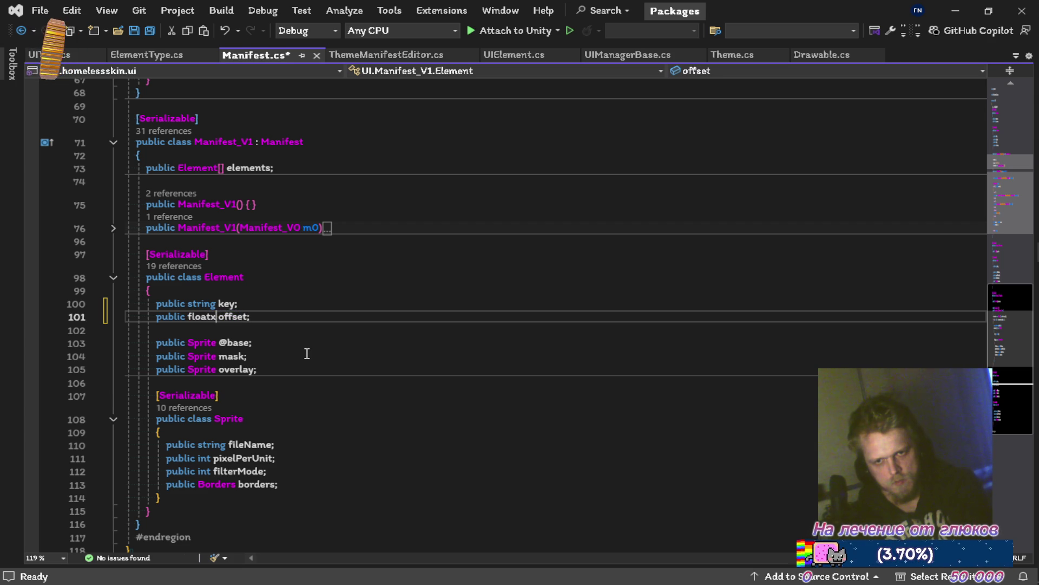
{"action": "key", "text": "Left"}
{"action": "key", "text": "Right"}
{"action": "key", "text": "Delete"}
{"action": "key", "text": "ctrl+r"}
{"action": "key", "text": "ctrl+r"}
{"action": "key", "text": "Delete"}
{"action": "type", "text": "O"}
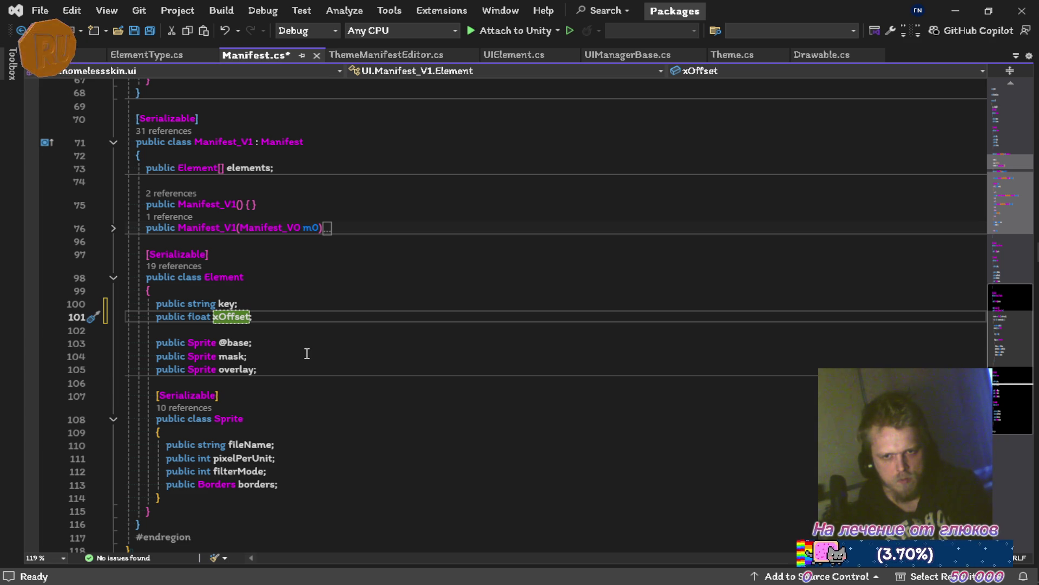
{"action": "key", "text": "Left"}
{"action": "type", "text": "Text"}
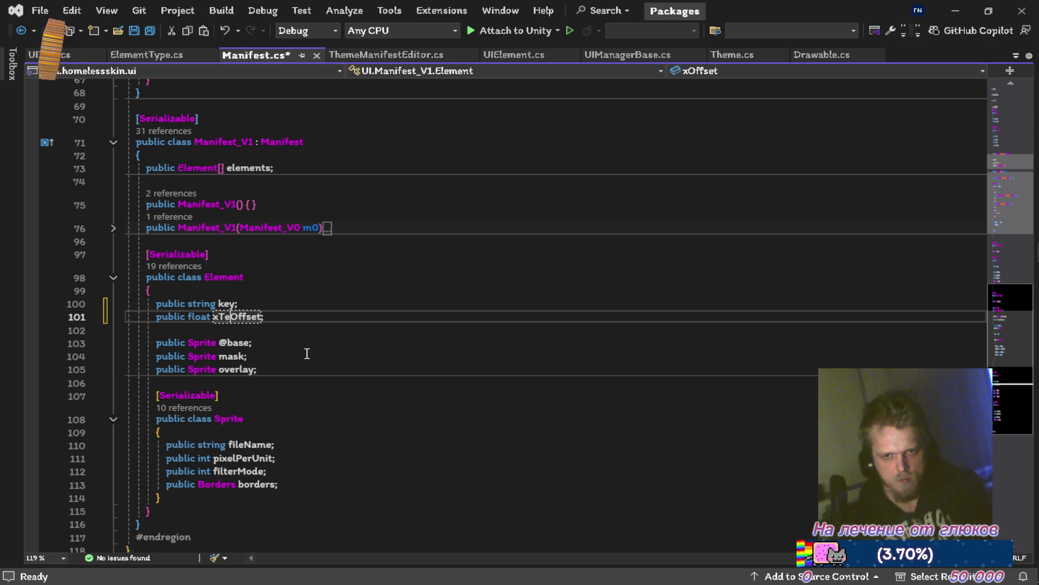